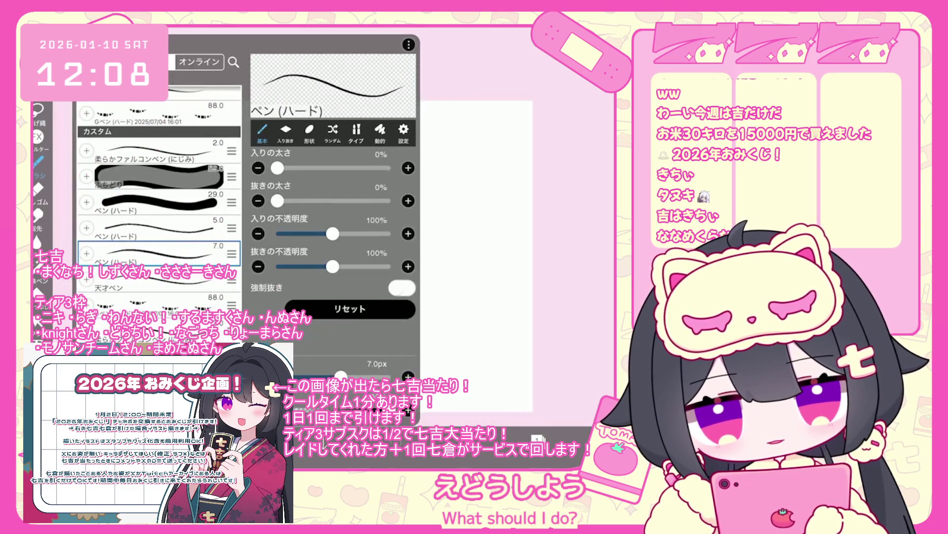
- Switch to the 2.0 px 天才ペン brush for inking over the sketch
{"action": "left_click", "coordinate": [158, 279]}
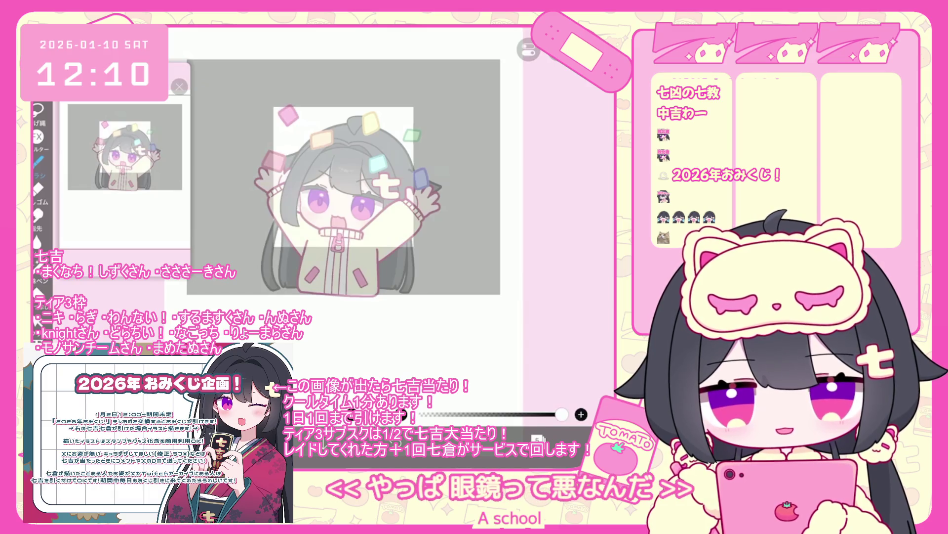
- Put layer 5 into a new folder via フォルダ追加, then reselect the 7.0 px hard pen
{"action": "scroll", "coordinate": [336, 203], "scroll_direction": "up", "scroll_amount": 2}
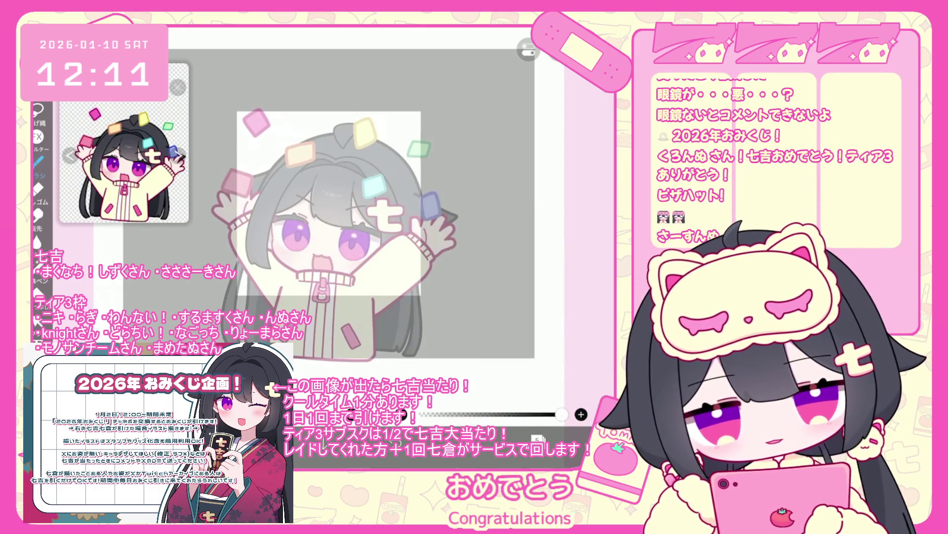
{"action": "left_click", "coordinate": [537, 439]}
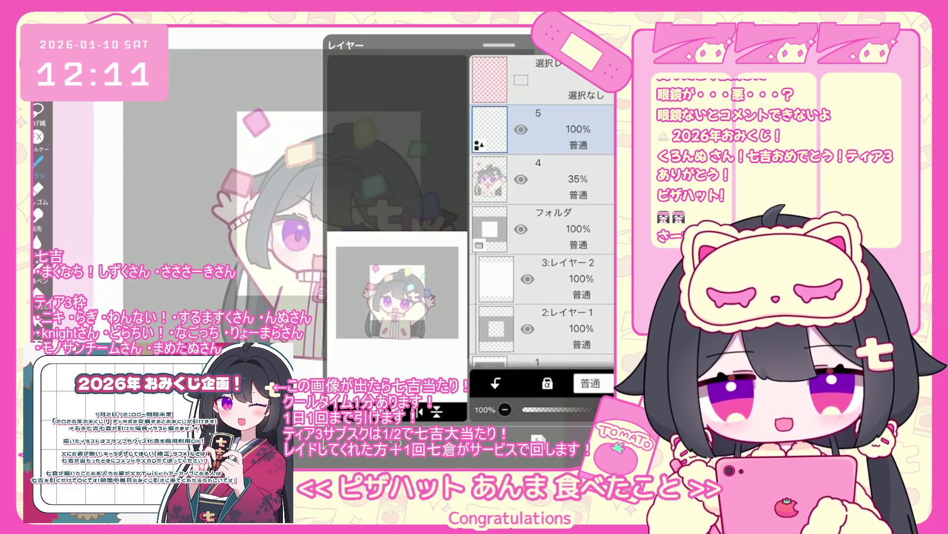
{"action": "left_click", "coordinate": [341, 437]}
{"action": "left_click", "coordinate": [362, 302]}
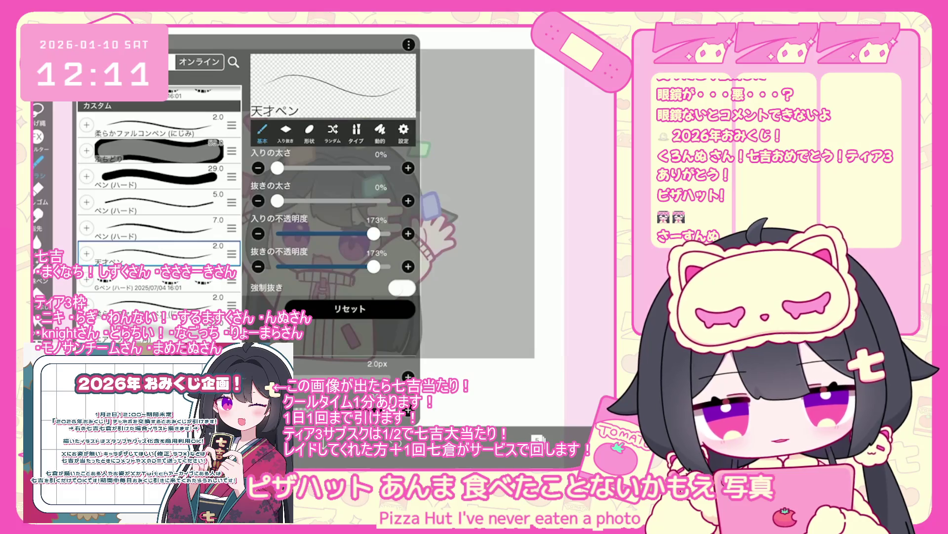
{"action": "left_click", "coordinate": [148, 228]}
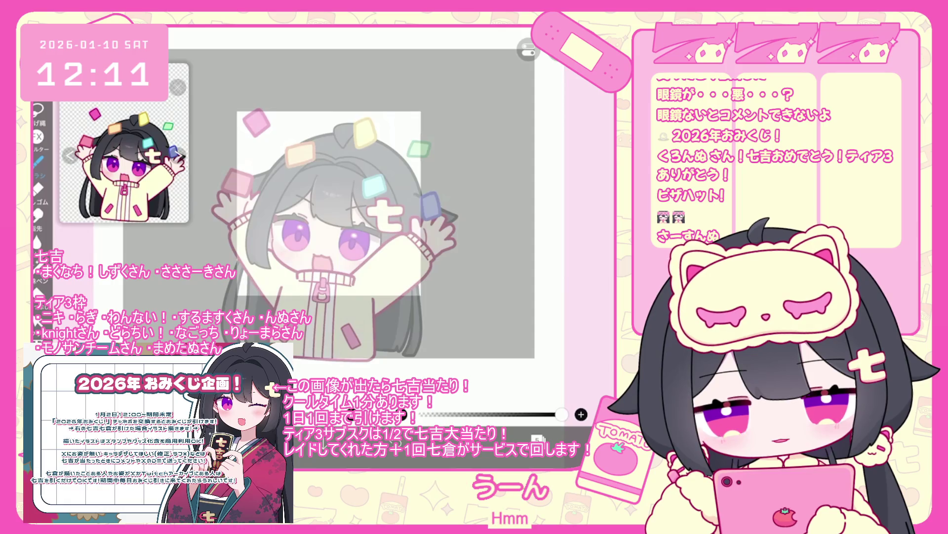
{"action": "scroll", "coordinate": [326, 163], "scroll_direction": "up", "scroll_amount": 3}
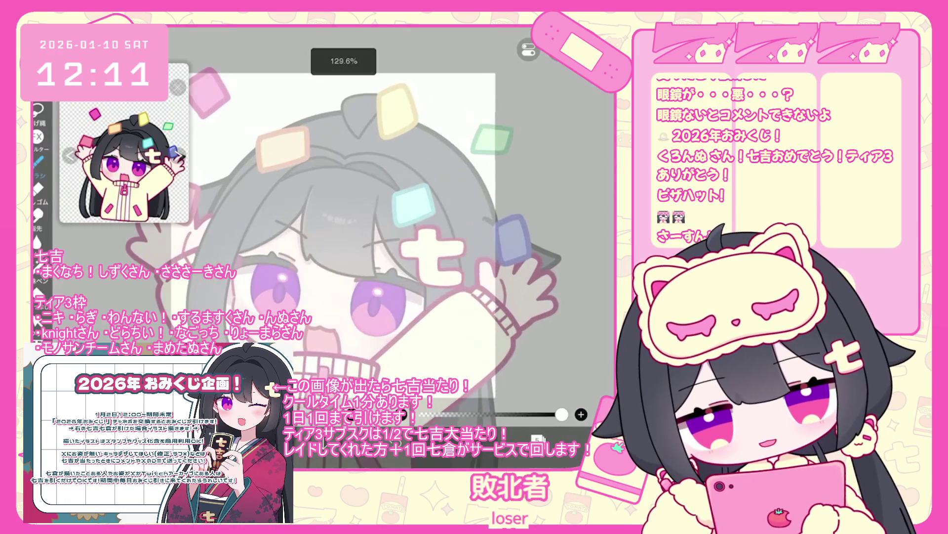
- Undo the last stroke and bring up the omikuji lottery settings window
{"action": "key", "text": "ctrl+z"}
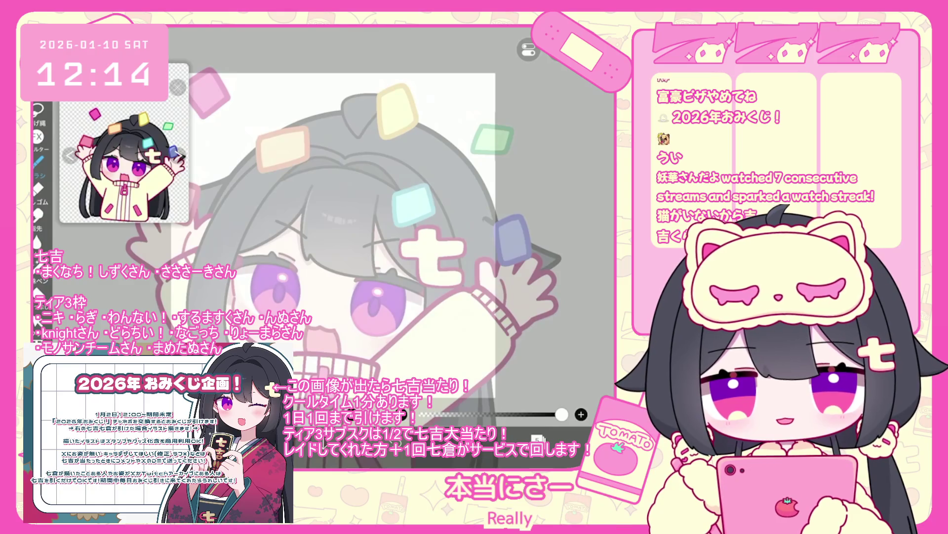
{"action": "key", "text": "alt+Tab"}
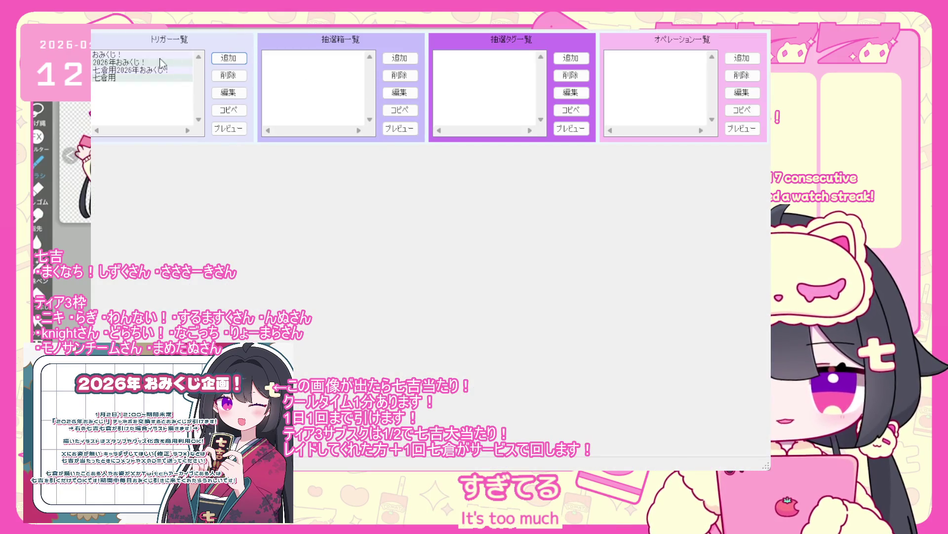
- Browse the 2026年おみくじ！ trigger's おみくじ box to the k10 tag, then hide the 敗北者 layer
{"action": "left_click", "coordinate": [159, 57]}
{"action": "left_click", "coordinate": [166, 63]}
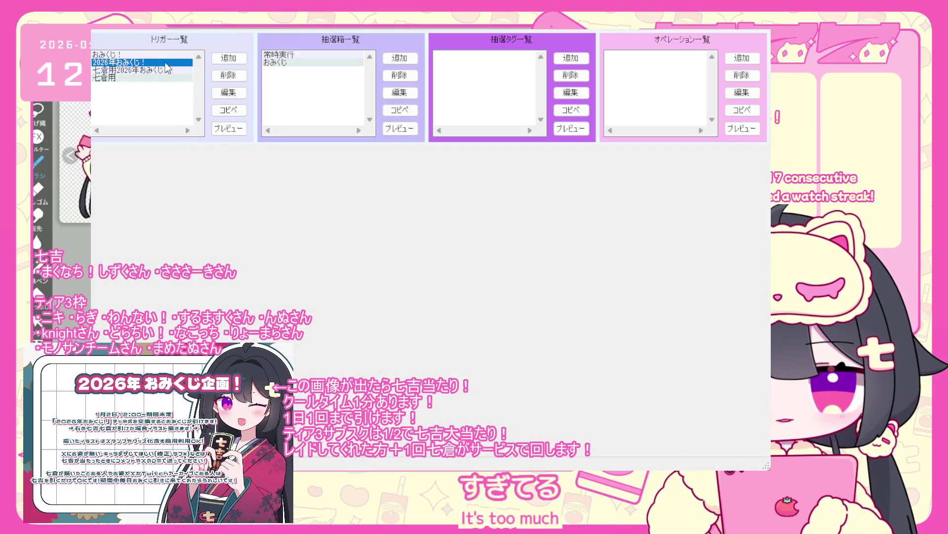
{"action": "left_click", "coordinate": [274, 63]}
{"action": "left_click", "coordinate": [459, 102]}
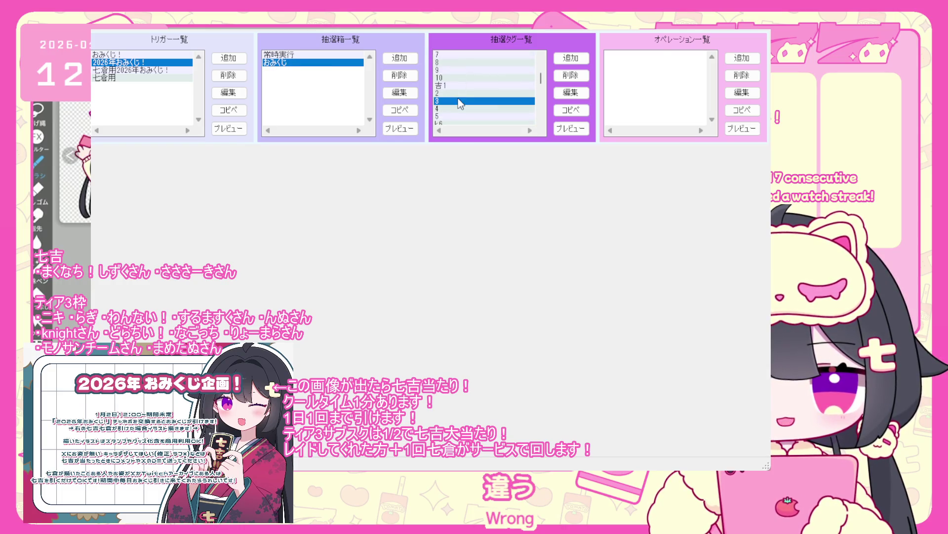
{"action": "scroll", "coordinate": [491, 97], "scroll_direction": "down", "scroll_amount": 5}
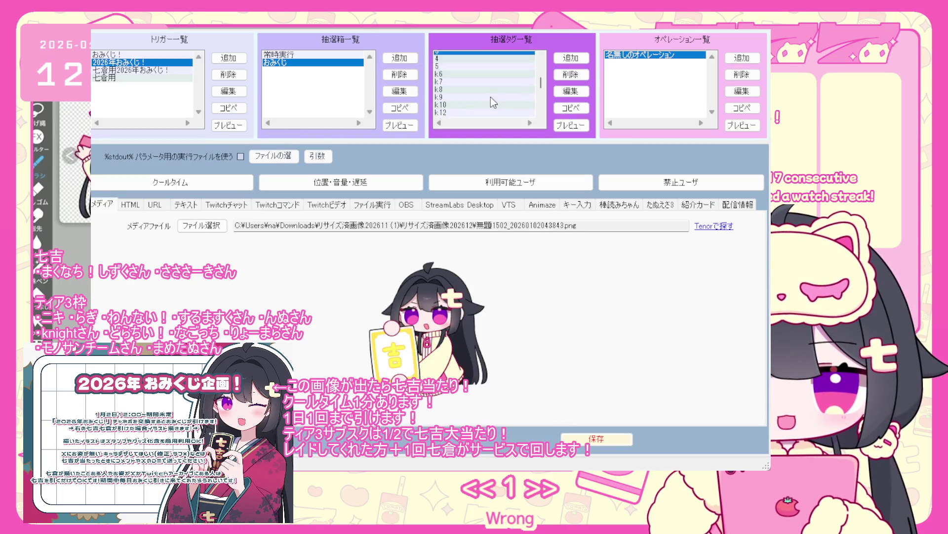
{"action": "left_click", "coordinate": [468, 63]}
{"action": "left_click", "coordinate": [626, 57]}
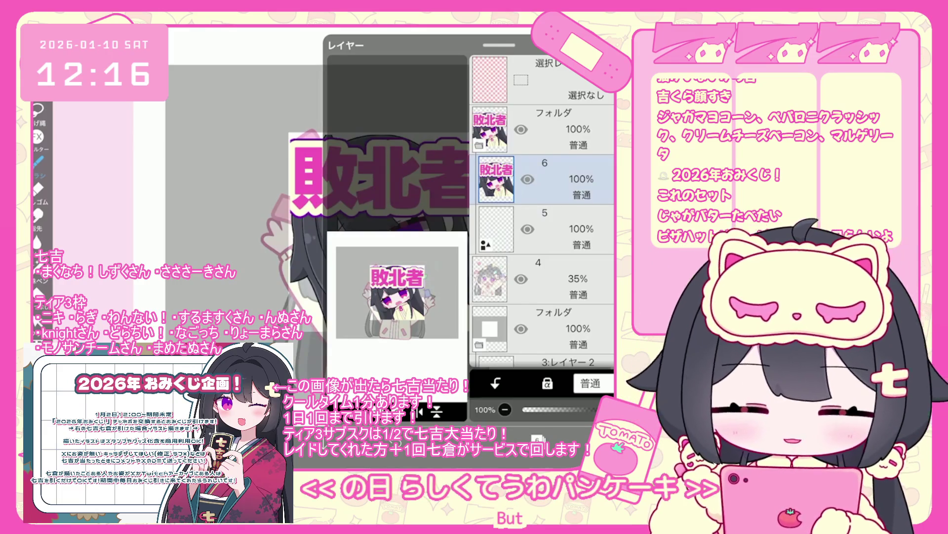
{"action": "left_click", "coordinate": [527, 179]}
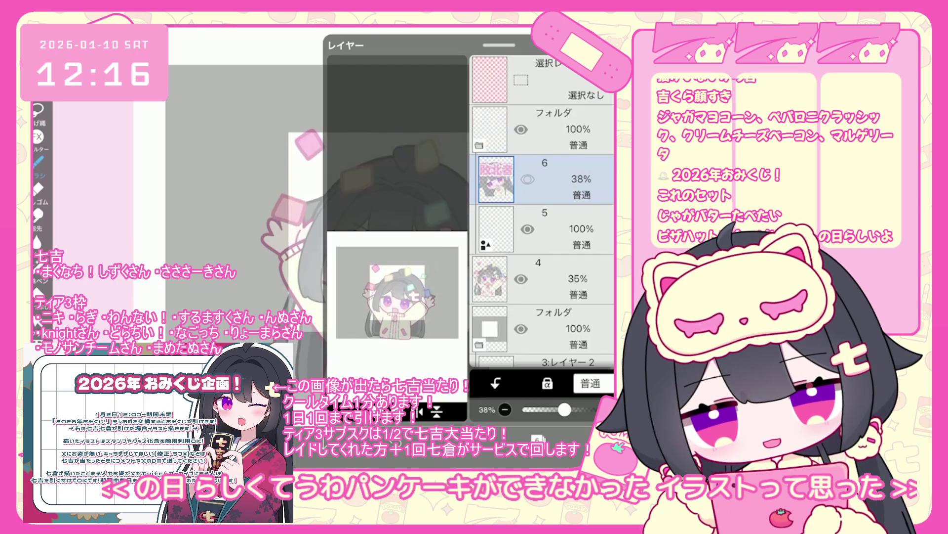
- Show the 敗北者 layer again and raise it to full opacity
{"action": "left_click", "coordinate": [528, 179]}
{"action": "left_click_drag", "start_coordinate": [565, 409], "coordinate": [613, 409]}
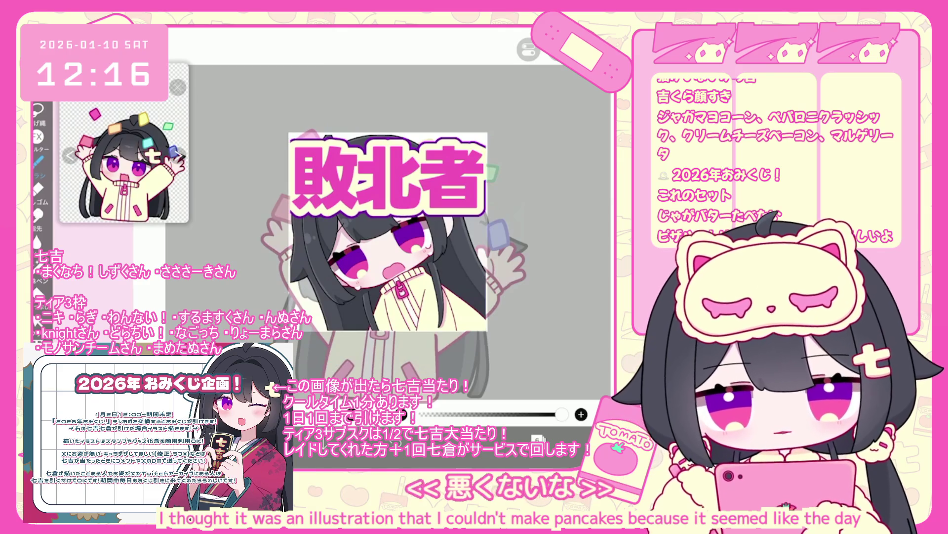
{"action": "scroll", "coordinate": [351, 222], "scroll_direction": "up", "scroll_amount": 2}
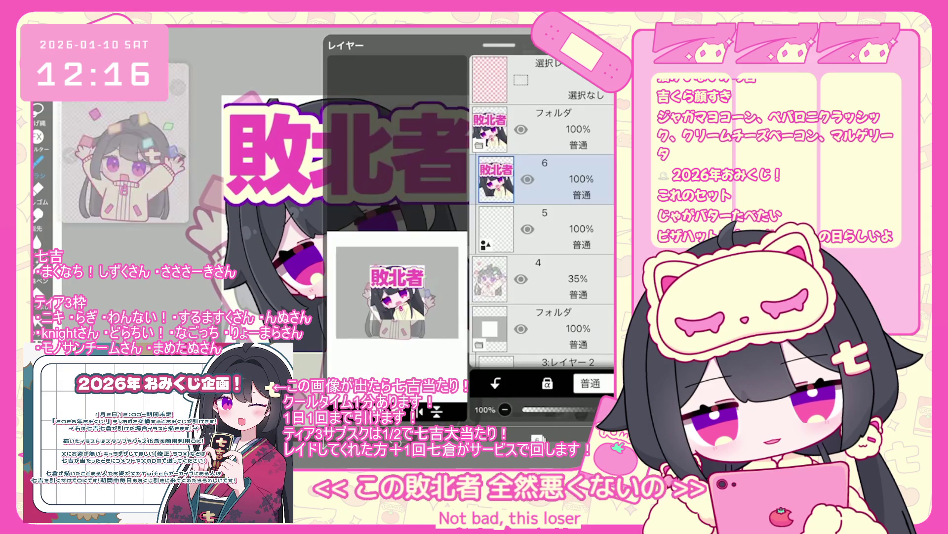
- Hide the 敗北者 layer in the Layer panel and zoom in toward the face
{"action": "left_click", "coordinate": [539, 439]}
{"action": "left_click", "coordinate": [528, 179]}
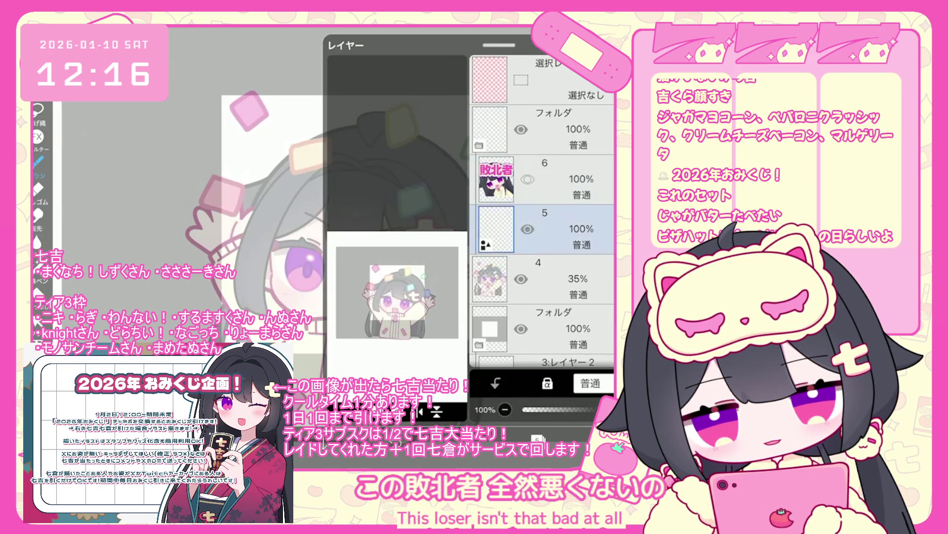
{"action": "left_click", "coordinate": [538, 439]}
{"action": "scroll", "coordinate": [376, 237], "scroll_direction": "up", "scroll_amount": 1}
{"action": "scroll", "coordinate": [376, 237], "scroll_direction": "up", "scroll_amount": 2}
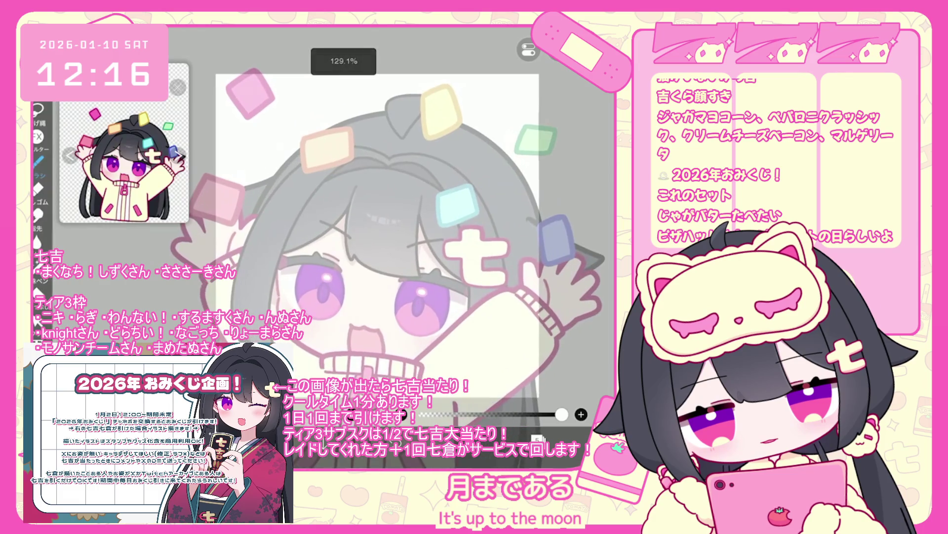
{"action": "mouse_move", "coordinate": [276, 267]}
{"action": "left_mouse_down"}
{"action": "mouse_move", "coordinate": [279, 297]}
{"action": "mouse_move", "coordinate": [469, 307]}
{"action": "left_mouse_up"}
- Undo two strokes and redraw the curved line under the mouth
{"action": "key", "text": "ctrl+z"}
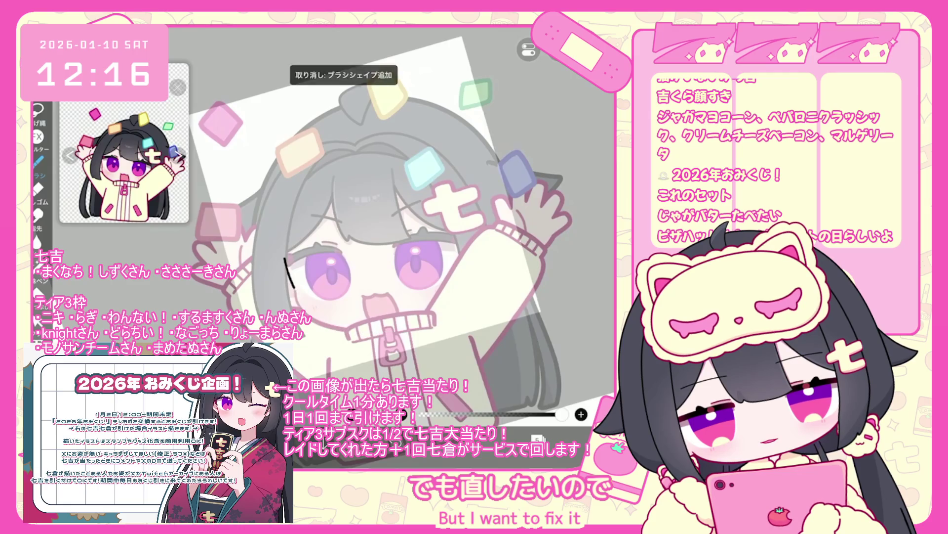
{"action": "key", "text": "ctrl+z"}
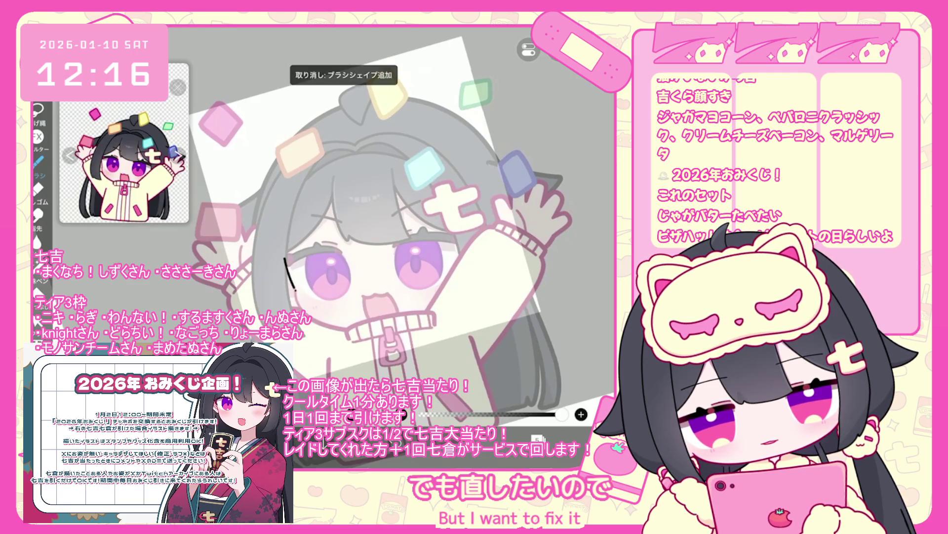
{"action": "left_click_drag", "start_coordinate": [295, 289], "coordinate": [453, 304]}
{"action": "scroll", "coordinate": [345, 223], "scroll_direction": "down", "scroll_amount": 2}
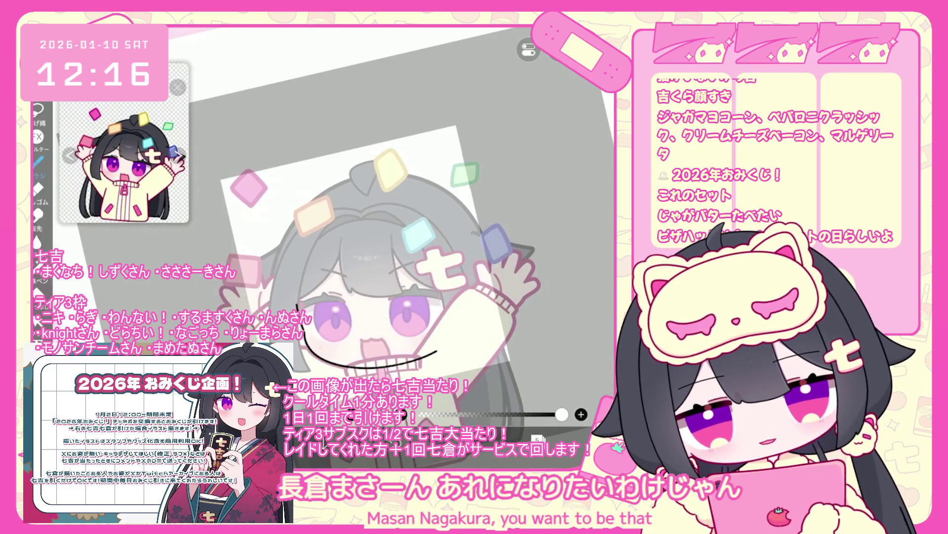
{"action": "left_click", "coordinate": [37, 160]}
{"action": "scroll", "coordinate": [159, 178], "scroll_direction": "down", "scroll_amount": 3}
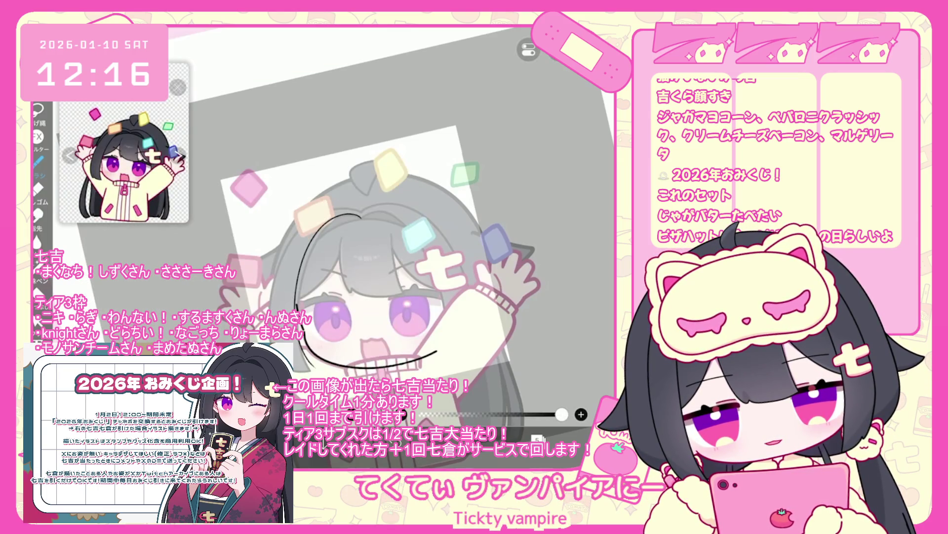
- Ink the hair outline arcing over the top of the head, undoing misplaced strokes
{"action": "key", "text": "ctrl+z"}
{"action": "key", "text": "ctrl+z"}
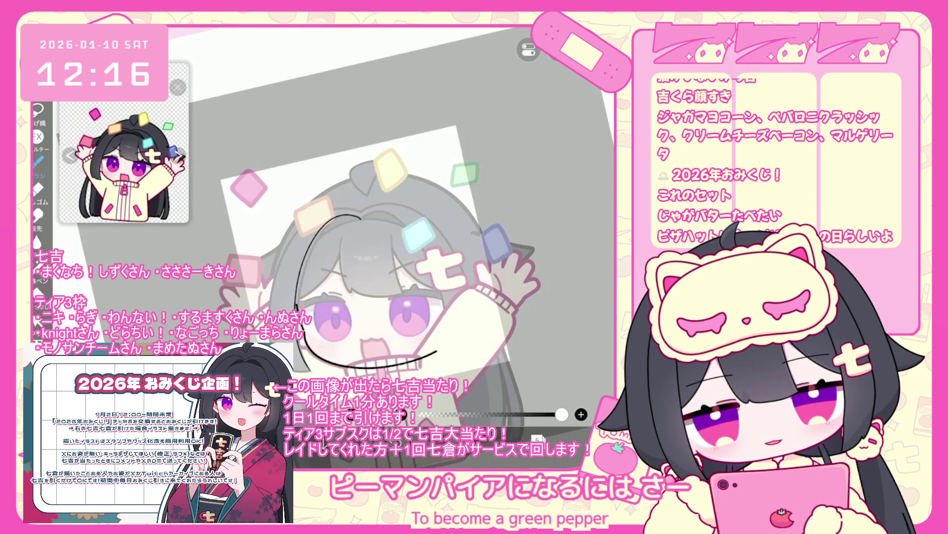
{"action": "key", "text": "ctrl+y"}
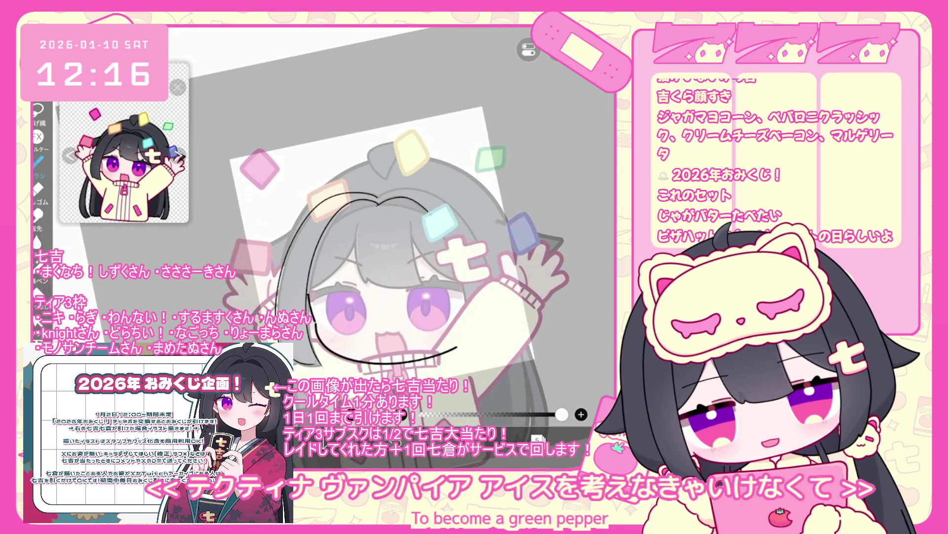
{"action": "key", "text": "ctrl+z"}
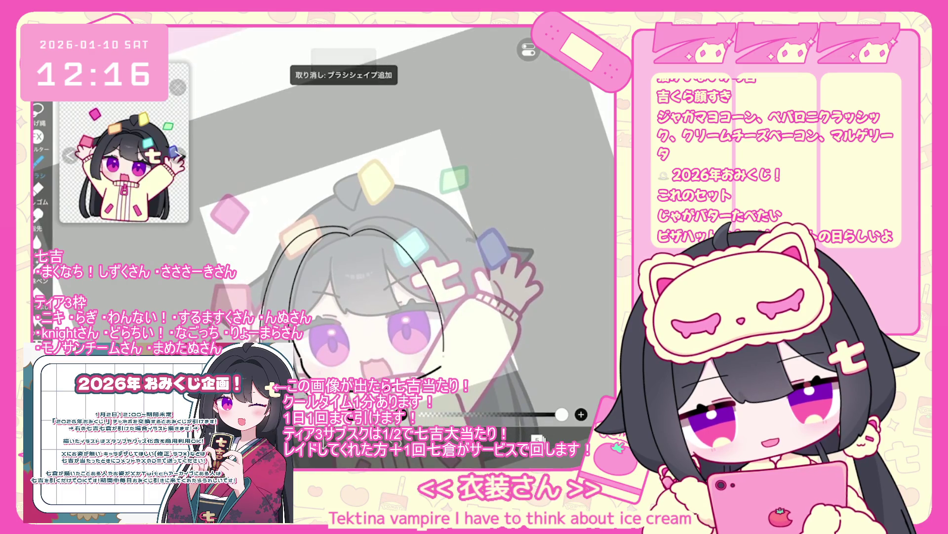
{"action": "key", "text": "ctrl+z"}
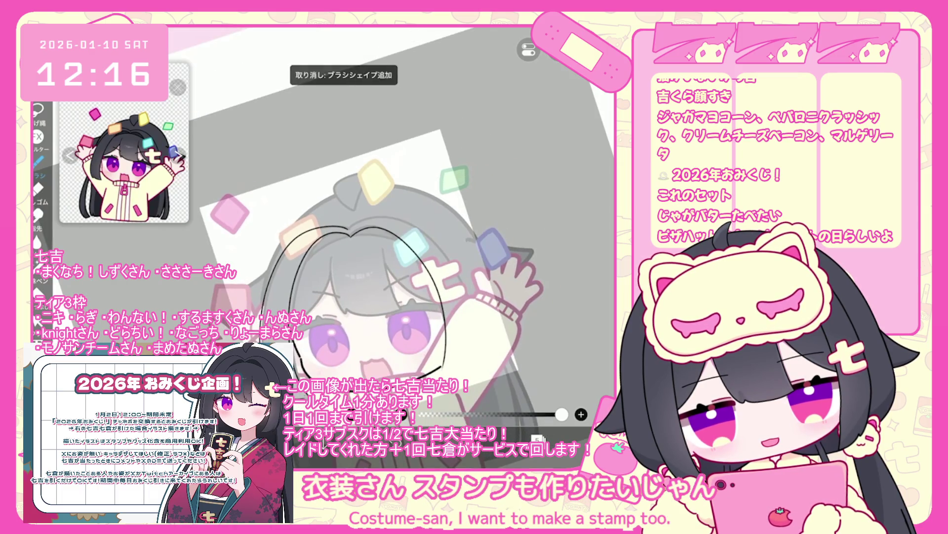
{"action": "left_click_drag", "start_coordinate": [349, 221], "coordinate": [475, 316]}
{"action": "key", "text": "ctrl+z"}
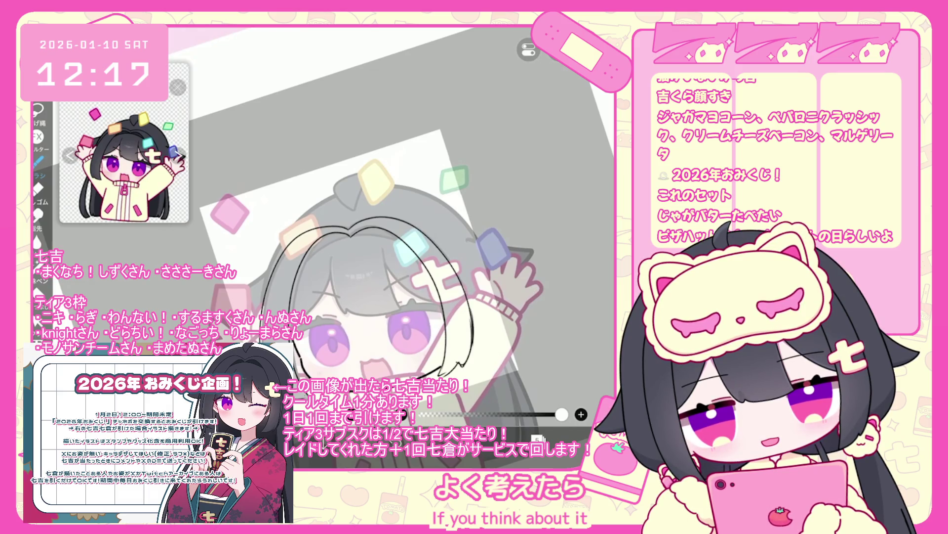
{"action": "left_click_drag", "start_coordinate": [321, 203], "coordinate": [482, 245]}
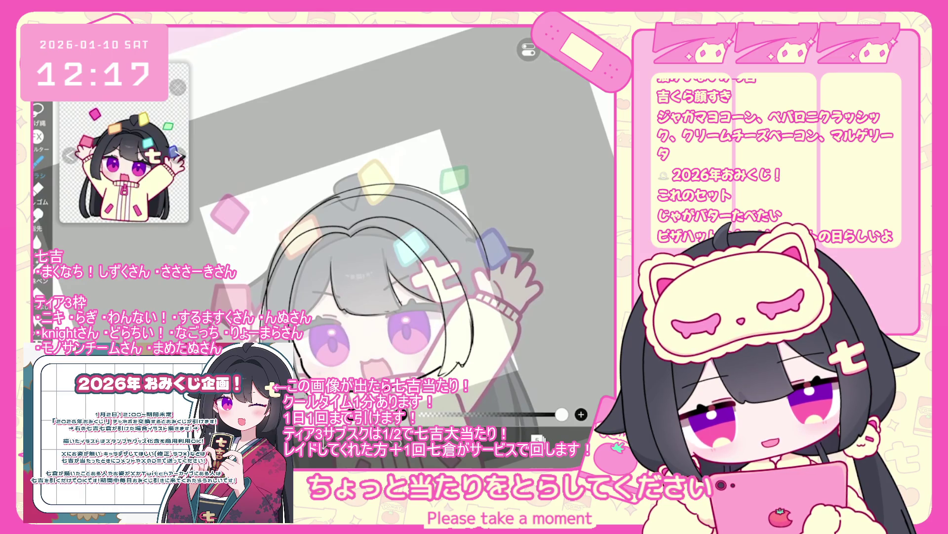
- Ink the outline around the eye, then undo the latest stroke
{"action": "scroll", "coordinate": [321, 247], "scroll_direction": "up", "scroll_amount": 3}
{"action": "key", "text": "ctrl+z"}
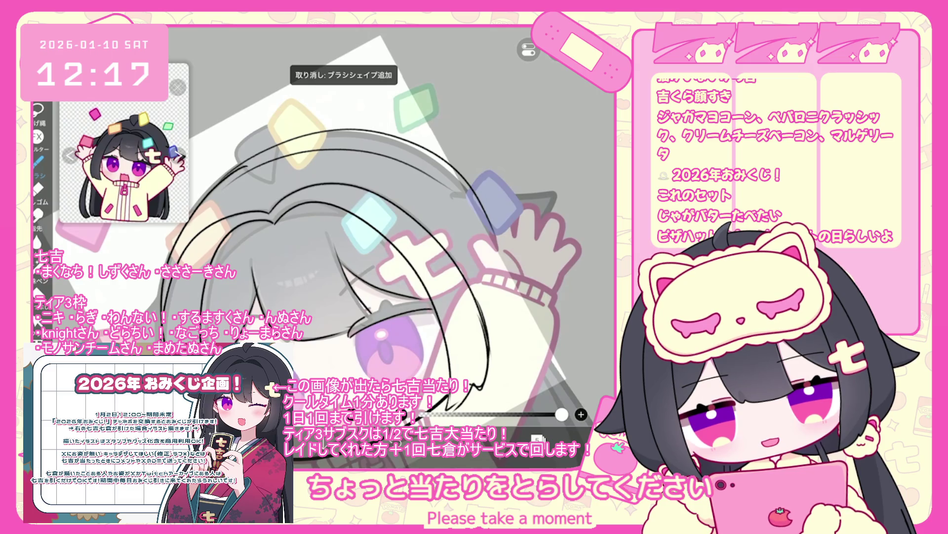
{"action": "scroll", "coordinate": [390, 237], "scroll_direction": "up", "scroll_amount": 2}
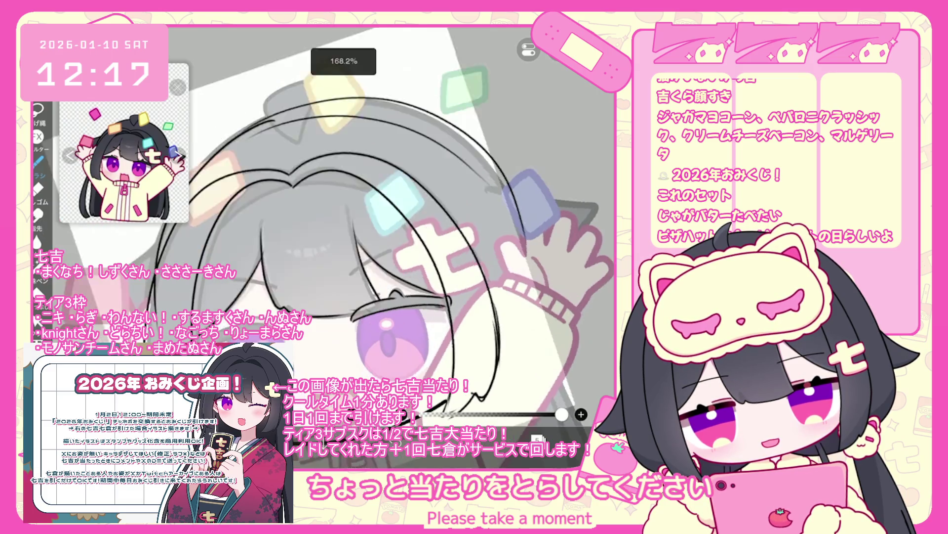
{"action": "mouse_move", "coordinate": [375, 302]}
{"action": "left_mouse_down"}
{"action": "mouse_move", "coordinate": [395, 368]}
{"action": "mouse_move", "coordinate": [443, 299]}
{"action": "left_mouse_up"}
{"action": "scroll", "coordinate": [403, 237], "scroll_direction": "down", "scroll_amount": 1}
{"action": "key", "text": "ctrl+z"}
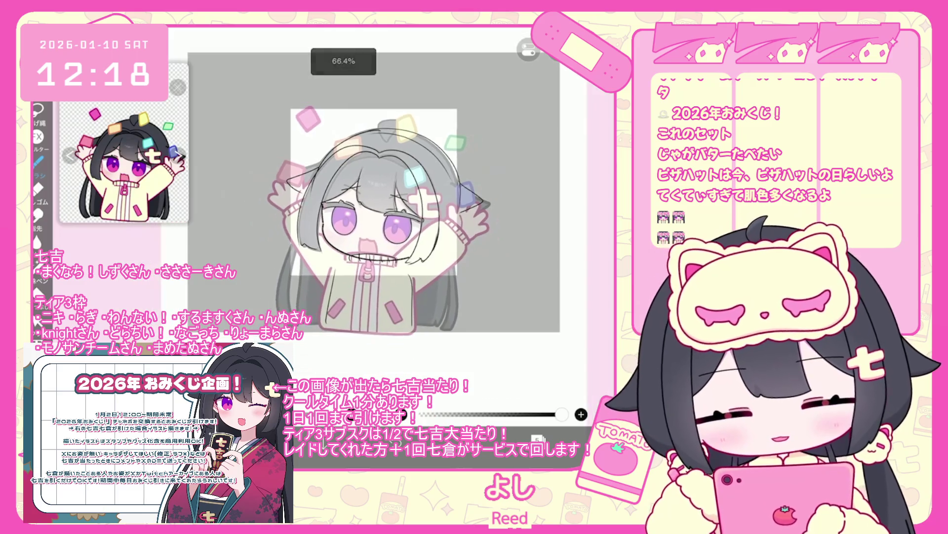
- Turn on the 敗北者 stamp layer 6 over the full chibi
{"action": "left_click", "coordinate": [527, 161]}
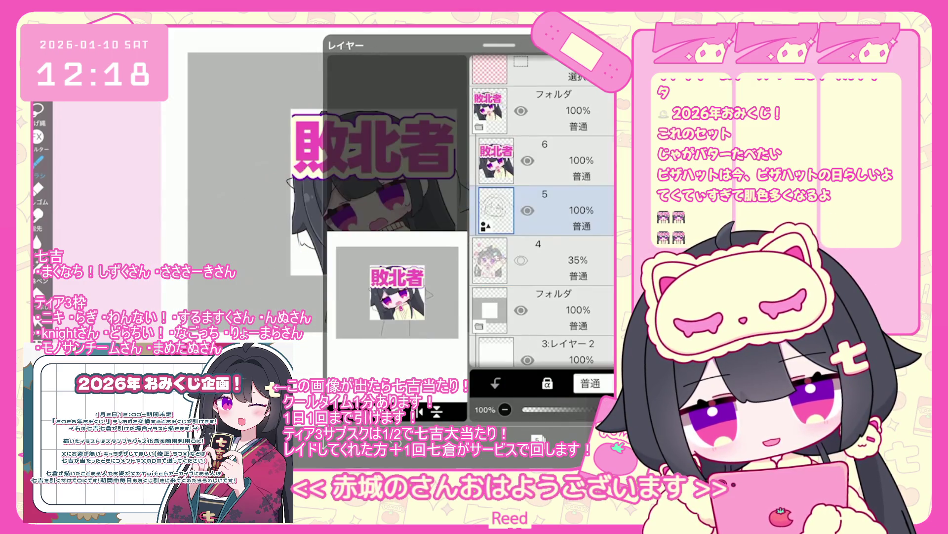
- Move layer 5 above layer 6 and apply the sketch's new rotation
{"action": "left_click", "coordinate": [568, 163]}
{"action": "left_click_drag", "start_coordinate": [593, 210], "coordinate": [593, 160]}
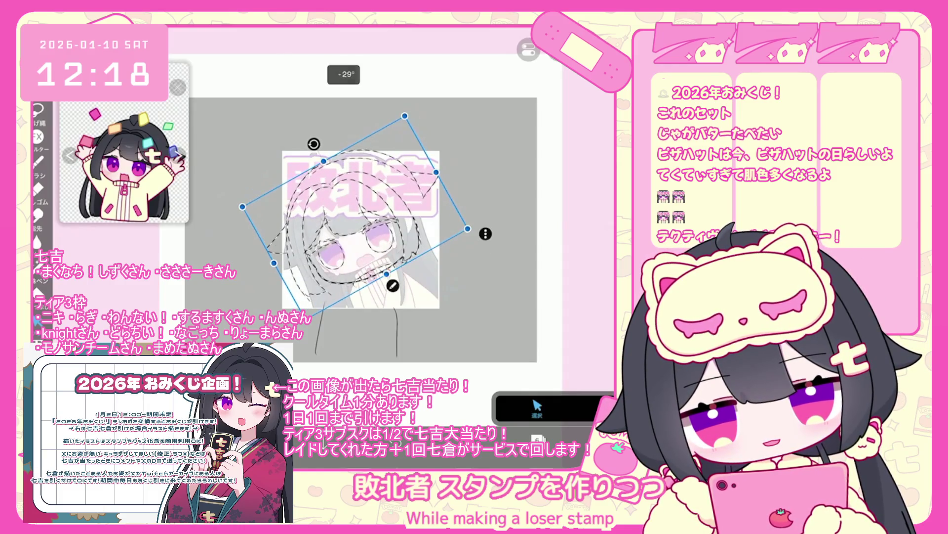
{"action": "key", "text": "Return"}
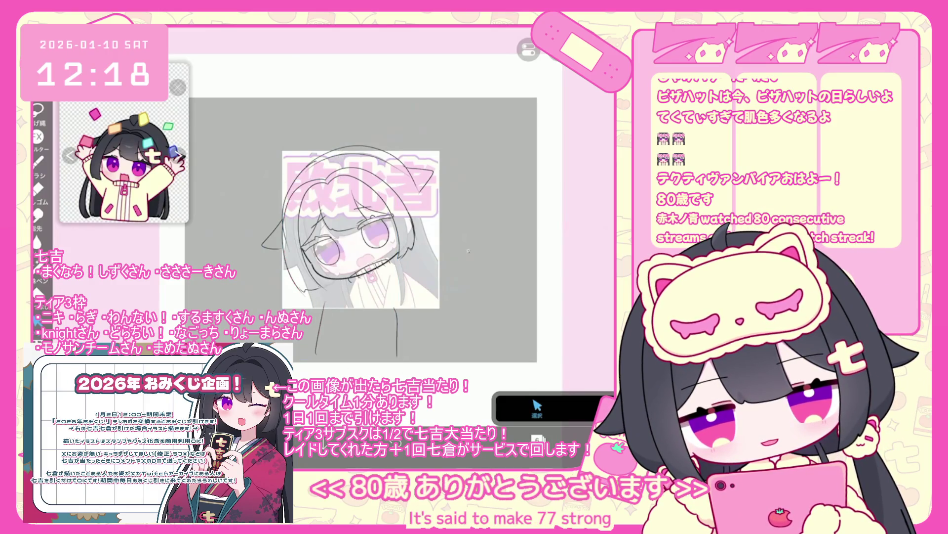
- Lasso the leg strokes and redraw vertical leg lines below the sleeves, undoing mistakes
{"action": "left_click_drag", "start_coordinate": [310, 311], "coordinate": [424, 366]}
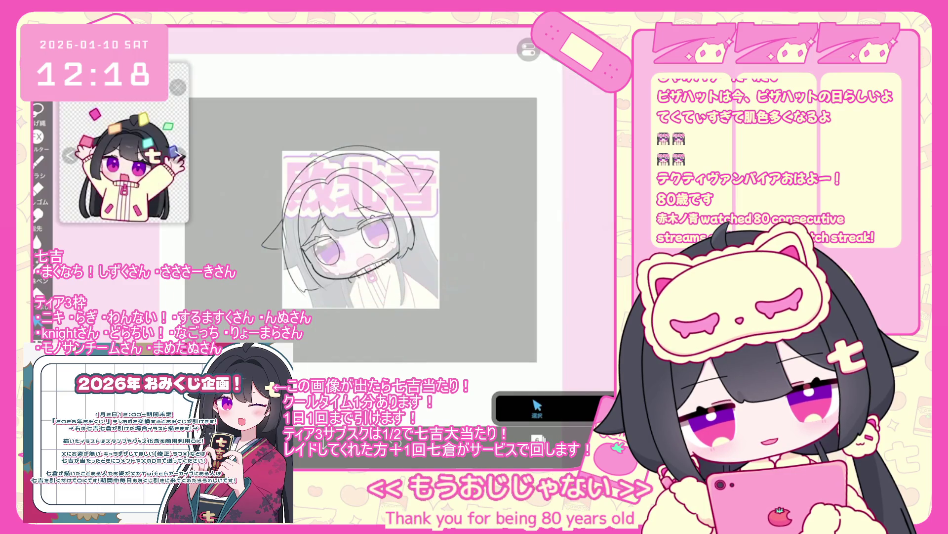
{"action": "scroll", "coordinate": [346, 198], "scroll_direction": "up", "scroll_amount": 3}
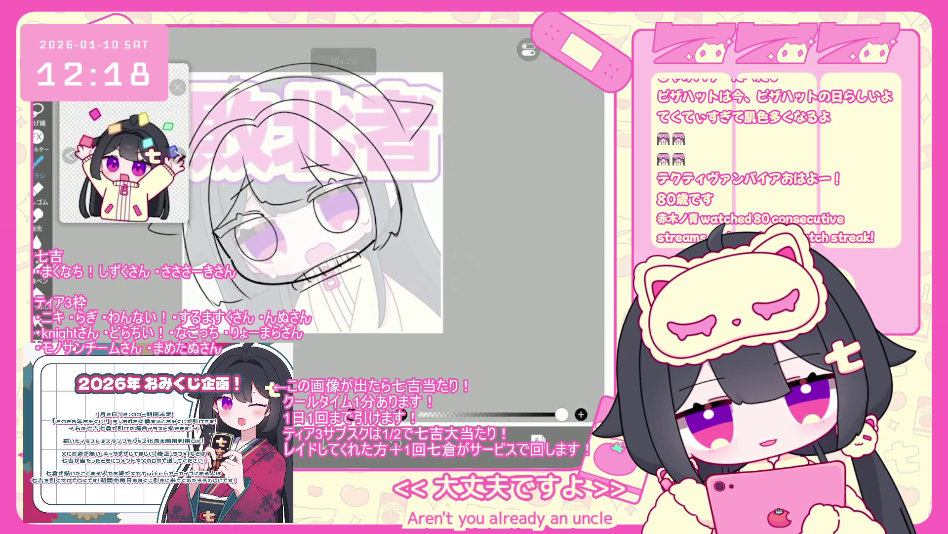
{"action": "left_click_drag", "start_coordinate": [339, 285], "coordinate": [352, 374]}
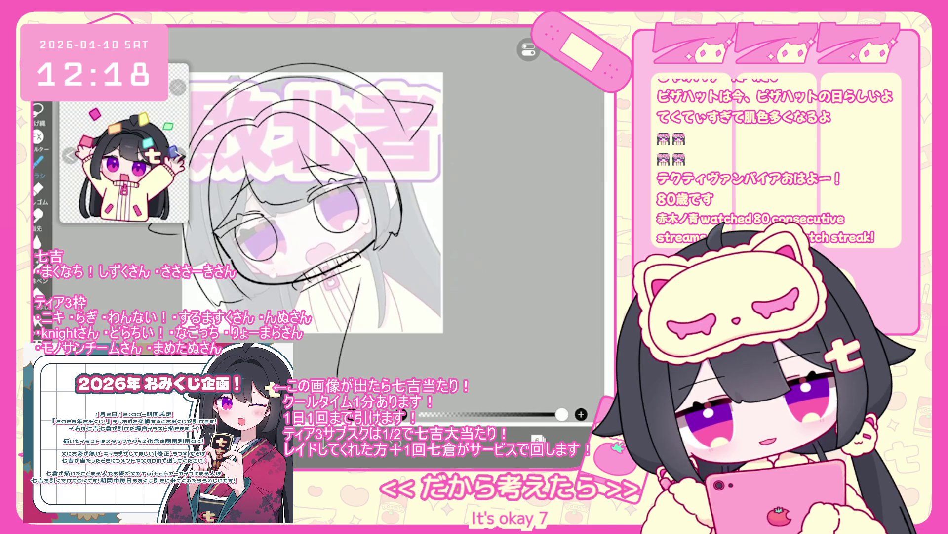
{"action": "left_click_drag", "start_coordinate": [381, 277], "coordinate": [398, 378]}
{"action": "key", "text": "ctrl+z"}
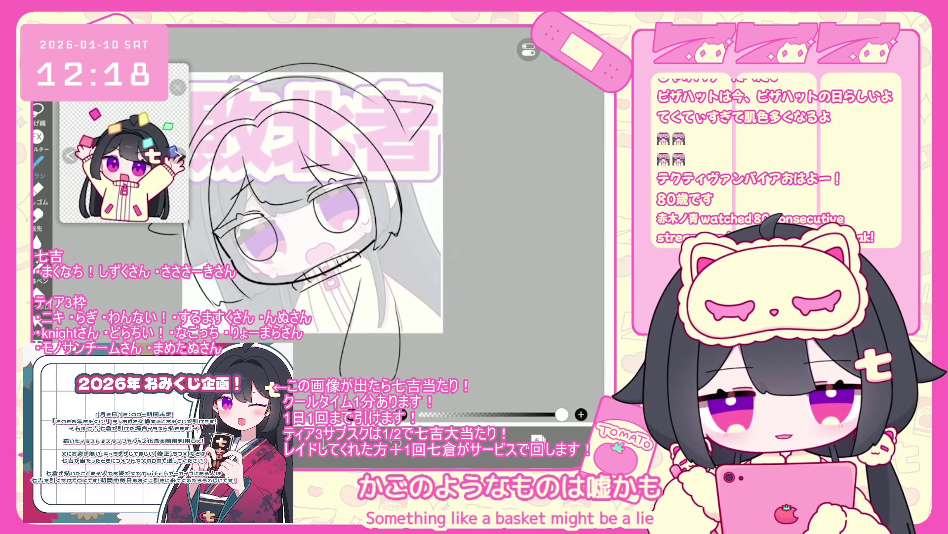
{"action": "scroll", "coordinate": [295, 204], "scroll_direction": "up", "scroll_amount": 2}
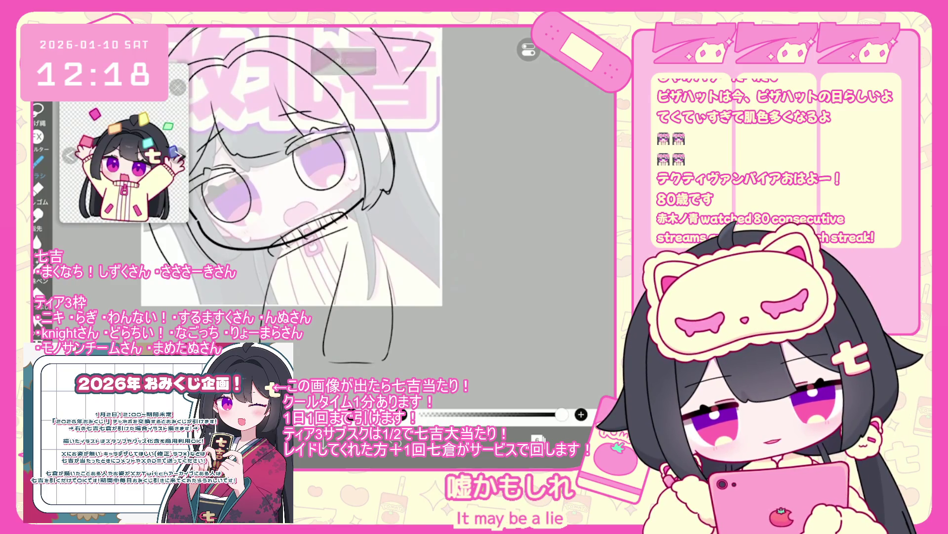
{"action": "key", "text": "ctrl+z"}
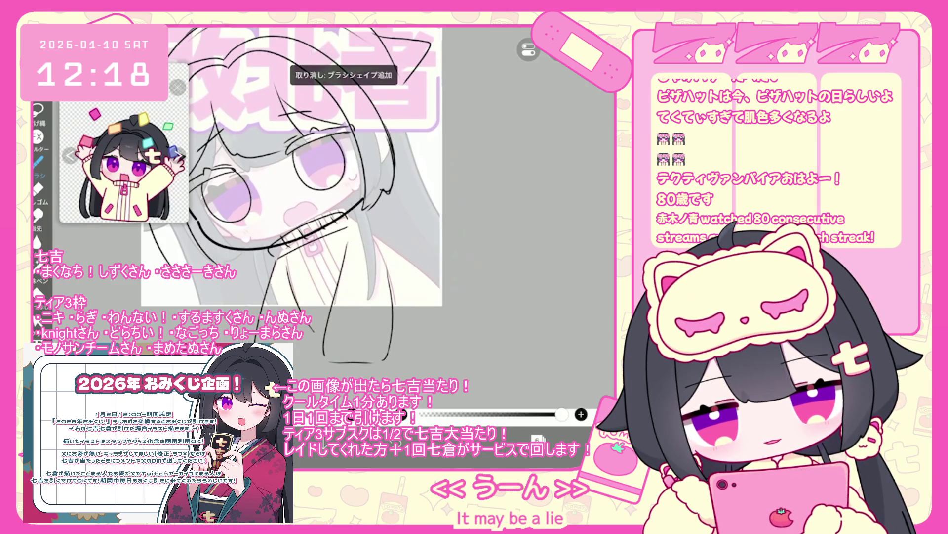
{"action": "key", "text": "ctrl+z"}
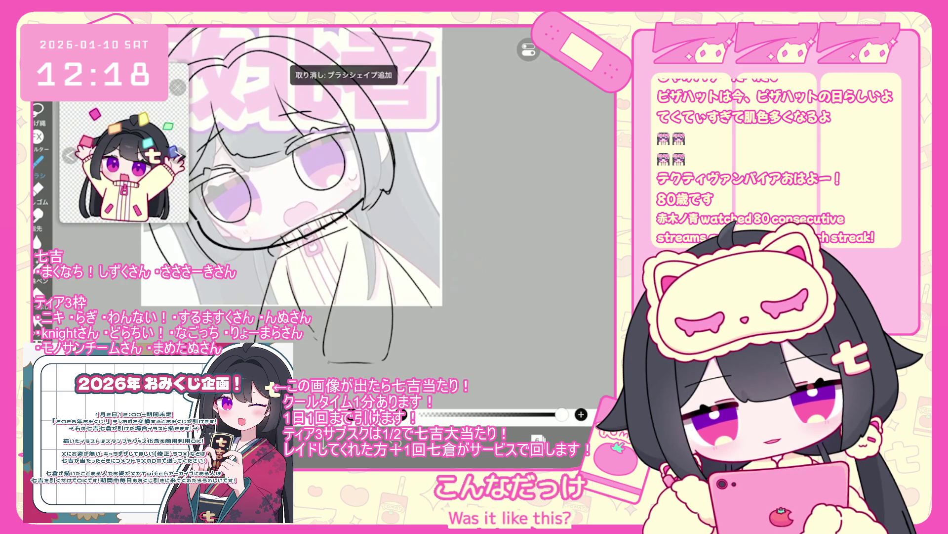
{"action": "left_click_drag", "start_coordinate": [328, 364], "coordinate": [380, 369]}
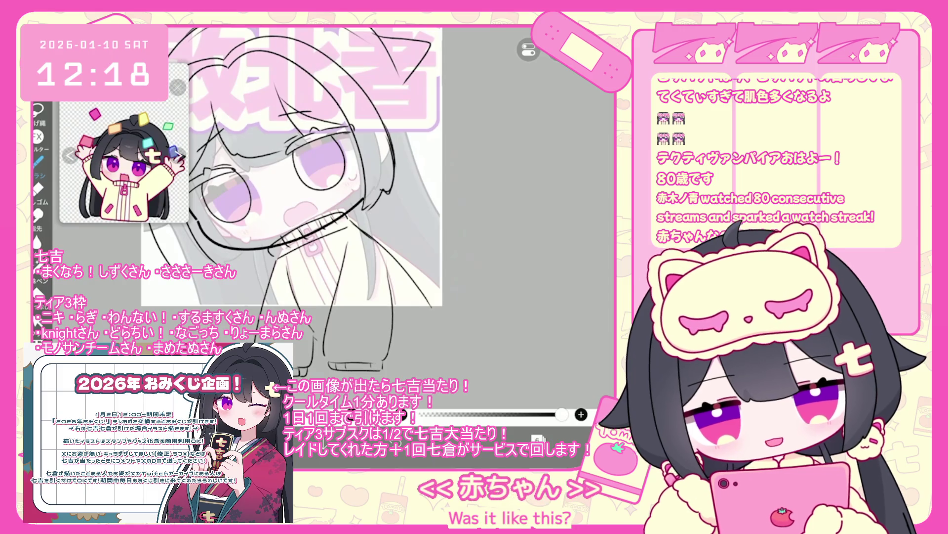
{"action": "key", "text": "ctrl+z"}
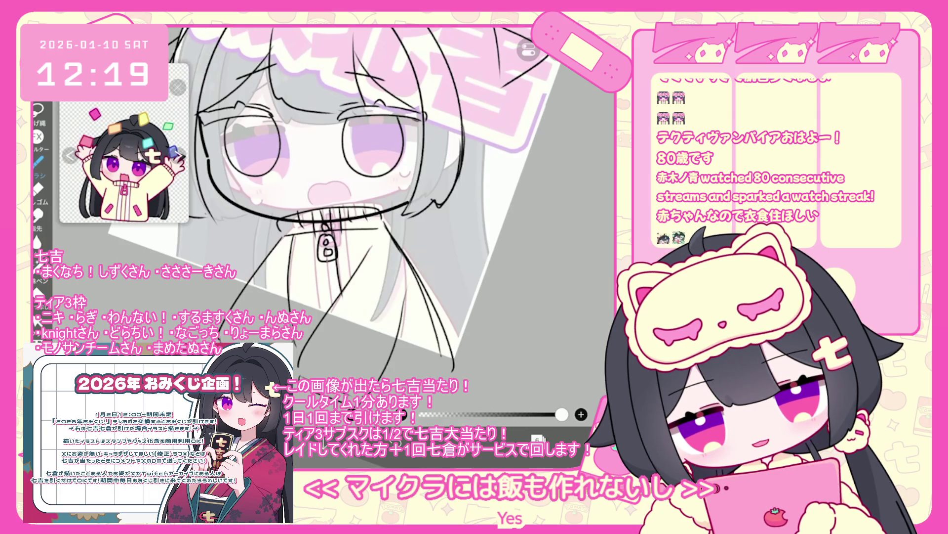
- Undo several recent strokes and adjust the view toward the hair's right side
{"action": "left_click_drag", "start_coordinate": [352, 247], "coordinate": [351, 349]}
{"action": "key", "text": "ctrl+z"}
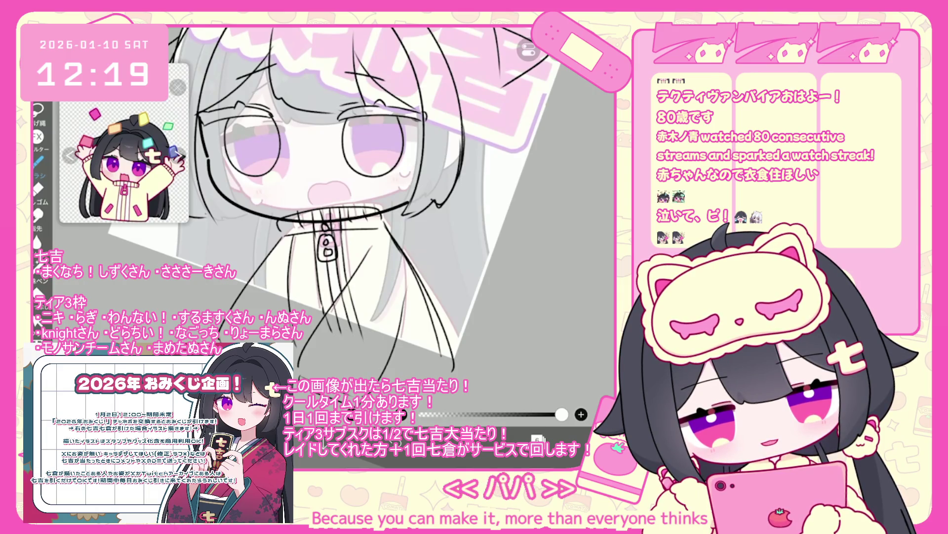
{"action": "key", "text": "ctrl+z"}
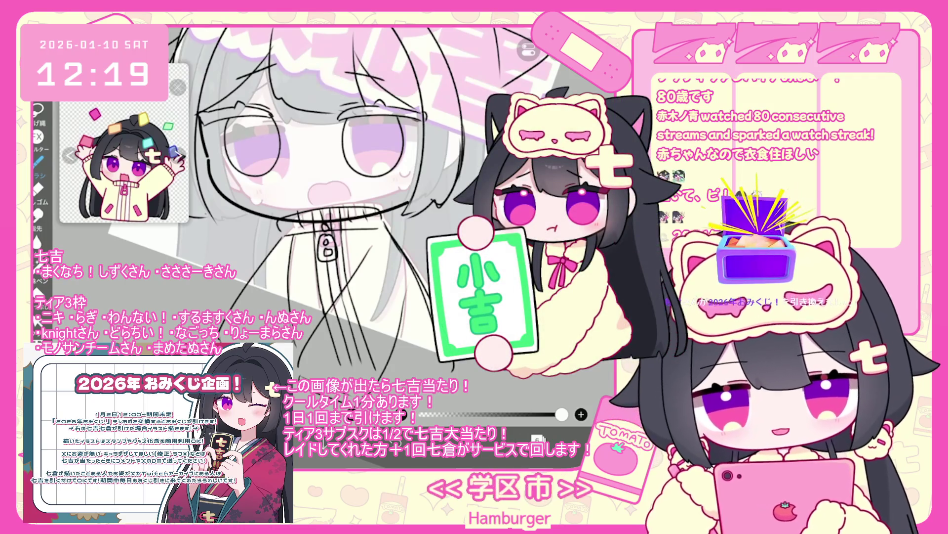
{"action": "scroll", "coordinate": [335, 204], "scroll_direction": "up", "scroll_amount": 2}
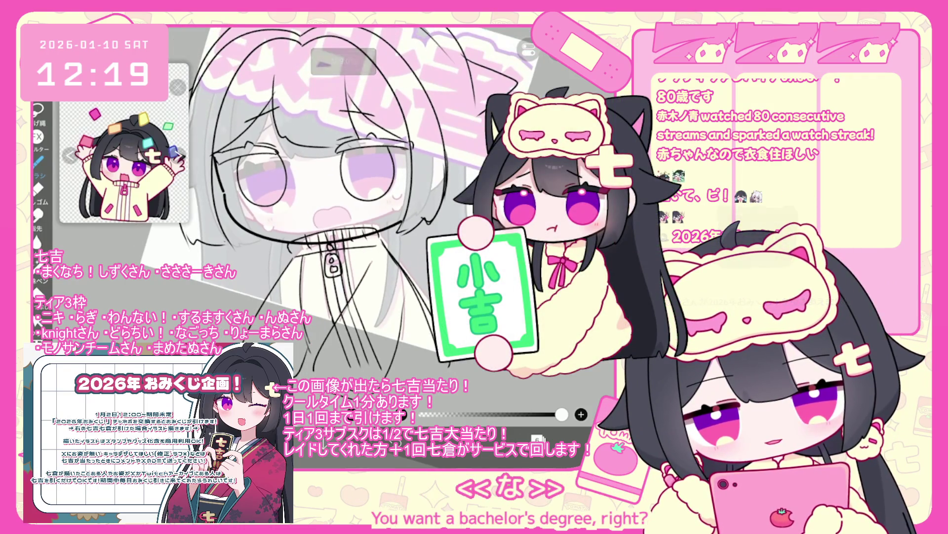
{"action": "scroll", "coordinate": [350, 204], "scroll_direction": "down", "scroll_amount": 2}
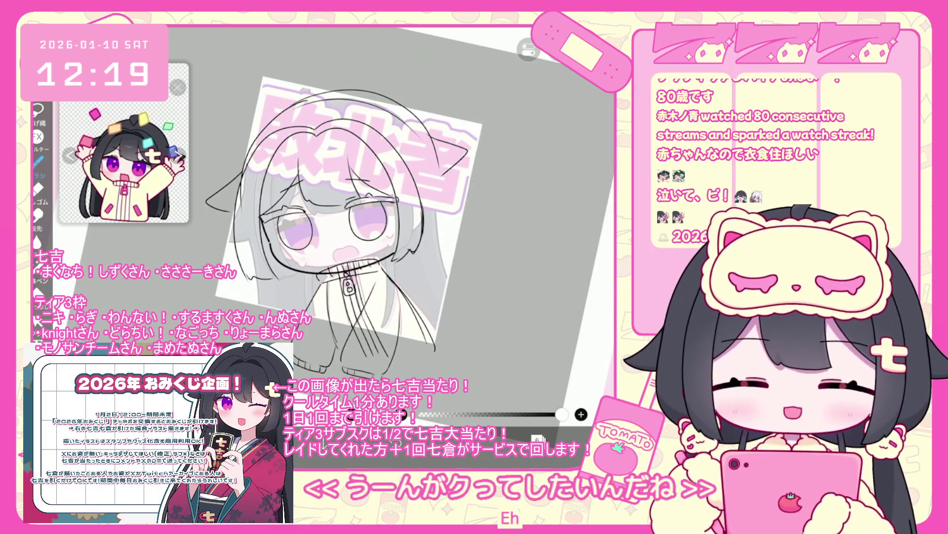
{"action": "scroll", "coordinate": [350, 237], "scroll_direction": "down", "scroll_amount": 1}
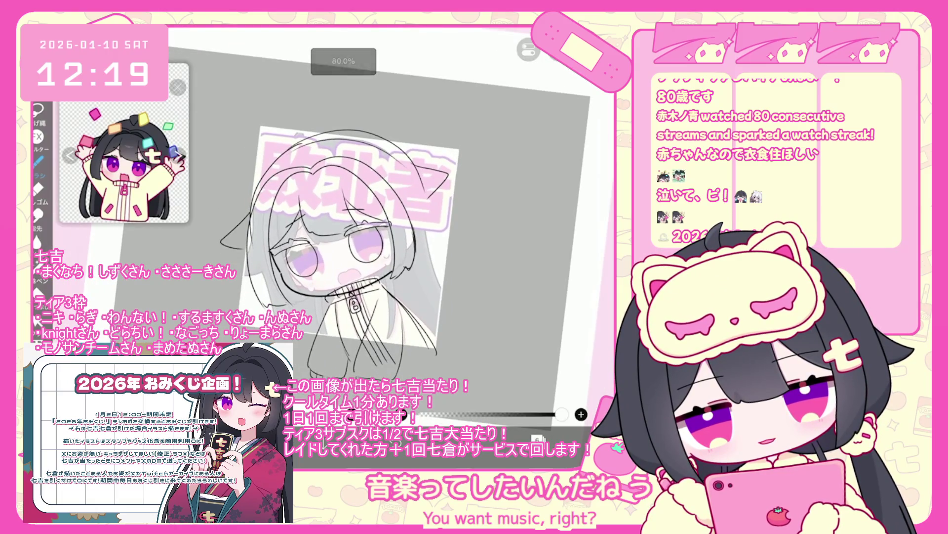
{"action": "scroll", "coordinate": [350, 238], "scroll_direction": "down", "scroll_amount": 1}
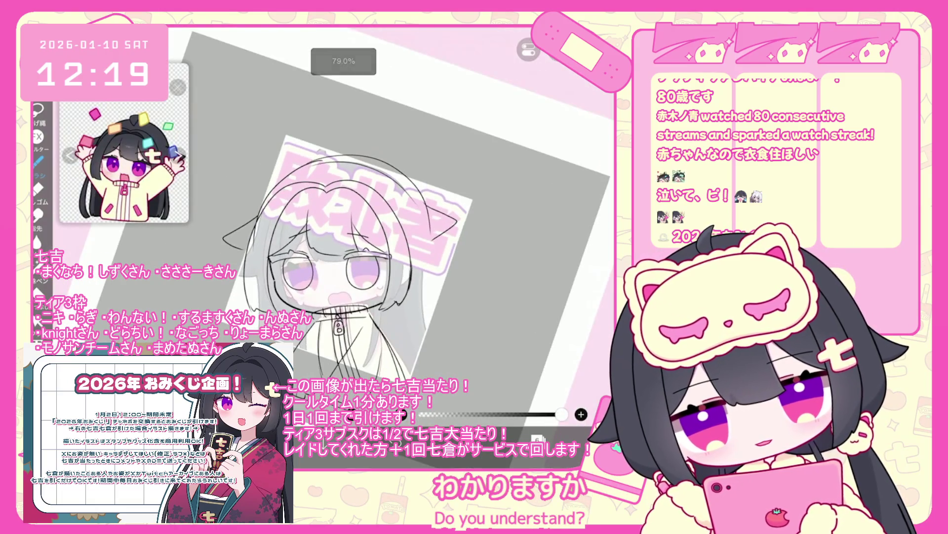
{"action": "scroll", "coordinate": [350, 237], "scroll_direction": "up", "scroll_amount": 1}
{"action": "key", "text": "ctrl+z"}
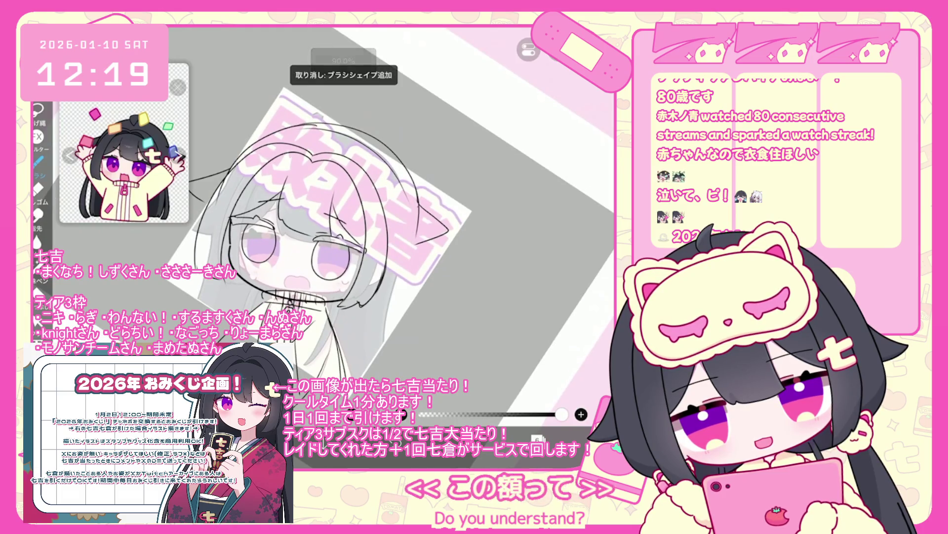
- Ink lines down the right outer edge of the hair, undoing bad strokes
{"action": "left_click_drag", "start_coordinate": [411, 265], "coordinate": [399, 359]}
{"action": "scroll", "coordinate": [349, 238], "scroll_direction": "up", "scroll_amount": 1}
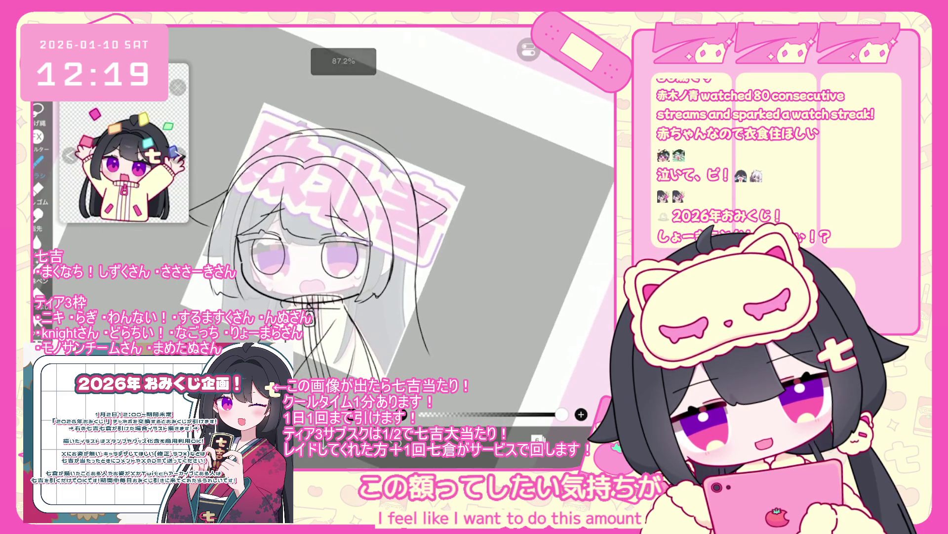
{"action": "left_click_drag", "start_coordinate": [429, 302], "coordinate": [418, 371]}
{"action": "key", "text": "ctrl+z"}
{"action": "scroll", "coordinate": [350, 237], "scroll_direction": "up", "scroll_amount": 2}
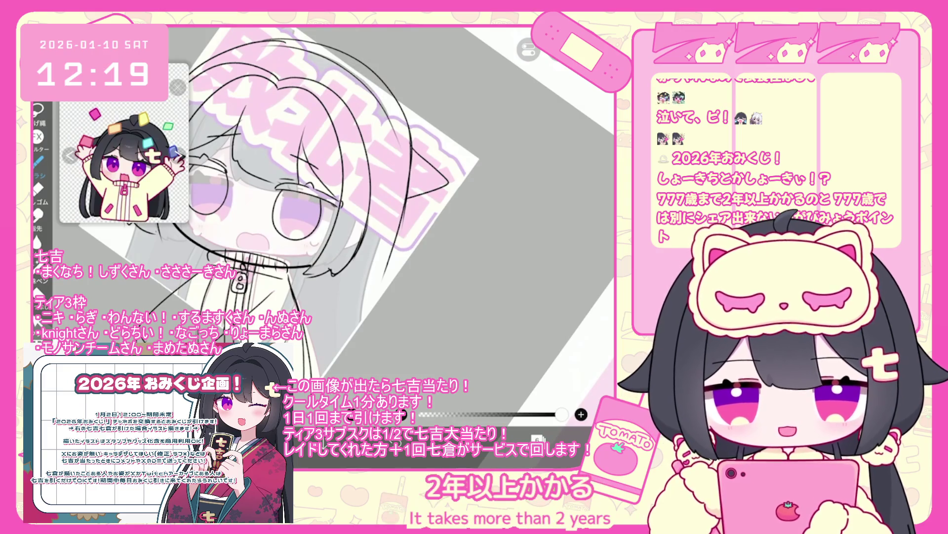
{"action": "scroll", "coordinate": [281, 203], "scroll_direction": "up", "scroll_amount": 2}
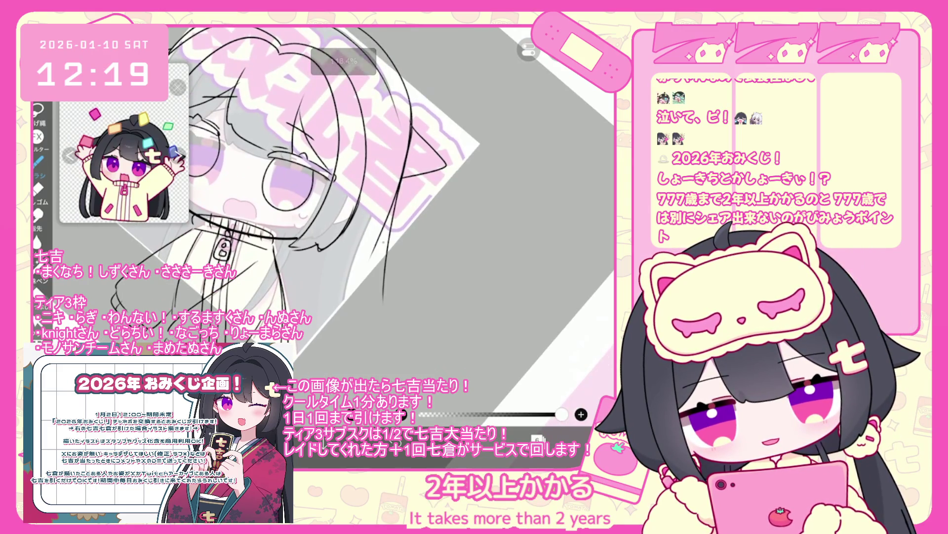
{"action": "key", "text": "ctrl+z"}
{"action": "scroll", "coordinate": [346, 223], "scroll_direction": "down", "scroll_amount": 2}
{"action": "left_click_drag", "start_coordinate": [379, 209], "coordinate": [398, 293]}
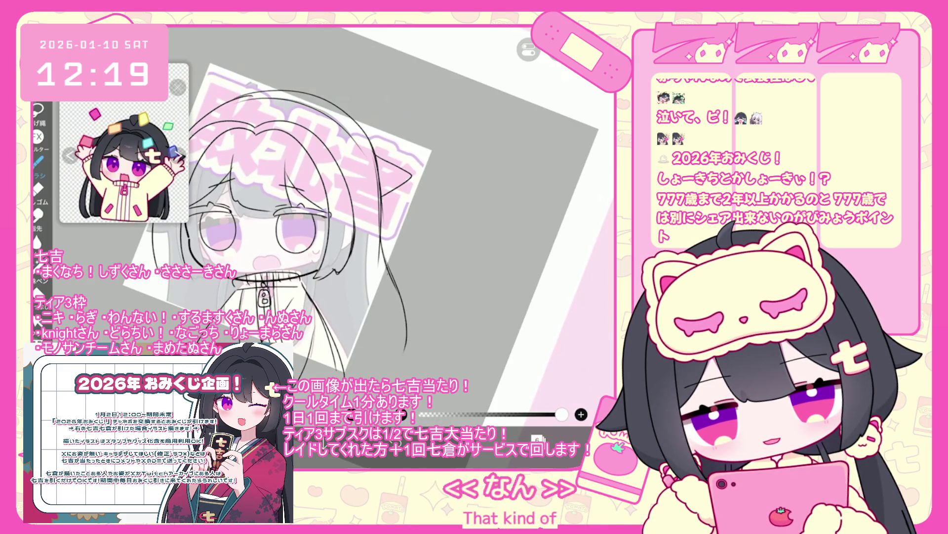
{"action": "scroll", "coordinate": [296, 223], "scroll_direction": "down", "scroll_amount": 2}
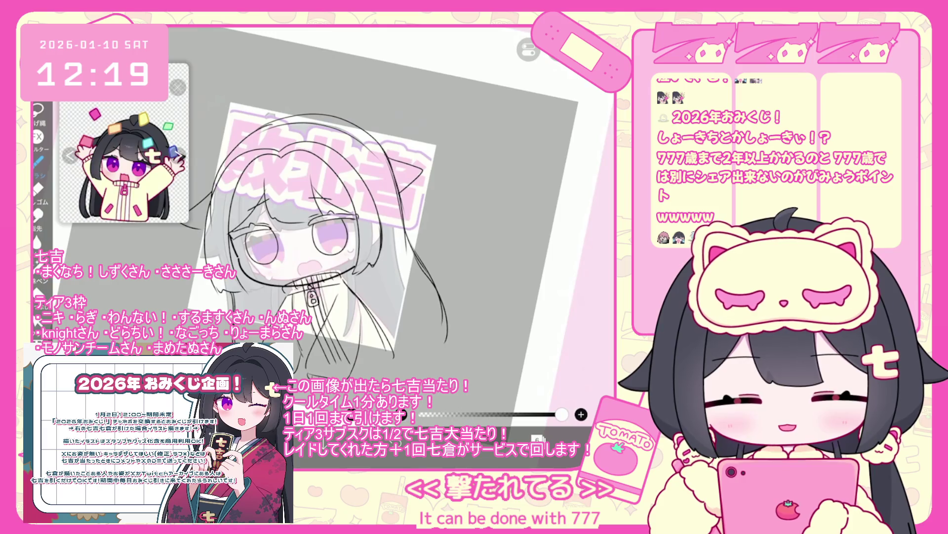
{"action": "scroll", "coordinate": [317, 233], "scroll_direction": "up", "scroll_amount": 2}
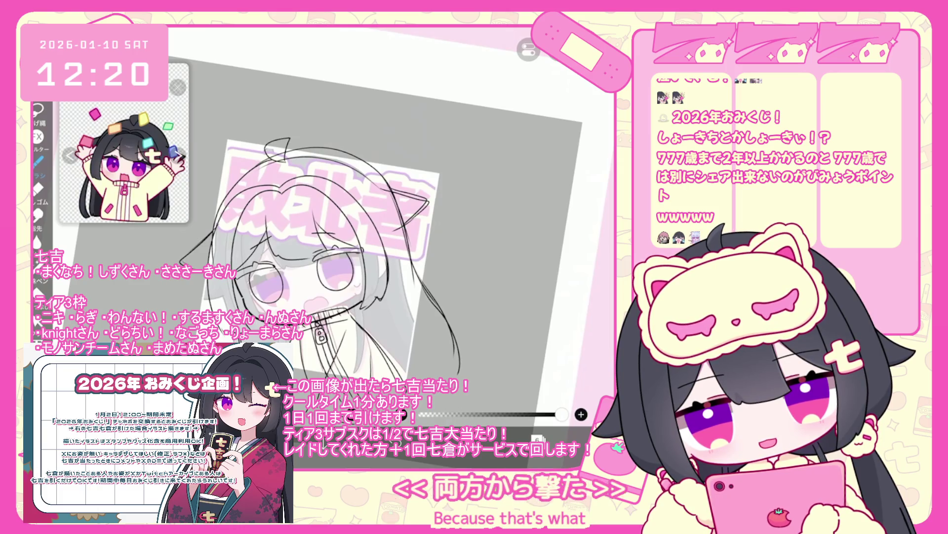
{"action": "scroll", "coordinate": [340, 263], "scroll_direction": "down", "scroll_amount": 3}
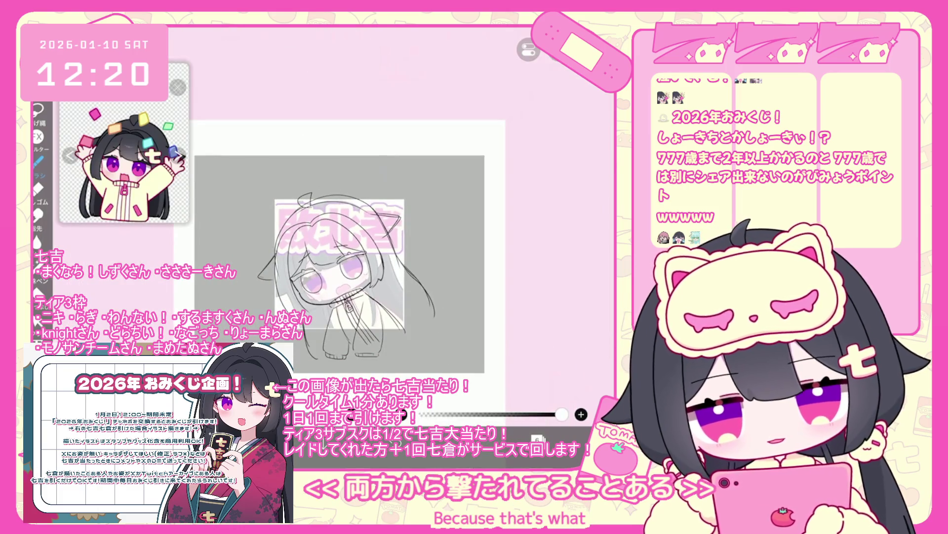
- Rotate the sketch view and undo the last two brush strokes
{"action": "mouse_move", "coordinate": [378, 301]}
{"action": "left_mouse_down"}
{"action": "mouse_move", "coordinate": [361, 282]}
{"action": "mouse_move", "coordinate": [374, 265]}
{"action": "mouse_move", "coordinate": [338, 271]}
{"action": "left_mouse_up"}
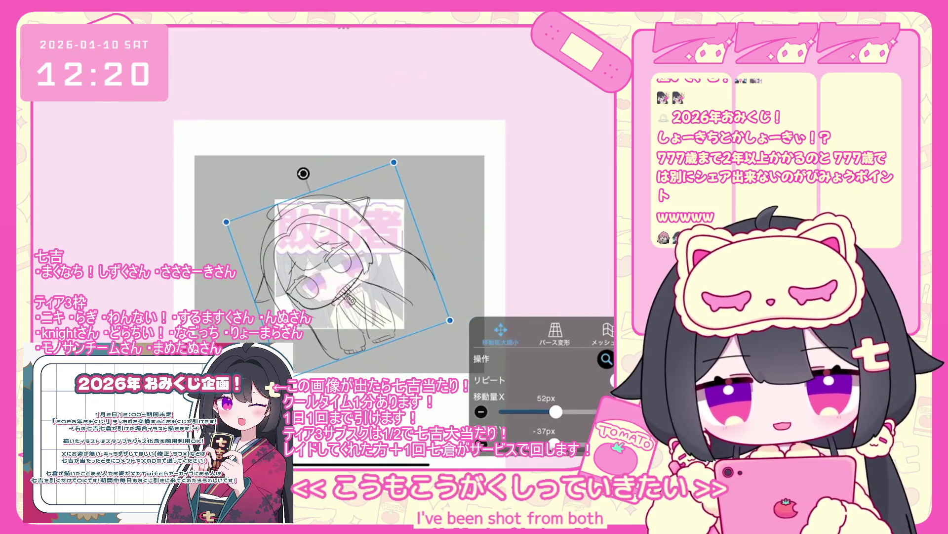
{"action": "scroll", "coordinate": [339, 223], "scroll_direction": "up", "scroll_amount": 3}
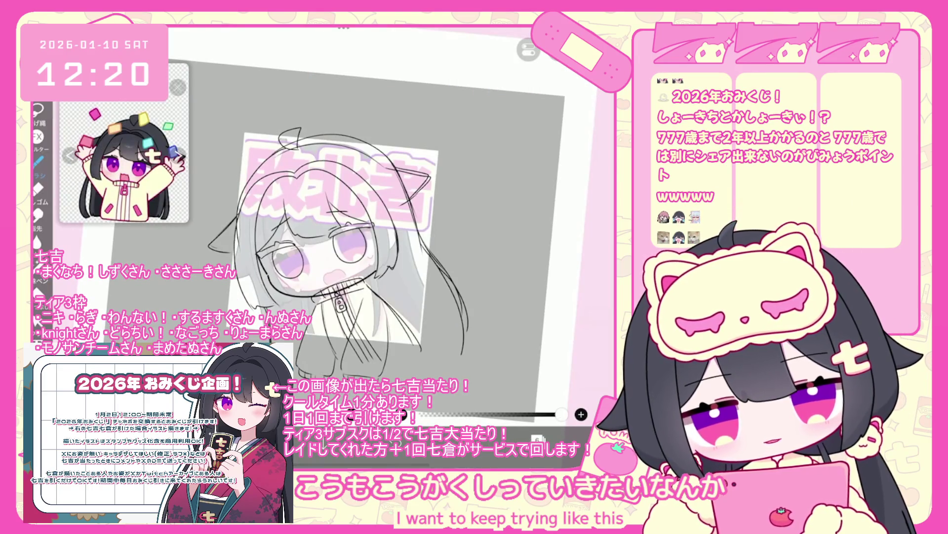
{"action": "key", "text": "ctrl+z"}
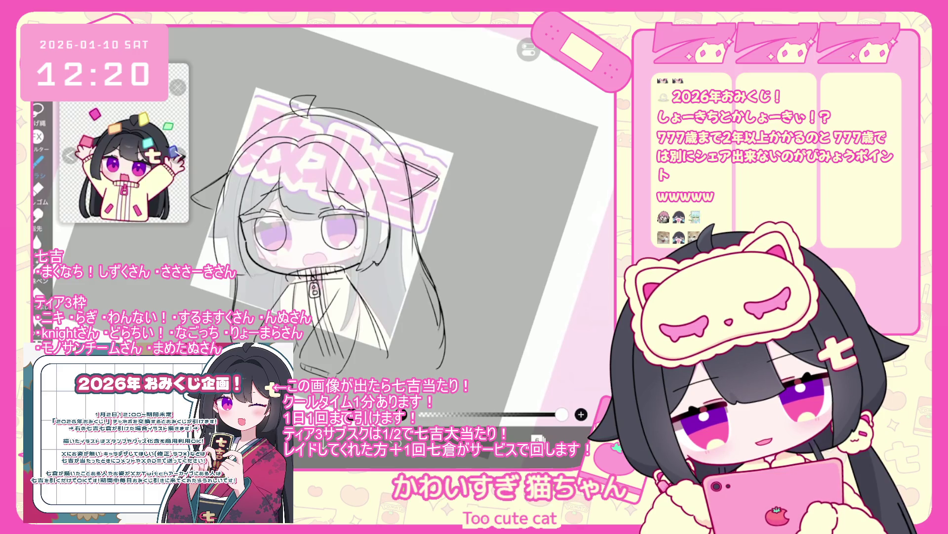
{"action": "key", "text": "ctrl+z"}
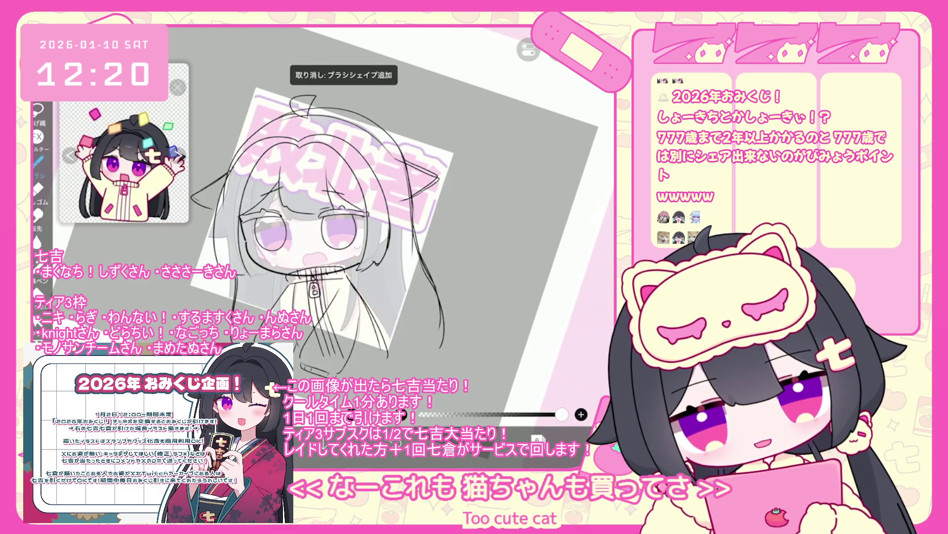
{"action": "scroll", "coordinate": [376, 277], "scroll_direction": "down", "scroll_amount": 3}
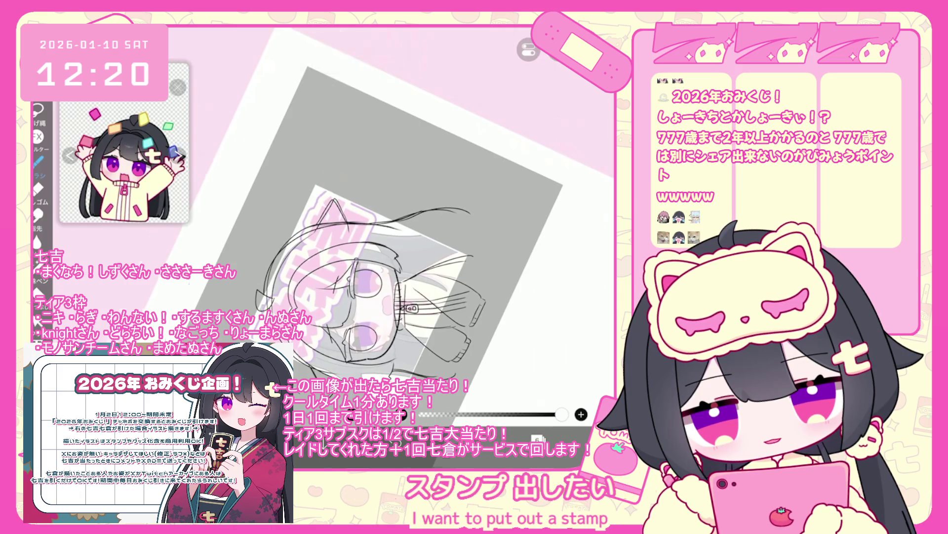
- Undo two rejected hair strokes, then rotate the canvas and zoom in on the head
{"action": "scroll", "coordinate": [403, 220], "scroll_direction": "up", "scroll_amount": 2}
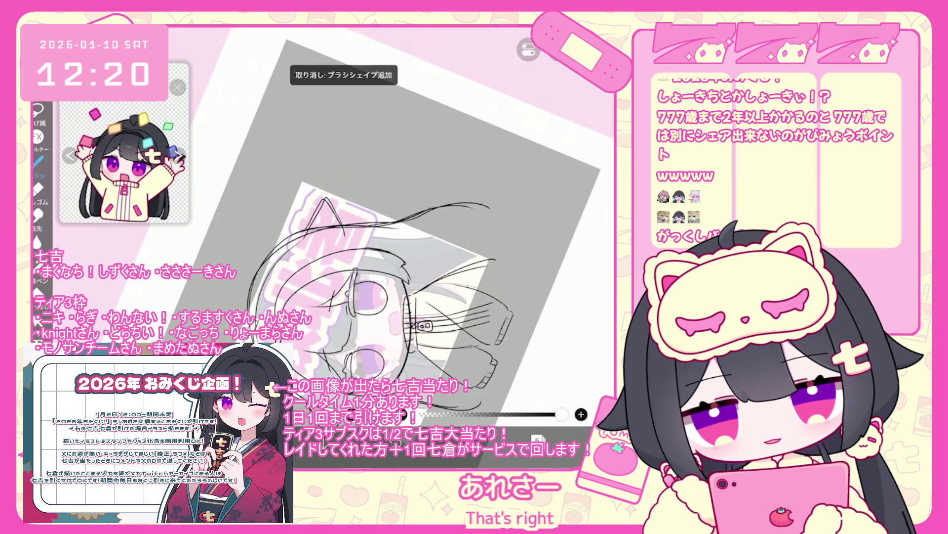
{"action": "key", "text": "ctrl+z"}
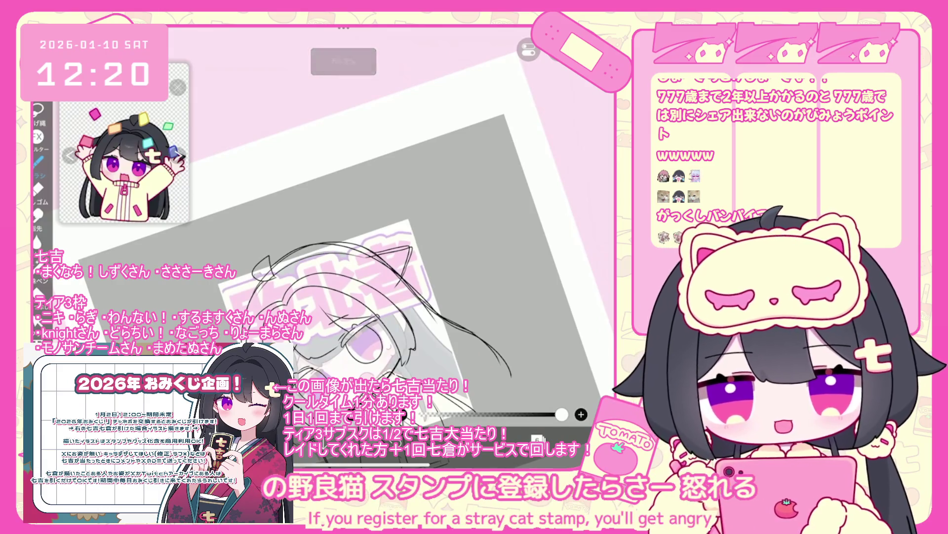
{"action": "key", "text": "ctrl+z"}
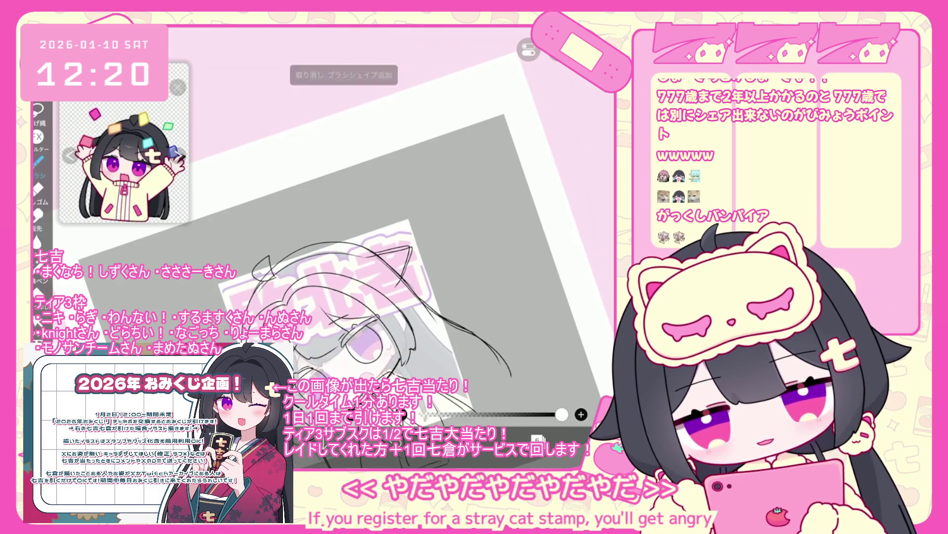
{"action": "left_click_drag", "start_coordinate": [346, 296], "coordinate": [395, 277]}
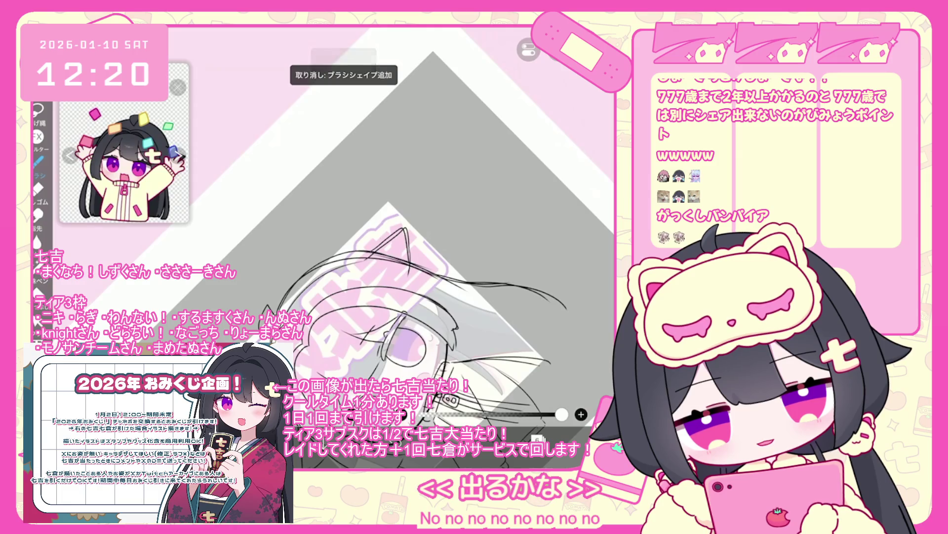
{"action": "left_click_drag", "start_coordinate": [420, 307], "coordinate": [395, 287]}
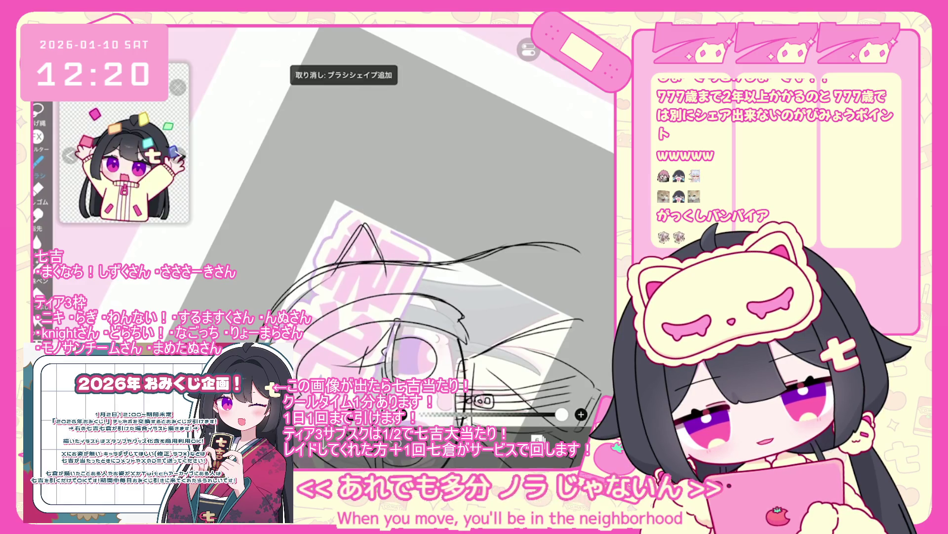
- Switch briefly to the Selection tool, return to the Brush, and undo another hair stroke
{"action": "left_click", "coordinate": [37, 320]}
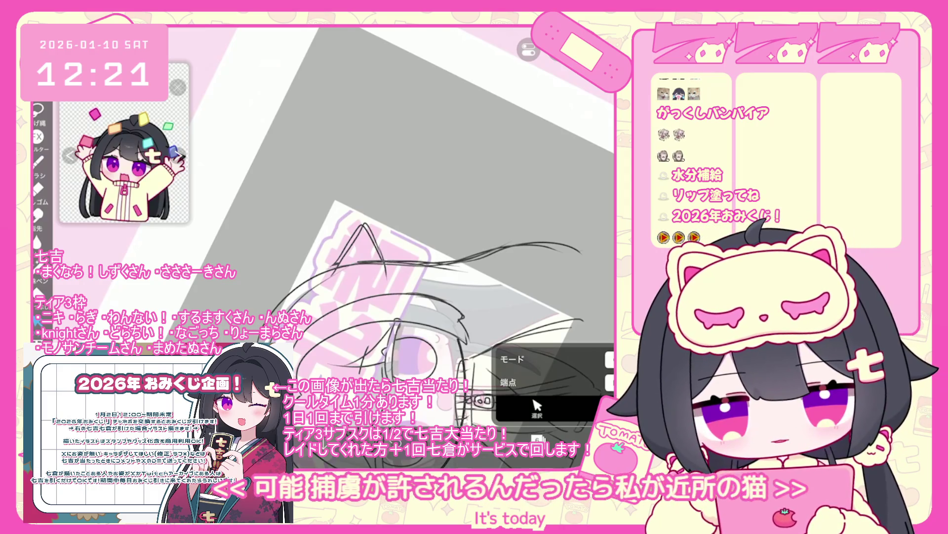
{"action": "key", "text": "b"}
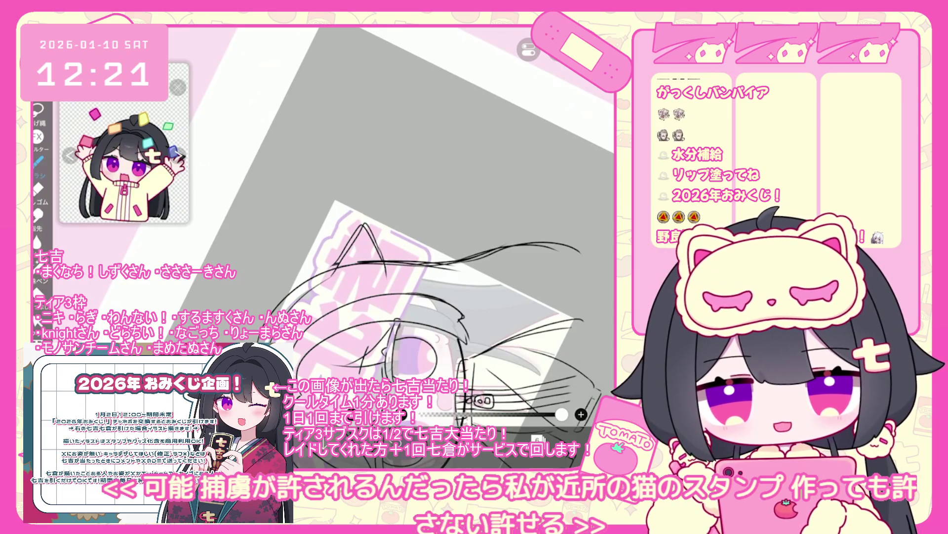
{"action": "scroll", "coordinate": [414, 289], "scroll_direction": "up", "scroll_amount": 2}
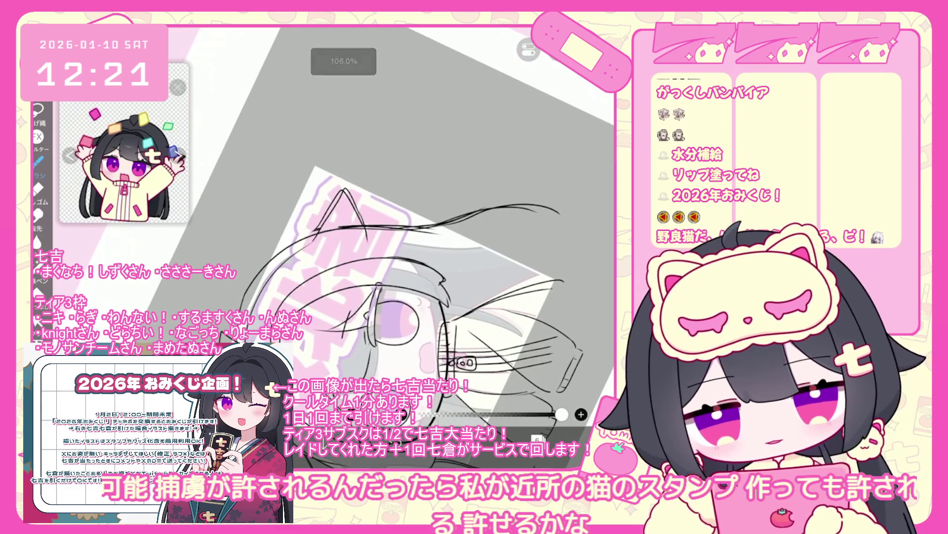
{"action": "key", "text": "ctrl+z"}
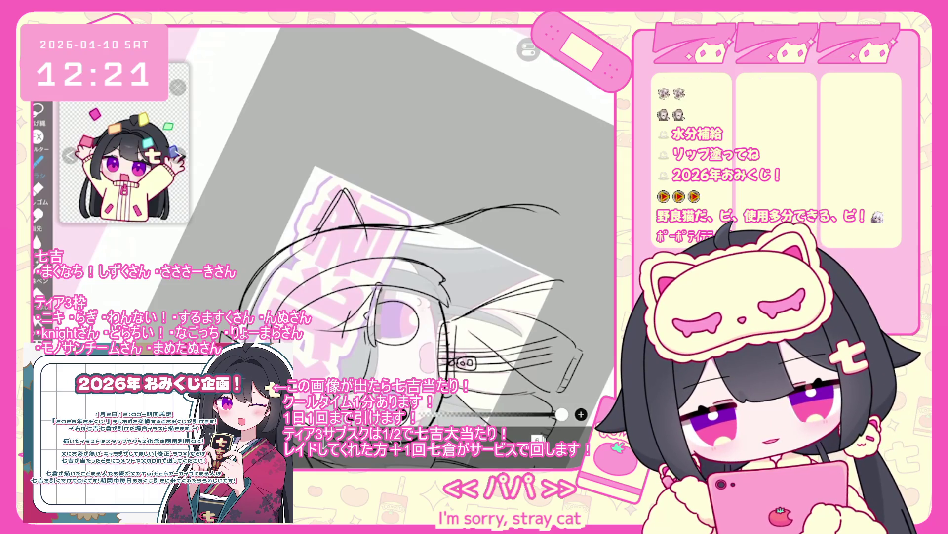
{"action": "scroll", "coordinate": [425, 252], "scroll_direction": "down", "scroll_amount": 5}
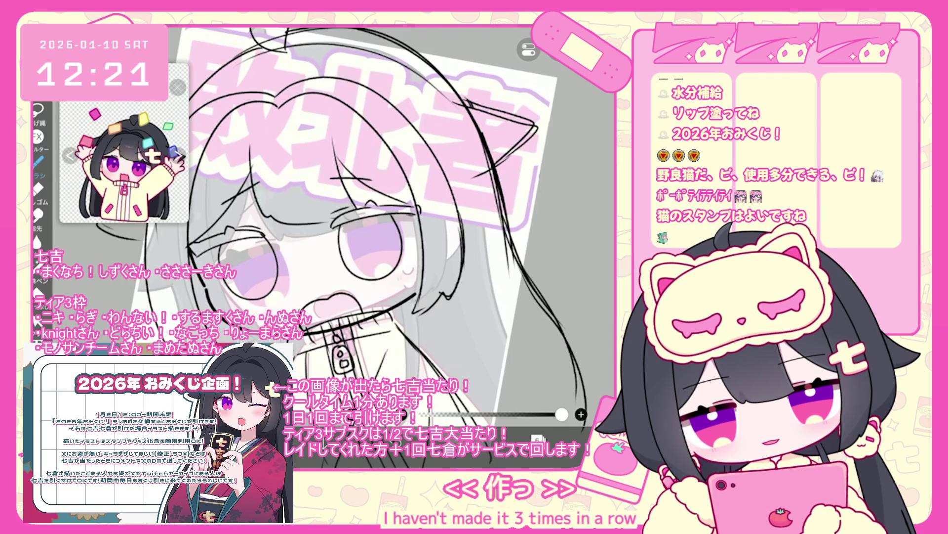
- Zoom in on the face and undo two retried ink strokes
{"action": "scroll", "coordinate": [370, 227], "scroll_direction": "down", "scroll_amount": 3}
{"action": "scroll", "coordinate": [331, 247], "scroll_direction": "up", "scroll_amount": 2}
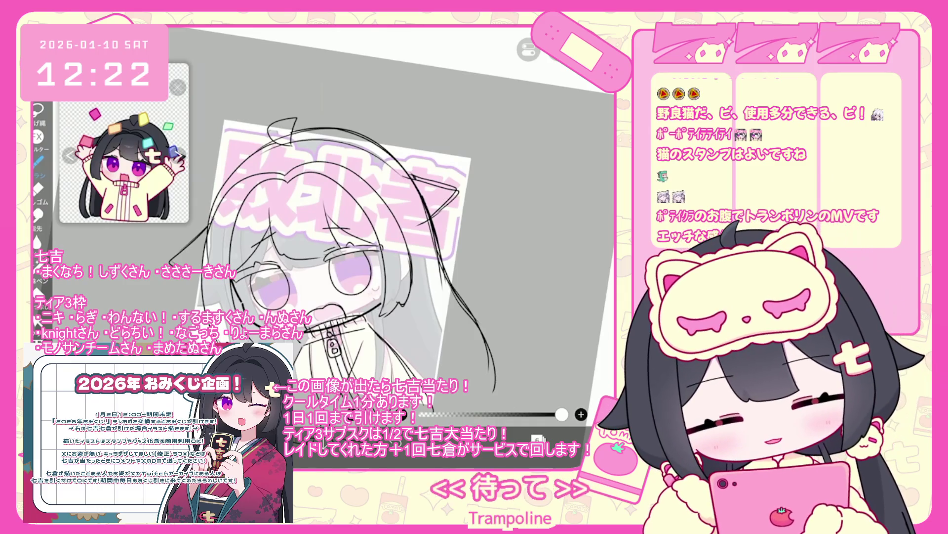
{"action": "scroll", "coordinate": [336, 222], "scroll_direction": "up", "scroll_amount": 3}
{"action": "key", "text": "ctrl+z"}
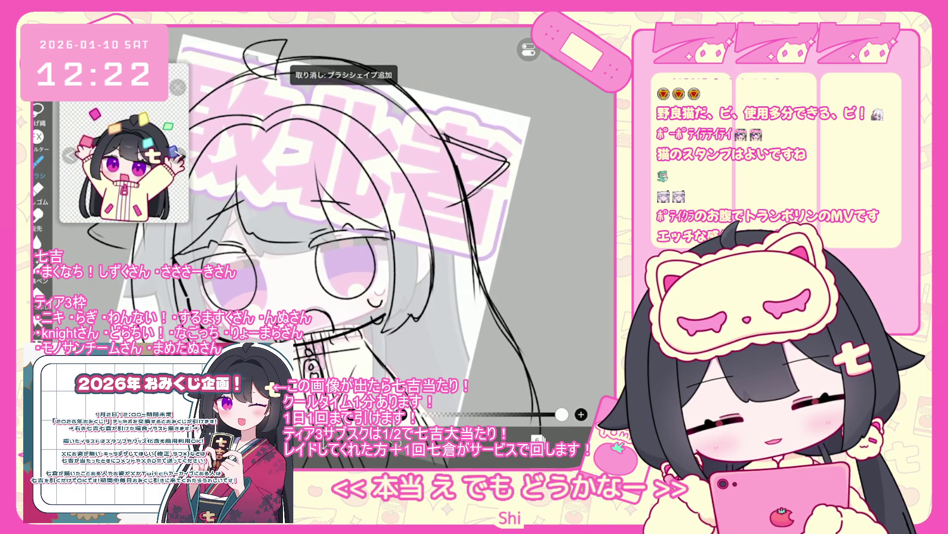
{"action": "key", "text": "ctrl+z"}
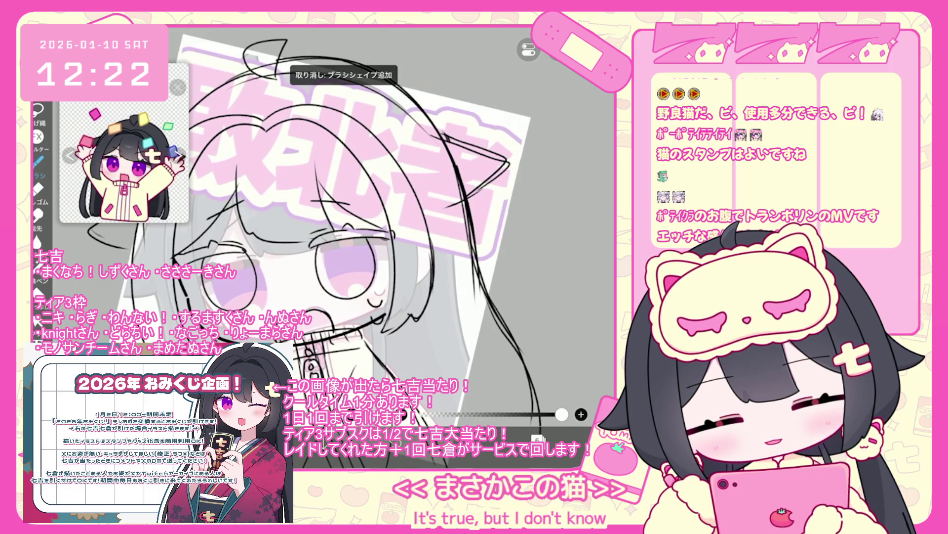
- Zoom back out to view the whole canvas and bring up the layer list
{"action": "scroll", "coordinate": [376, 223], "scroll_direction": "down", "scroll_amount": 3}
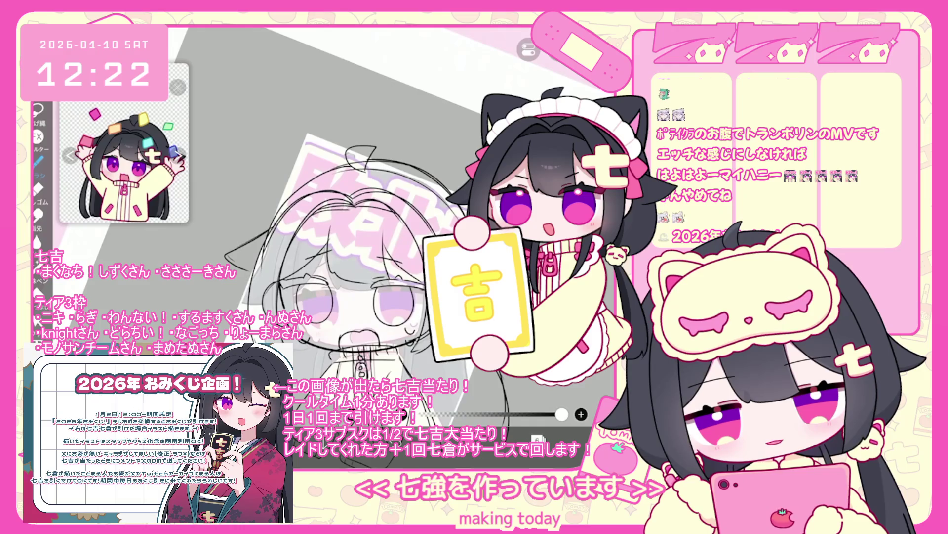
{"action": "scroll", "coordinate": [346, 222], "scroll_direction": "up", "scroll_amount": 2}
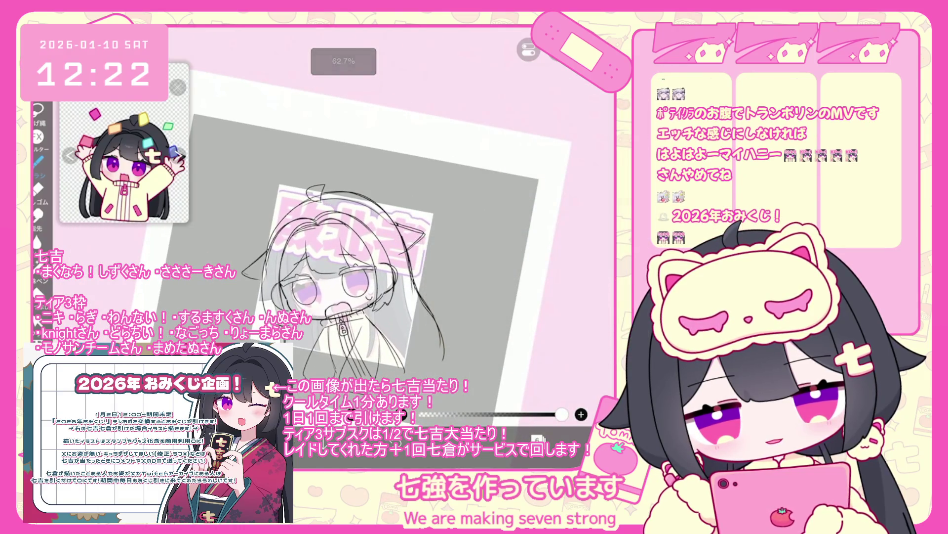
{"action": "scroll", "coordinate": [279, 266], "scroll_direction": "up", "scroll_amount": 1}
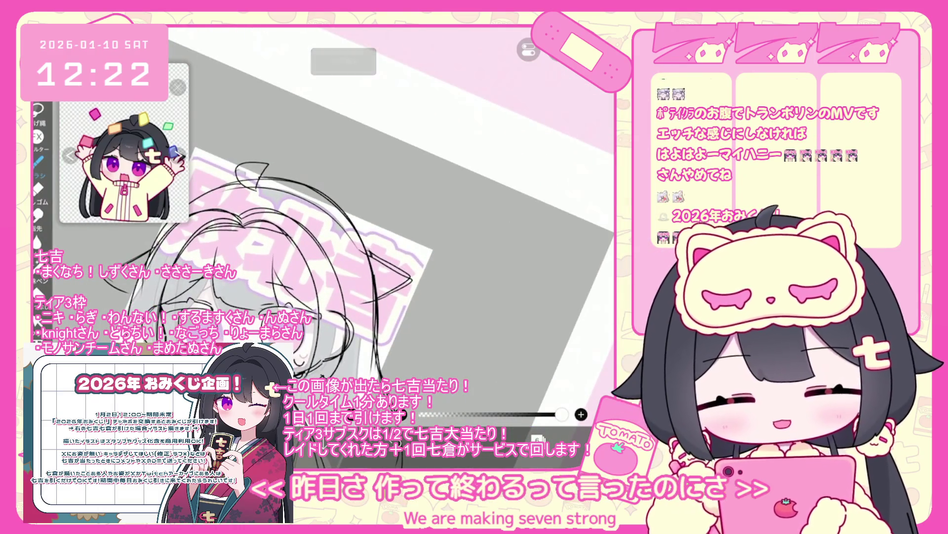
{"action": "scroll", "coordinate": [262, 252], "scroll_direction": "up", "scroll_amount": 1}
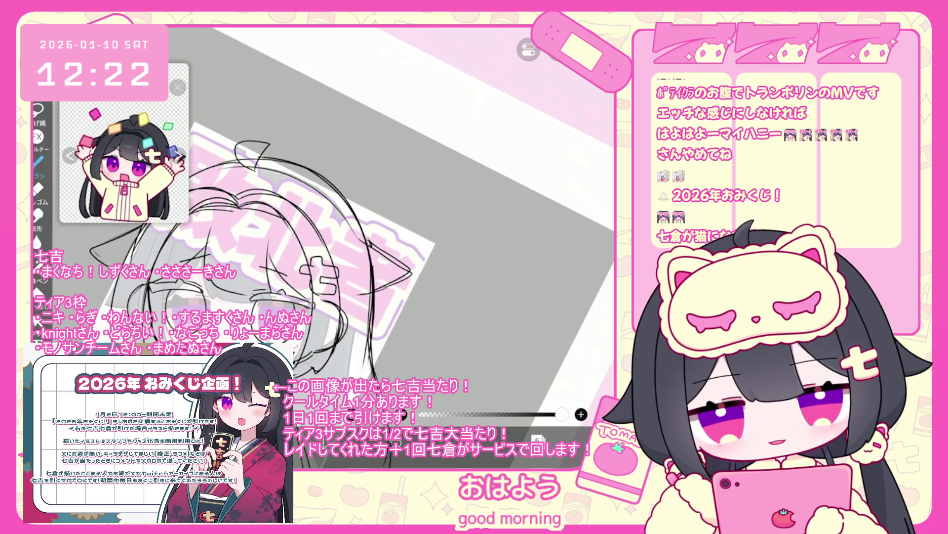
{"action": "scroll", "coordinate": [341, 222], "scroll_direction": "down", "scroll_amount": 2}
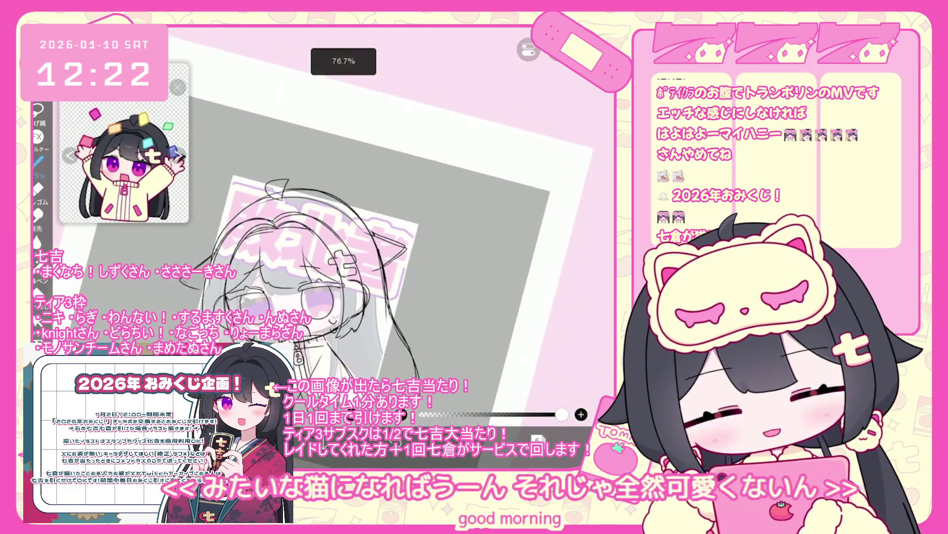
{"action": "left_click", "coordinate": [537, 439]}
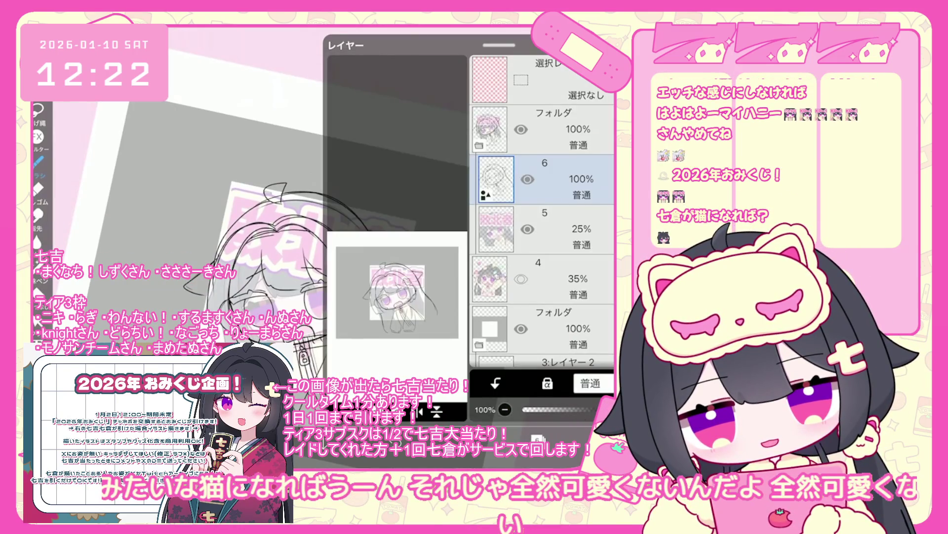
- Move the 35% reference layer above the 25% layer, then transform it up and left
{"action": "left_click", "coordinate": [544, 279]}
{"action": "left_click_drag", "start_coordinate": [497, 279], "coordinate": [497, 229]}
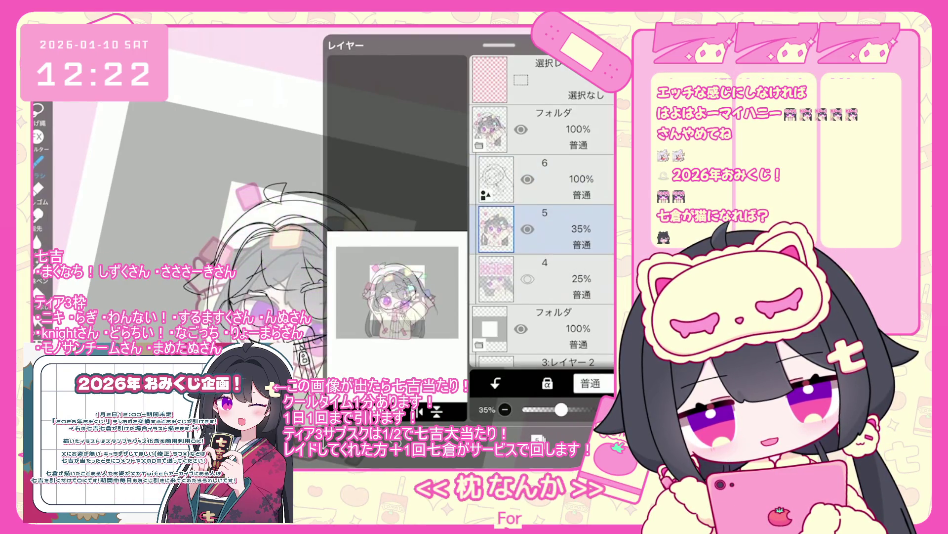
{"action": "key", "text": "ctrl+t"}
{"action": "left_click_drag", "start_coordinate": [296, 277], "coordinate": [294, 246]}
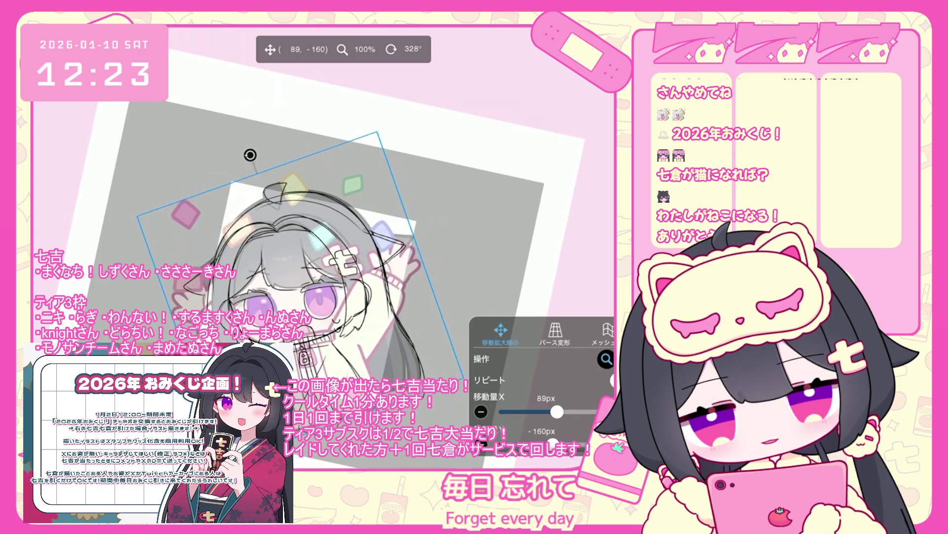
- Apply the reference layer's new position, briefly select then deselect the 七 mark, and zoom to fit
{"action": "key", "text": "Return"}
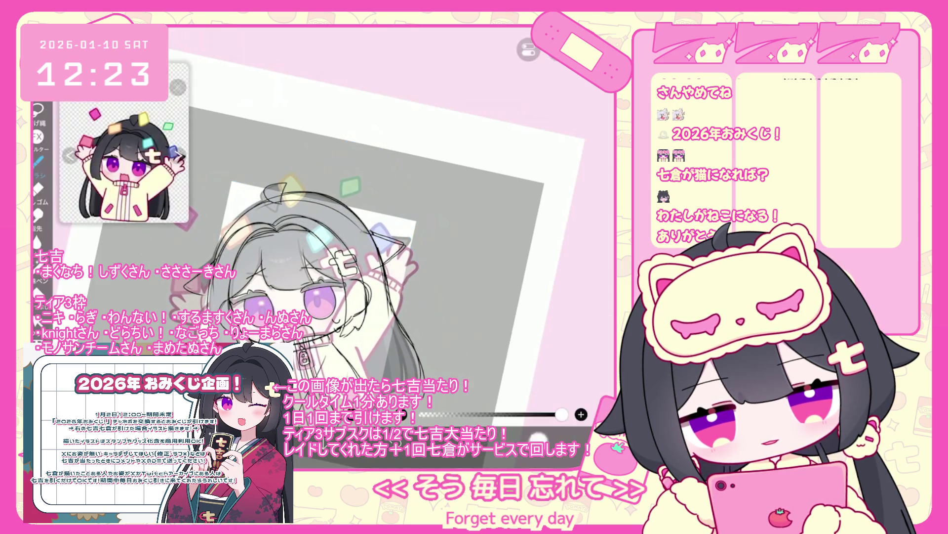
{"action": "scroll", "coordinate": [321, 238], "scroll_direction": "up", "scroll_amount": 5}
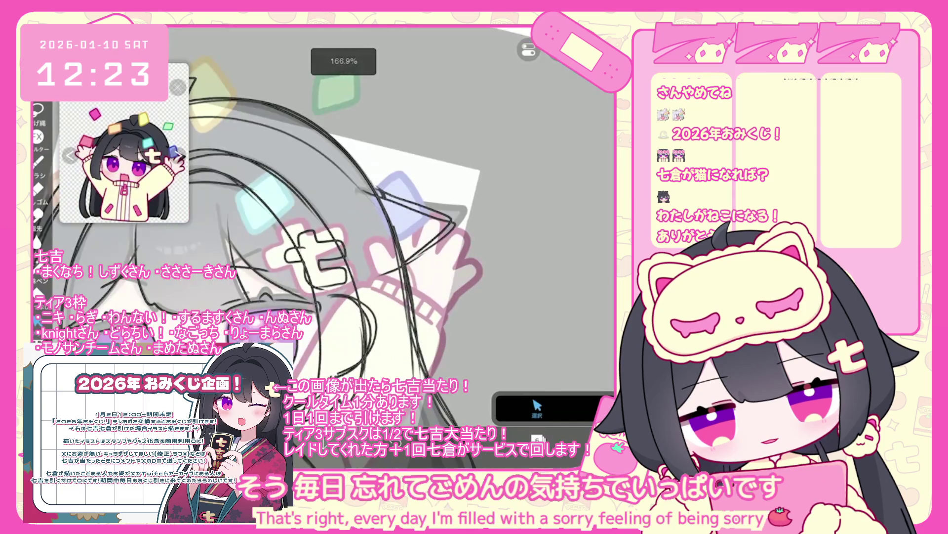
{"action": "scroll", "coordinate": [296, 232], "scroll_direction": "up", "scroll_amount": 3}
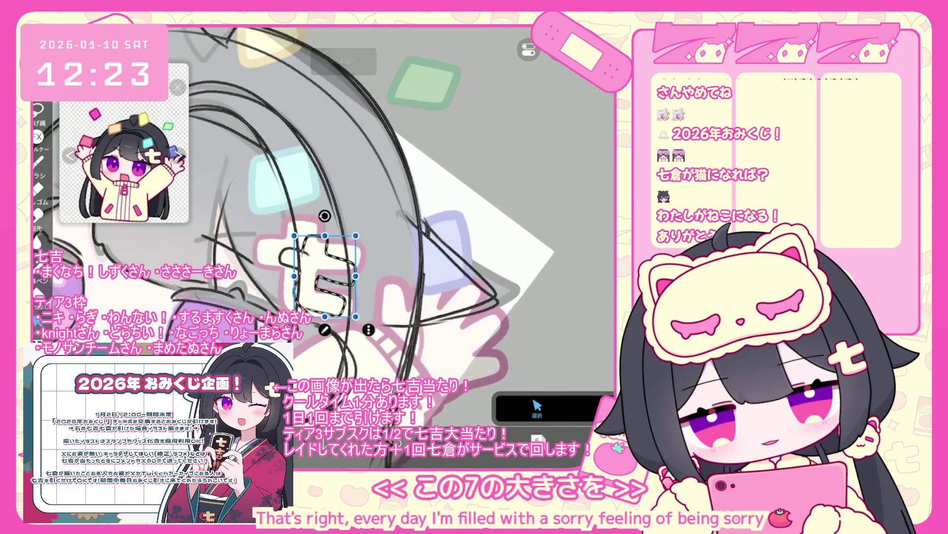
{"action": "mouse_move", "coordinate": [319, 236]}
{"action": "left_mouse_down"}
{"action": "mouse_move", "coordinate": [323, 291]}
{"action": "mouse_move", "coordinate": [281, 277]}
{"action": "mouse_move", "coordinate": [316, 236]}
{"action": "left_mouse_up"}
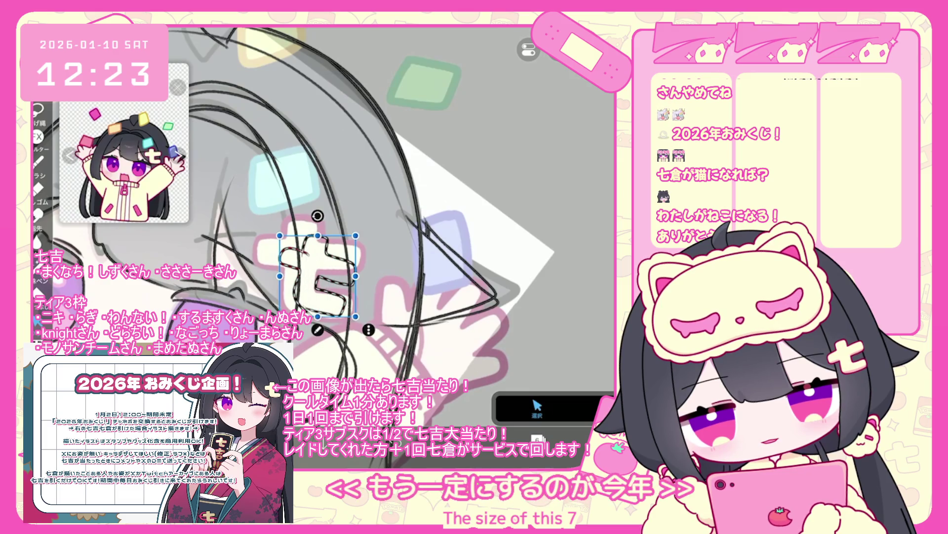
{"action": "key", "text": "ctrl+d"}
{"action": "scroll", "coordinate": [321, 222], "scroll_direction": "up", "scroll_amount": 3}
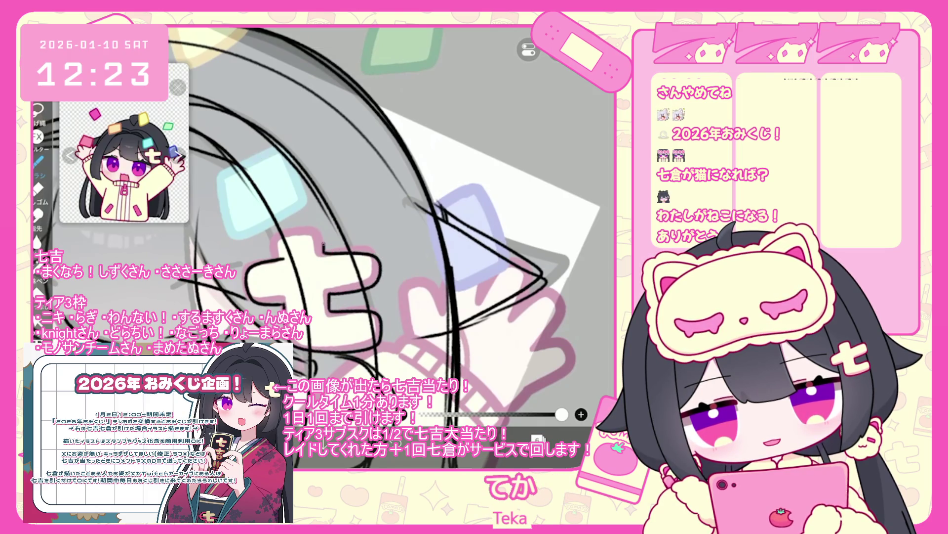
{"action": "scroll", "coordinate": [327, 227], "scroll_direction": "down", "scroll_amount": 5}
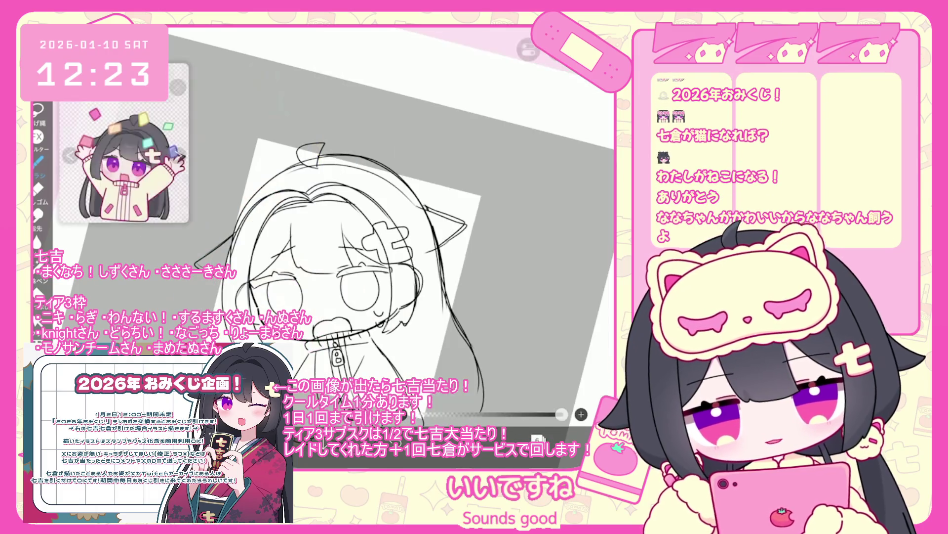
- Undo two stray pen strokes, then undo and redo so the colour layer stays hidden
{"action": "scroll", "coordinate": [341, 275], "scroll_direction": "down", "scroll_amount": 1}
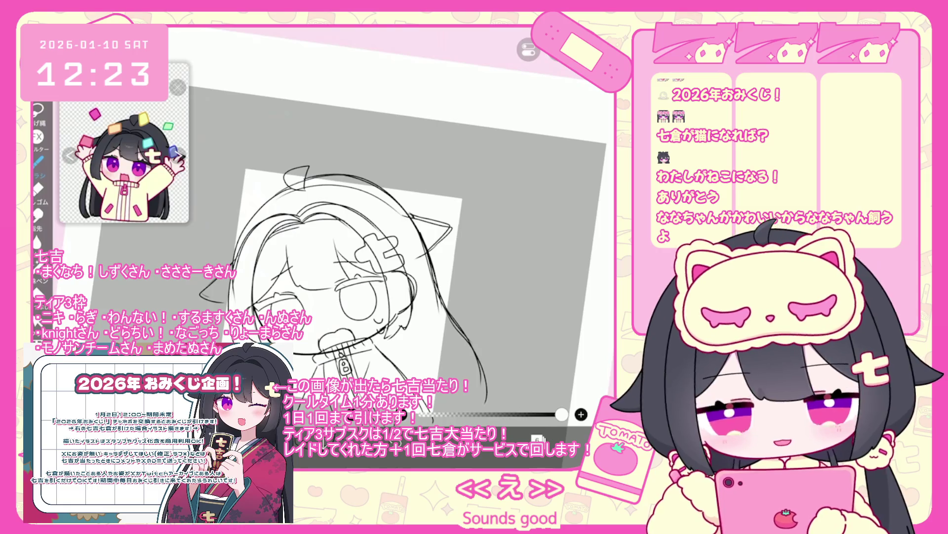
{"action": "left_click", "coordinate": [538, 438]}
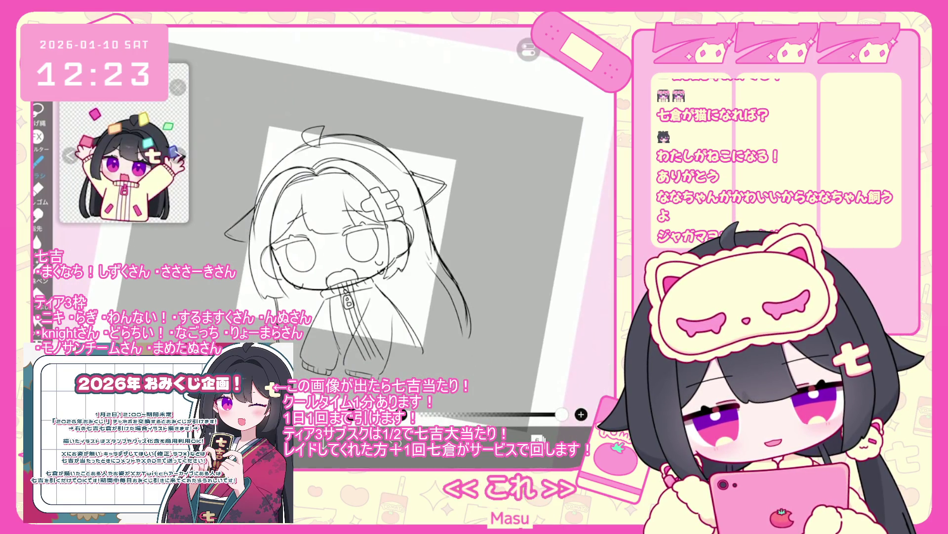
{"action": "key", "text": "ctrl+z"}
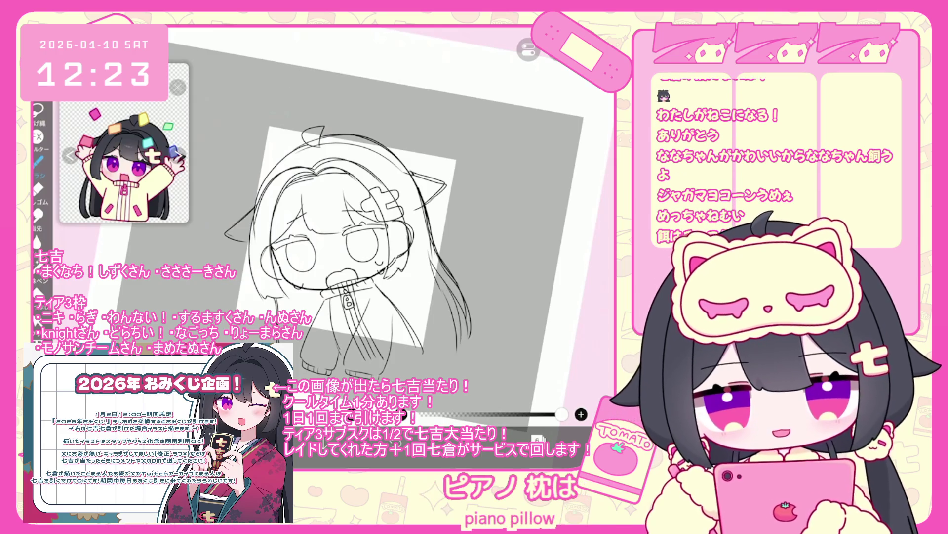
{"action": "key", "text": "ctrl+z"}
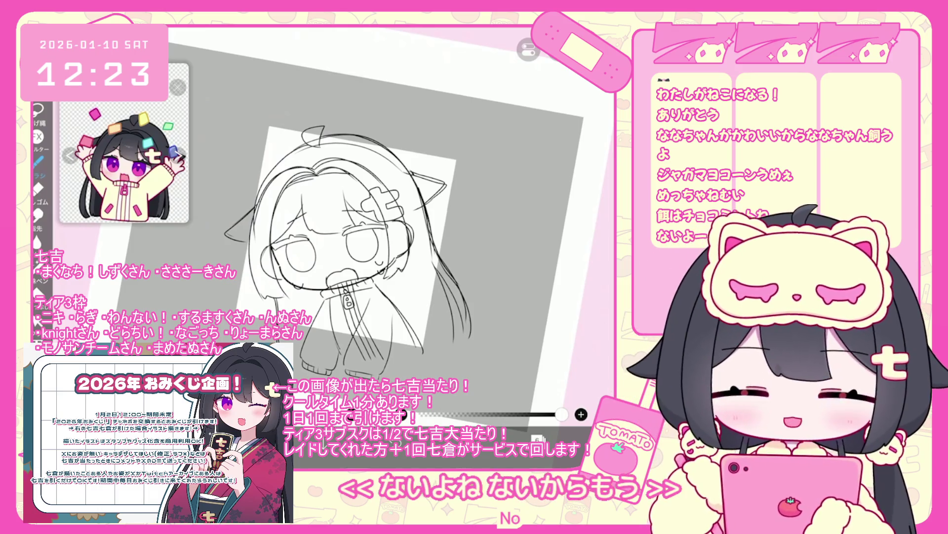
{"action": "key", "text": "ctrl+z"}
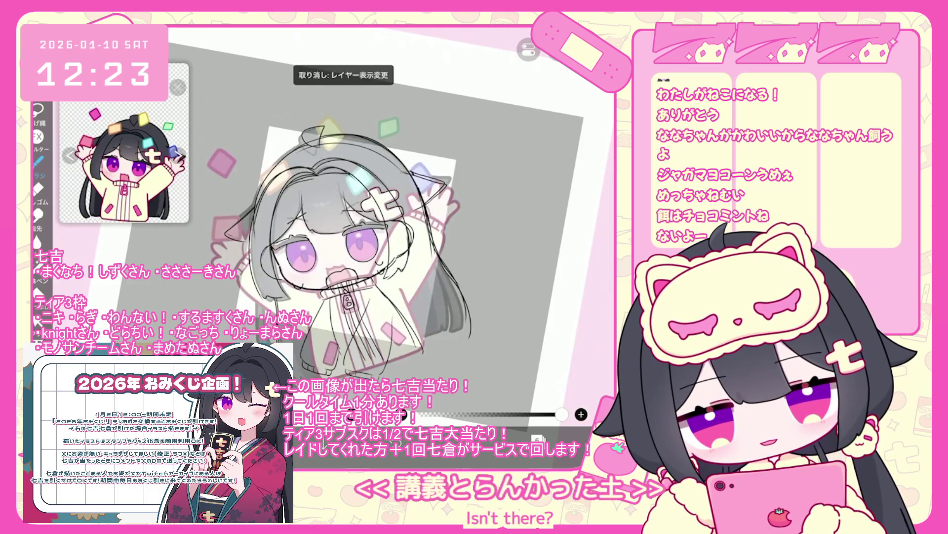
{"action": "key", "text": "ctrl+shift+z"}
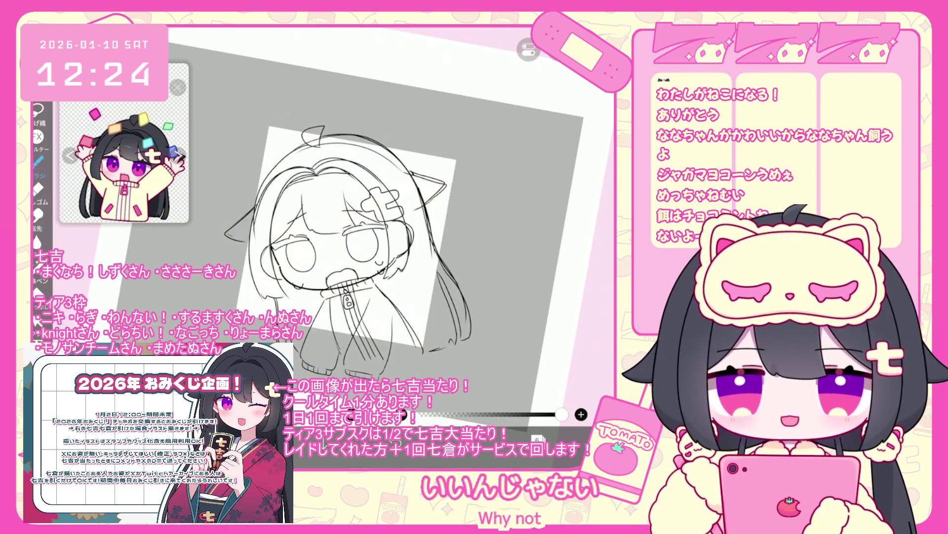
- Straighten and tilt the canvas view while undoing two more stray strokes
{"action": "left_click_drag", "start_coordinate": [345, 247], "coordinate": [348, 208]}
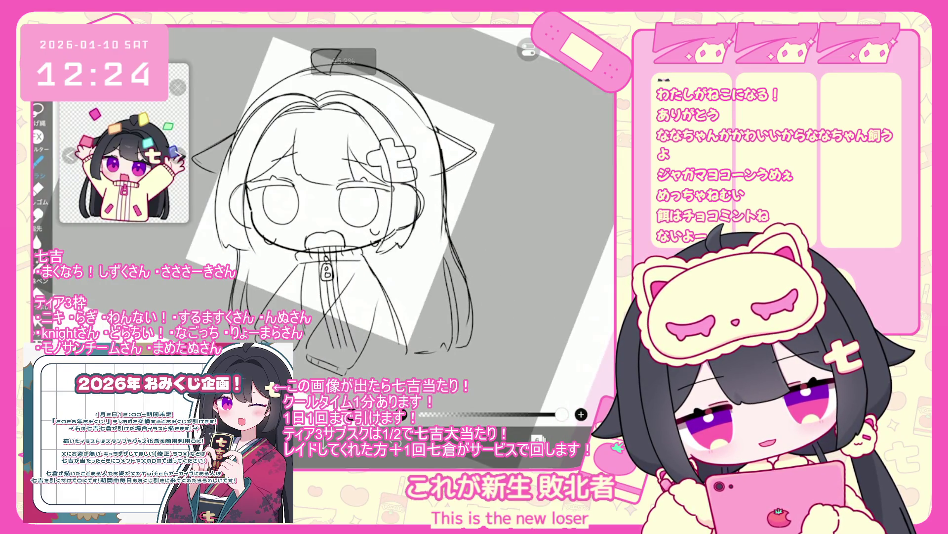
{"action": "key", "text": "ctrl+z"}
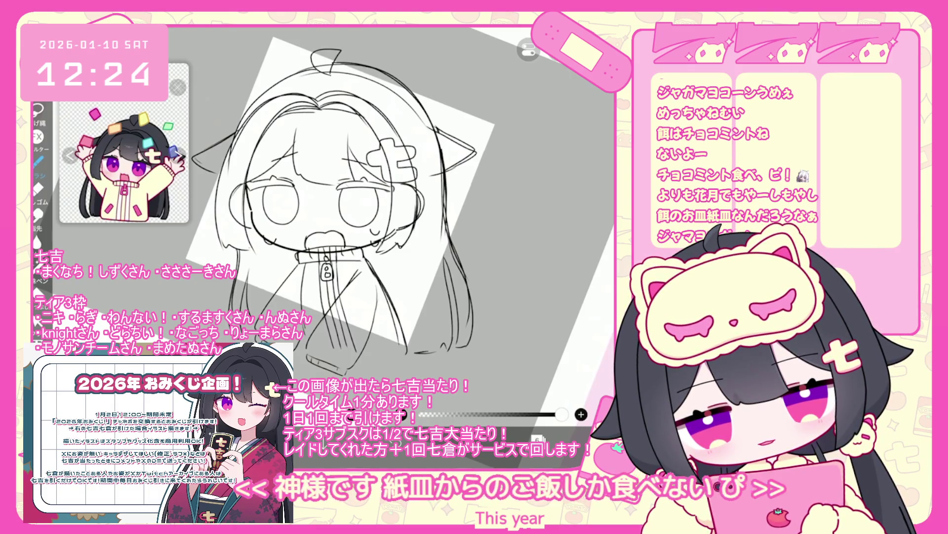
{"action": "left_click_drag", "start_coordinate": [346, 207], "coordinate": [326, 197]}
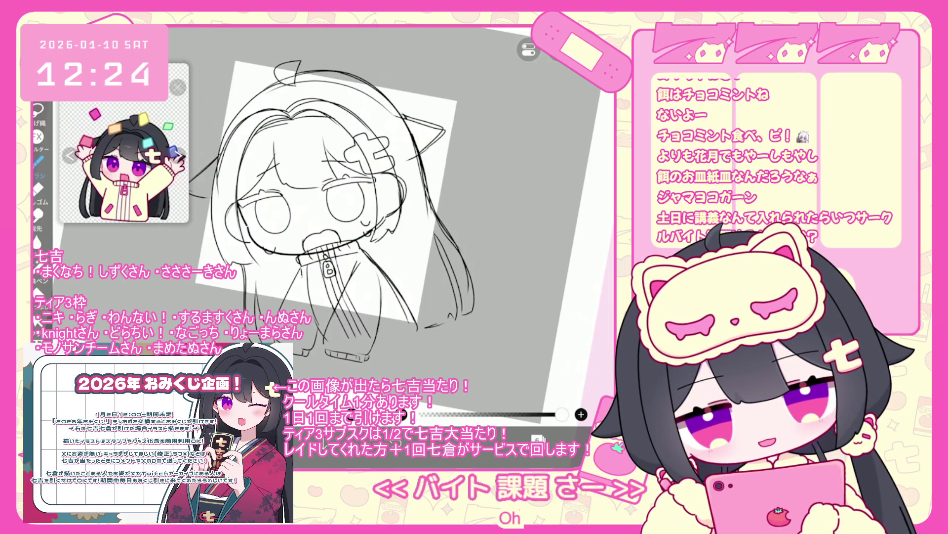
{"action": "key", "text": "ctrl+z"}
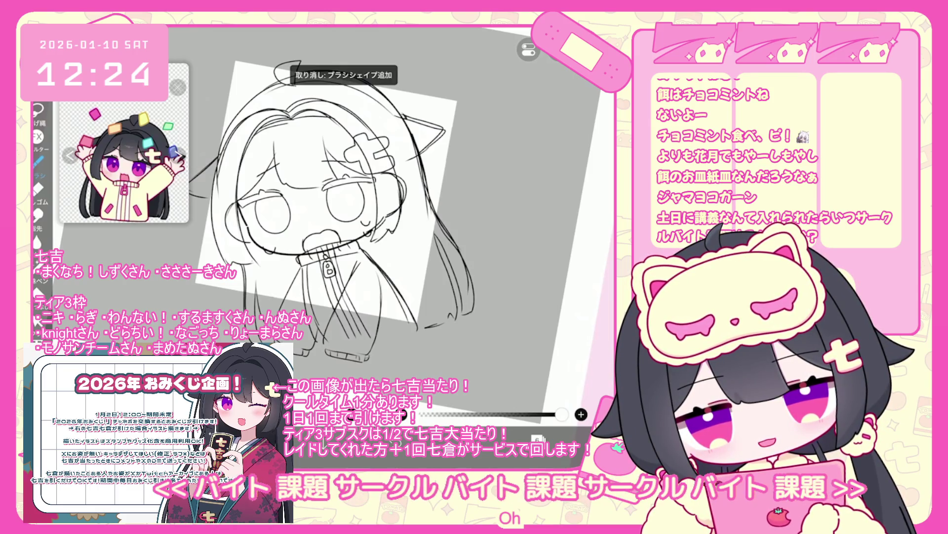
- Fade sketch layer 6 to 36% opacity and add new layer 7 above it
{"action": "left_click", "coordinate": [538, 438]}
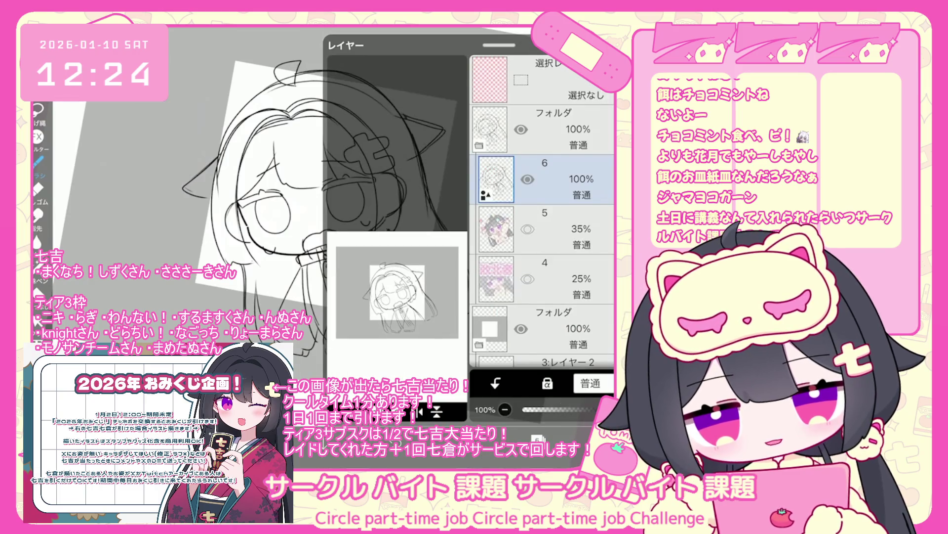
{"action": "left_click_drag", "start_coordinate": [593, 409], "coordinate": [548, 409]}
{"action": "left_click", "coordinate": [345, 410]}
{"action": "left_click", "coordinate": [375, 322]}
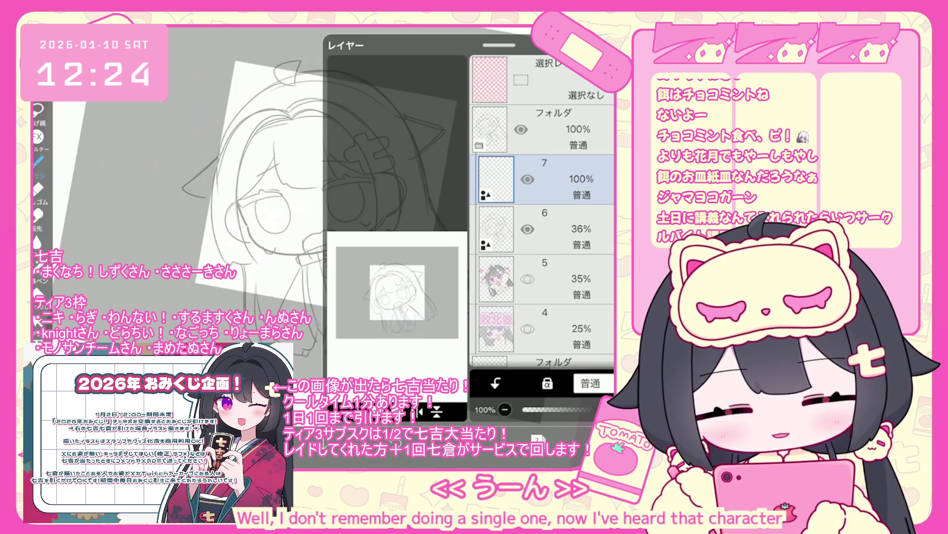
- Select the ペン (ハード) hard pen brush and zoom in on the face
{"action": "left_click", "coordinate": [39, 162]}
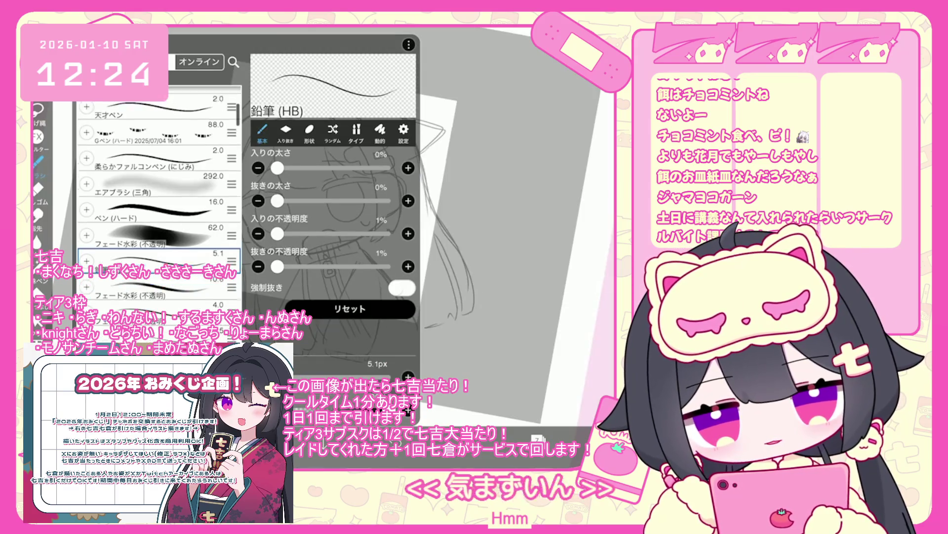
{"action": "scroll", "coordinate": [158, 198], "scroll_direction": "down", "scroll_amount": 3}
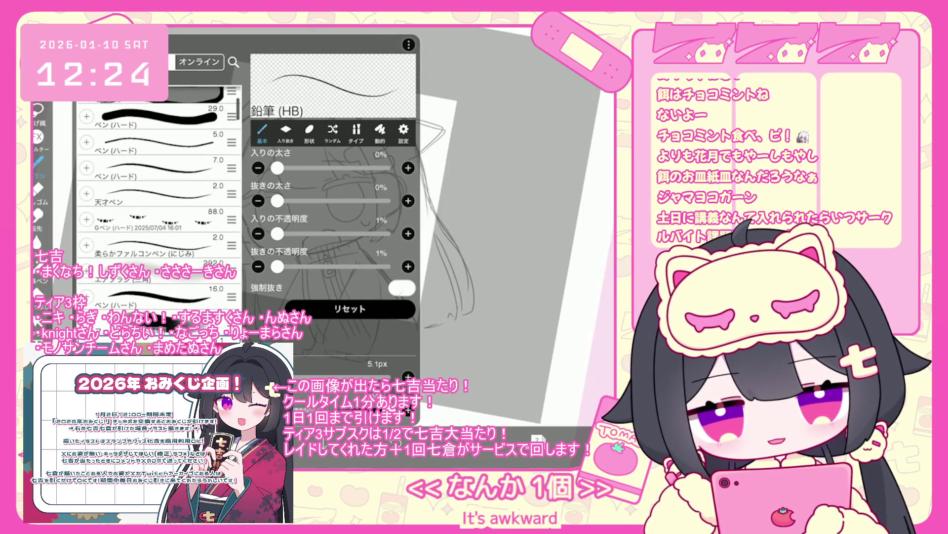
{"action": "left_click", "coordinate": [158, 168]}
{"action": "left_click", "coordinate": [38, 162]}
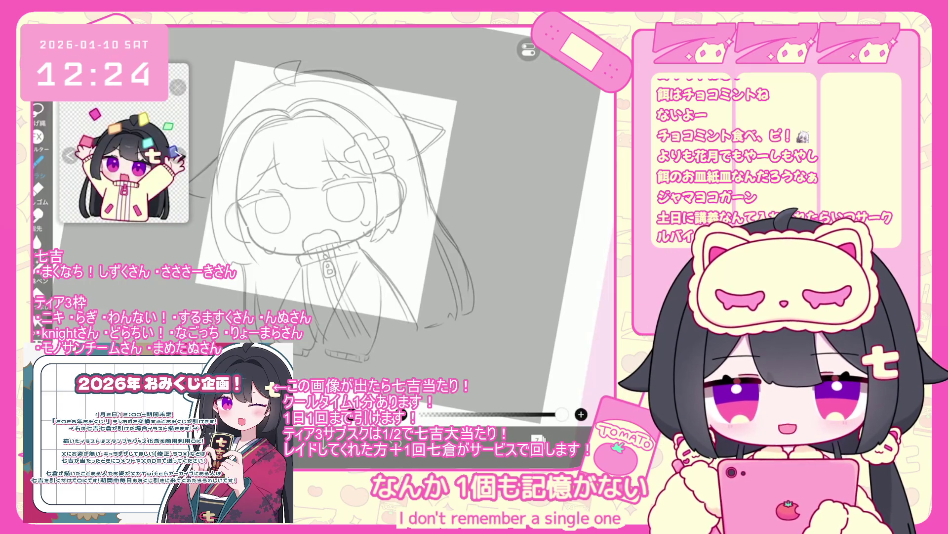
{"action": "scroll", "coordinate": [247, 187], "scroll_direction": "up", "scroll_amount": 5}
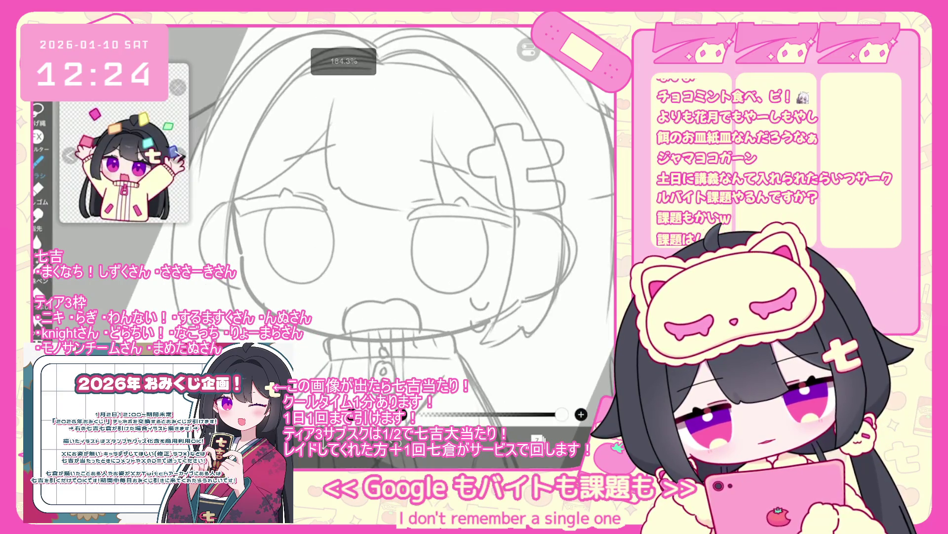
- Rotate the canvas upright and zoom in, trying and undoing a jaw line and a short eye stroke
{"action": "key", "text": "ctrl+z"}
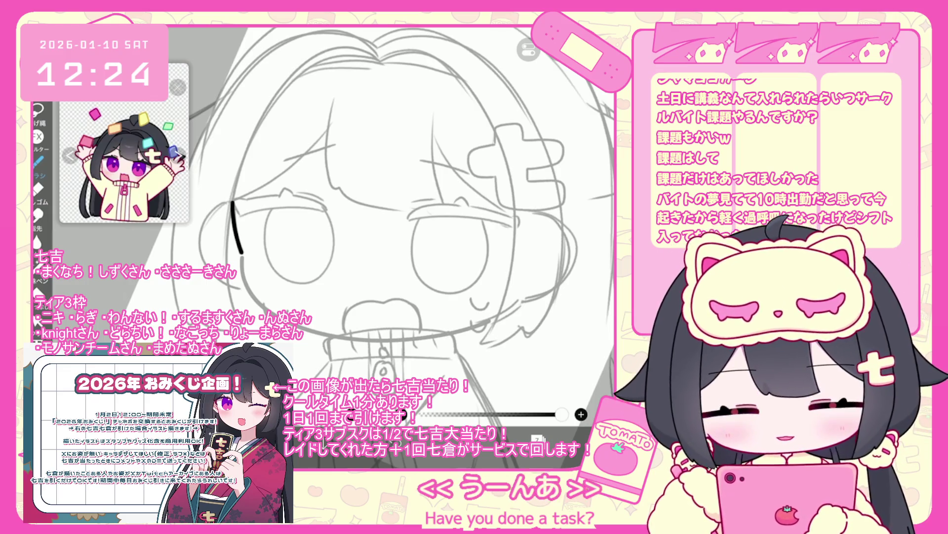
{"action": "scroll", "coordinate": [390, 220], "scroll_direction": "up", "scroll_amount": 1}
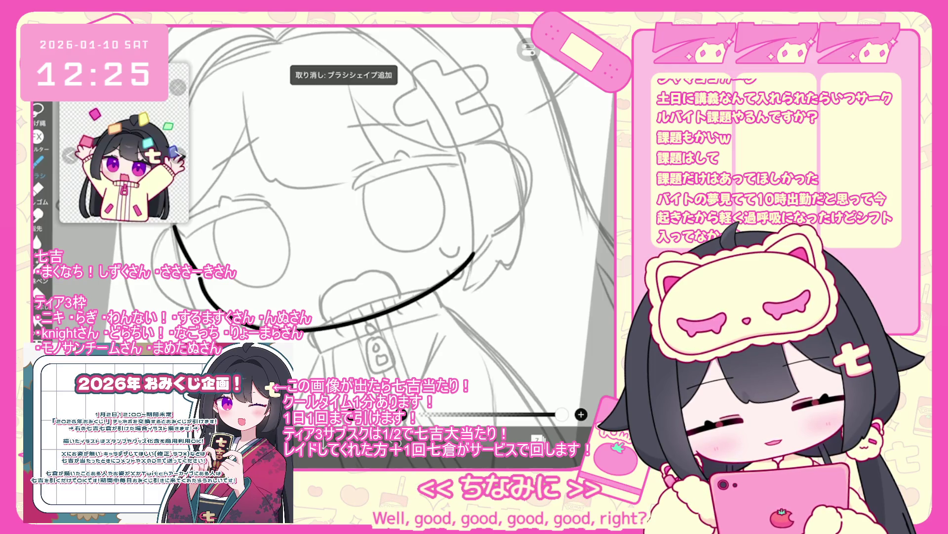
{"action": "mouse_move", "coordinate": [185, 252]}
{"action": "left_mouse_down"}
{"action": "mouse_move", "coordinate": [326, 326]}
{"action": "mouse_move", "coordinate": [489, 243]}
{"action": "left_mouse_up"}
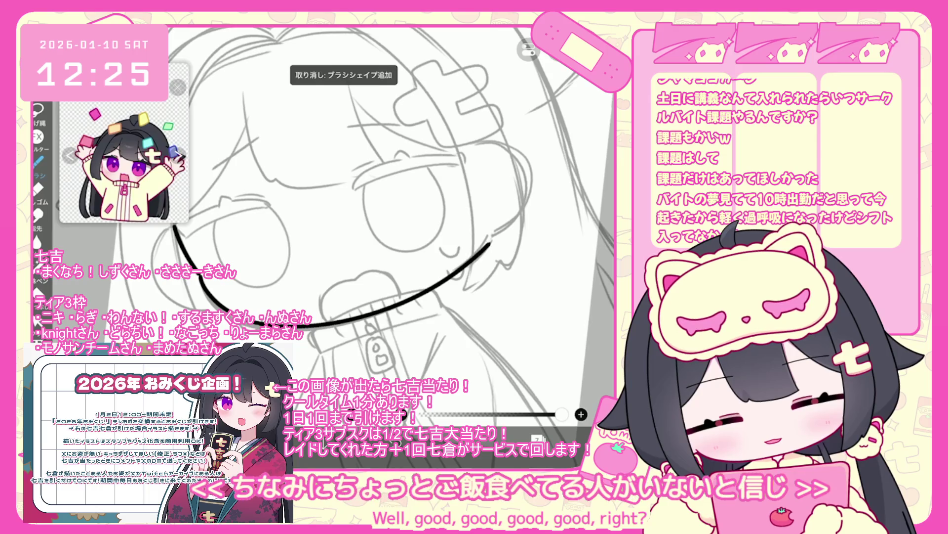
{"action": "key", "text": "ctrl+z"}
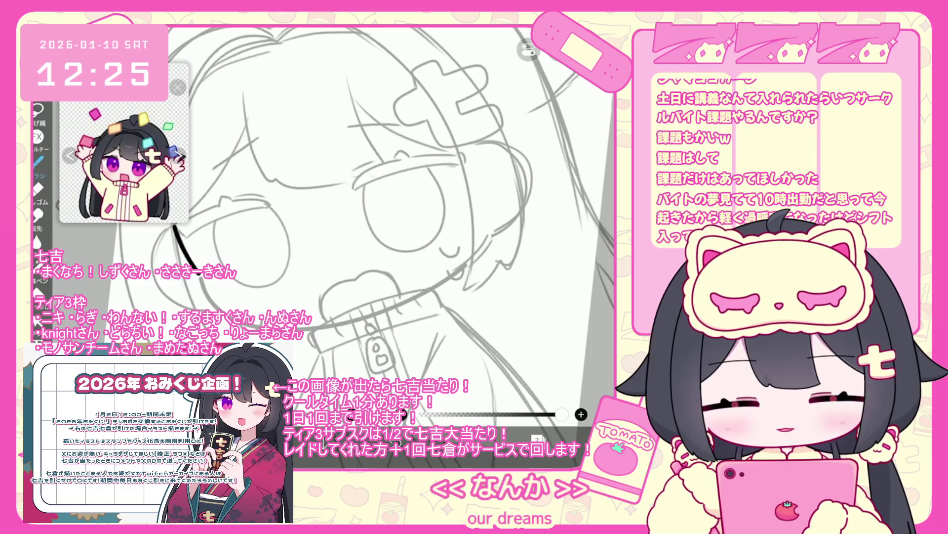
{"action": "left_click_drag", "start_coordinate": [361, 223], "coordinate": [341, 198]}
{"action": "mouse_move", "coordinate": [306, 227]}
{"action": "left_mouse_down"}
{"action": "mouse_move", "coordinate": [296, 217]}
{"action": "mouse_move", "coordinate": [257, 295]}
{"action": "left_mouse_up"}
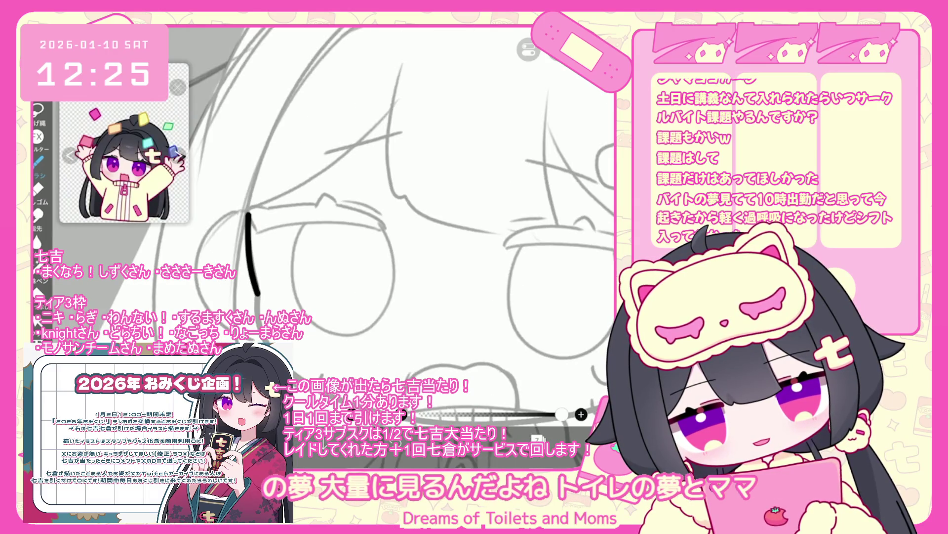
{"action": "key", "text": "ctrl+z"}
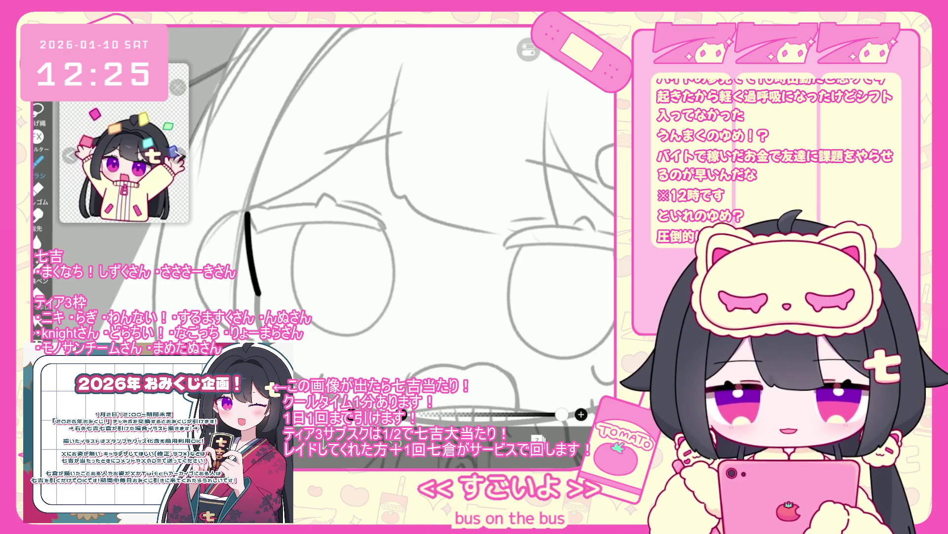
- Ink the jaw line across the face and around the chin after several redrawn attempts
{"action": "left_click_drag", "start_coordinate": [343, 267], "coordinate": [269, 232]}
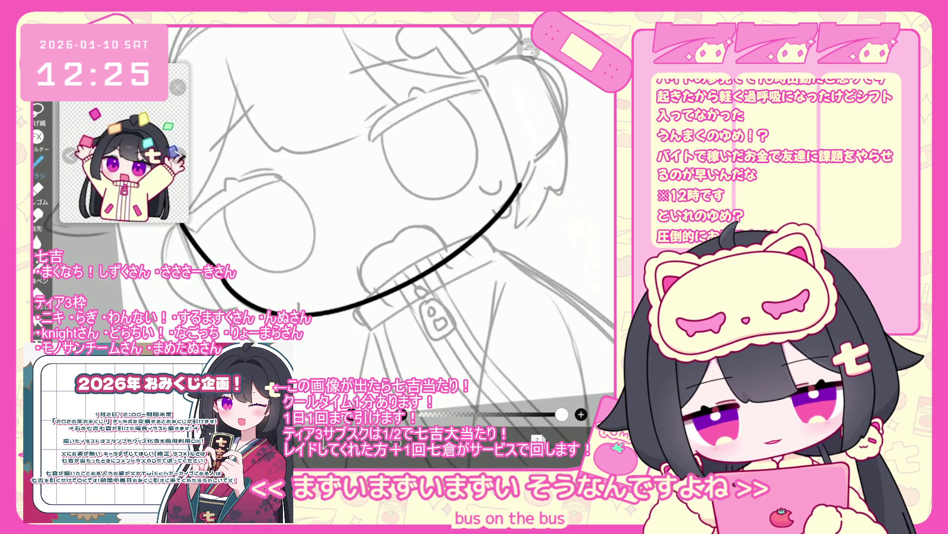
{"action": "scroll", "coordinate": [365, 232], "scroll_direction": "down", "scroll_amount": 3}
{"action": "scroll", "coordinate": [360, 233], "scroll_direction": "up", "scroll_amount": 3}
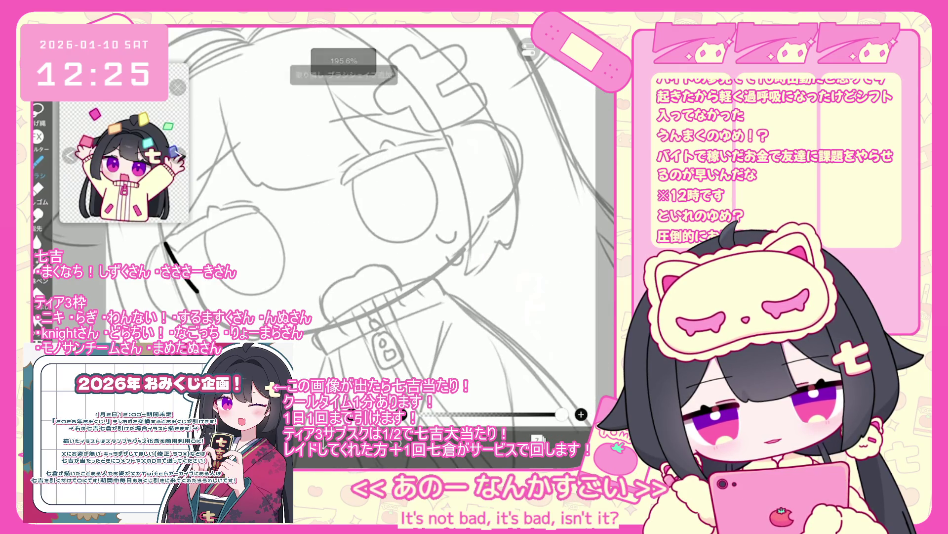
{"action": "key", "text": "ctrl+z"}
{"action": "left_click_drag", "start_coordinate": [298, 260], "coordinate": [482, 221]}
{"action": "key", "text": "ctrl+z"}
{"action": "left_click_drag", "start_coordinate": [195, 294], "coordinate": [486, 225]}
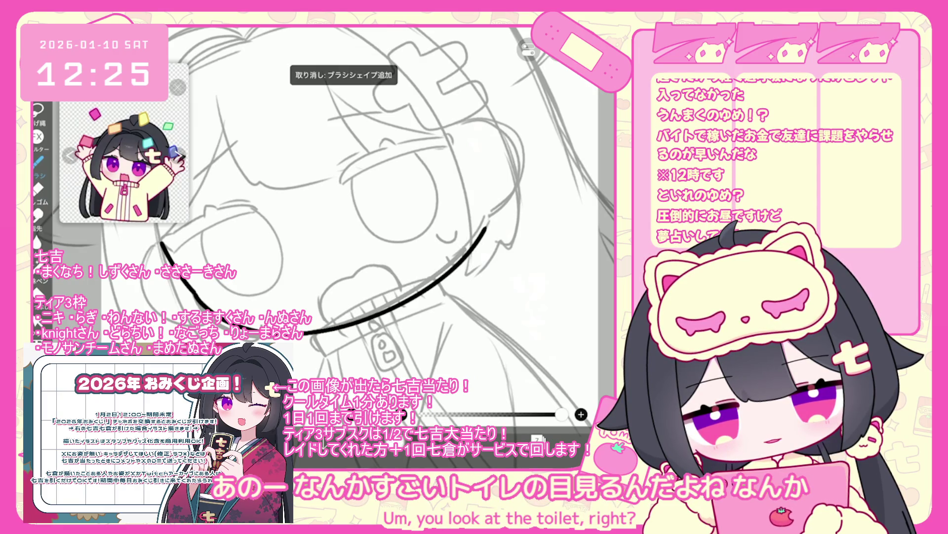
{"action": "mouse_move", "coordinate": [196, 294]}
{"action": "left_mouse_down"}
{"action": "mouse_move", "coordinate": [302, 335]}
{"action": "mouse_move", "coordinate": [487, 215]}
{"action": "left_mouse_up"}
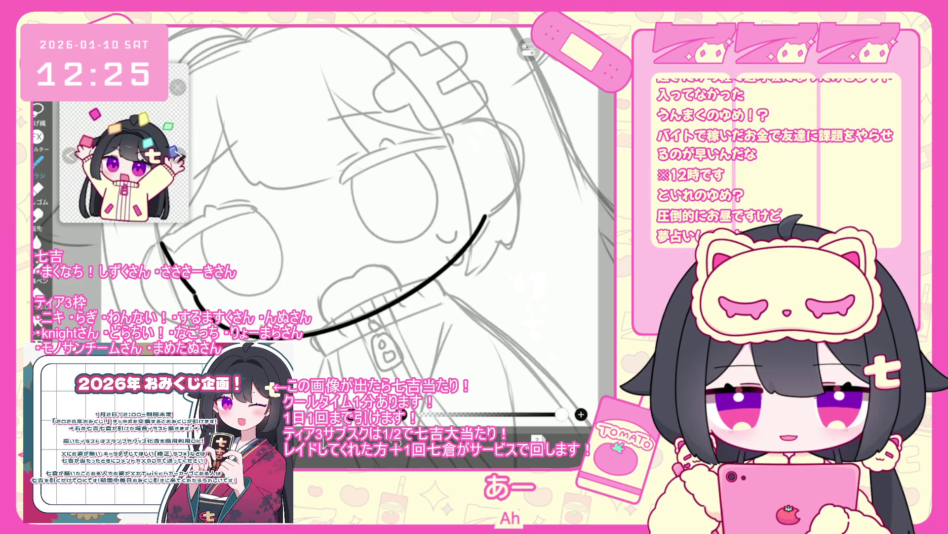
- Undo the last three ink strokes, including the one near the eye
{"action": "scroll", "coordinate": [358, 220], "scroll_direction": "up", "scroll_amount": 3}
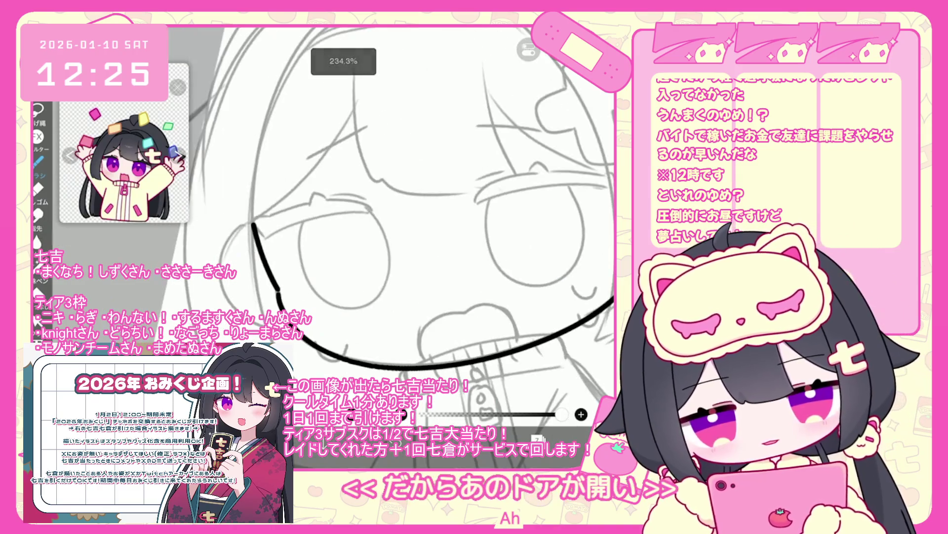
{"action": "key", "text": "ctrl+z"}
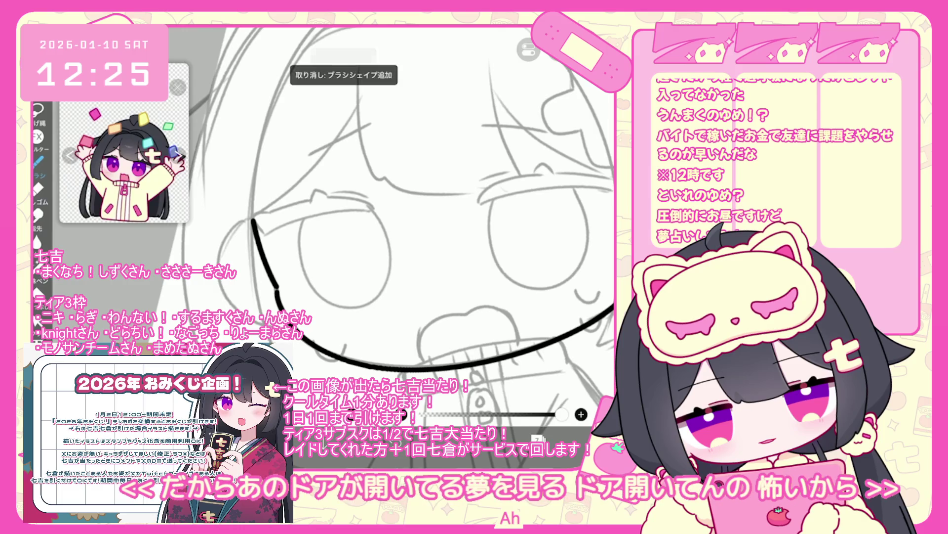
{"action": "key", "text": "ctrl+z"}
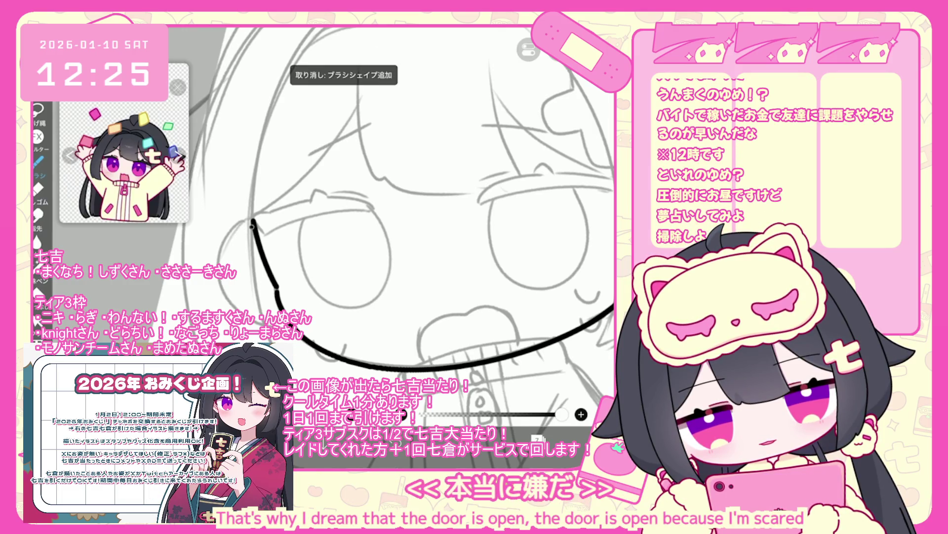
{"action": "scroll", "coordinate": [390, 223], "scroll_direction": "down", "scroll_amount": 2}
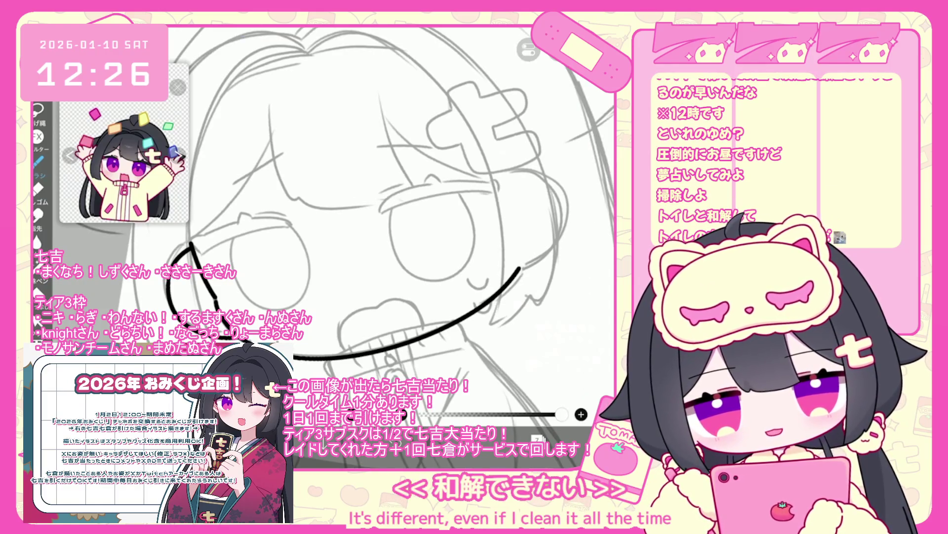
{"action": "scroll", "coordinate": [345, 223], "scroll_direction": "up", "scroll_amount": 1}
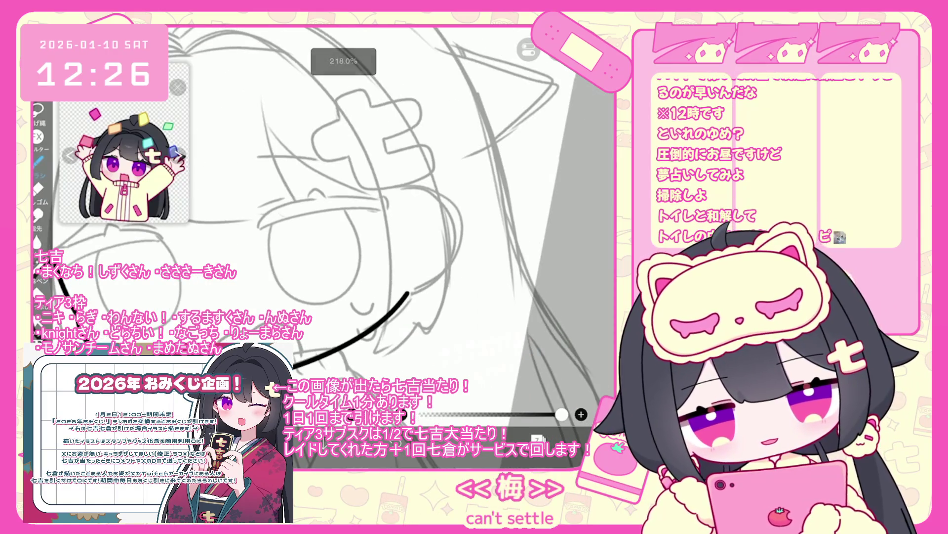
{"action": "key", "text": "ctrl+z"}
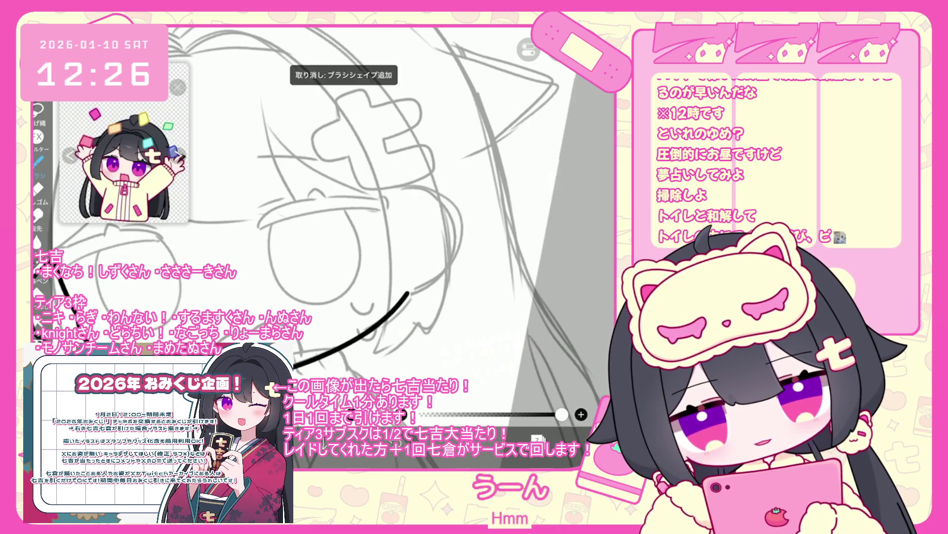
- Try several cheek curves from the eye down toward the jaw, undoing each attempt
{"action": "left_click_drag", "start_coordinate": [429, 180], "coordinate": [406, 295]}
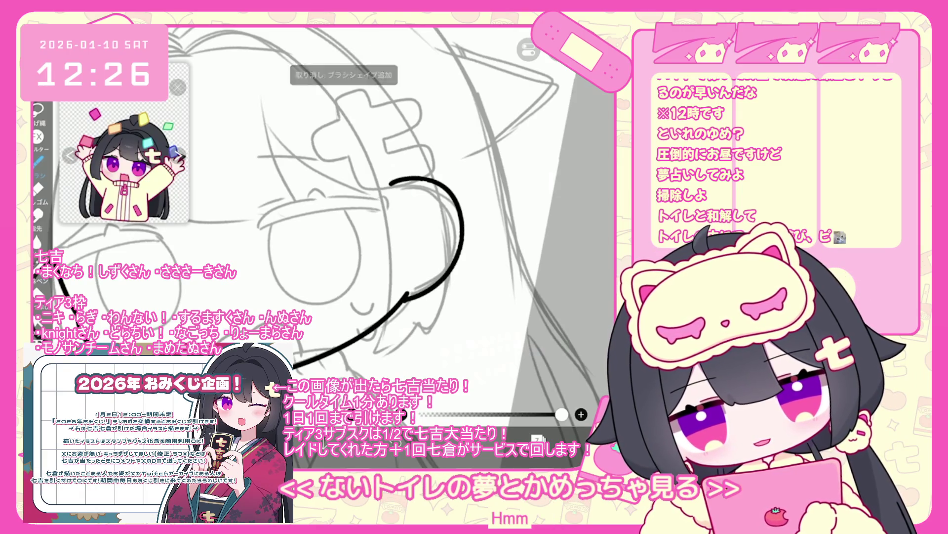
{"action": "key", "text": "ctrl+z"}
{"action": "mouse_move", "coordinate": [391, 182]}
{"action": "left_mouse_down"}
{"action": "mouse_move", "coordinate": [421, 180]}
{"action": "mouse_move", "coordinate": [407, 295]}
{"action": "left_mouse_up"}
{"action": "key", "text": "ctrl+z"}
{"action": "left_click_drag", "start_coordinate": [424, 178], "coordinate": [402, 311]}
{"action": "key", "text": "ctrl+z"}
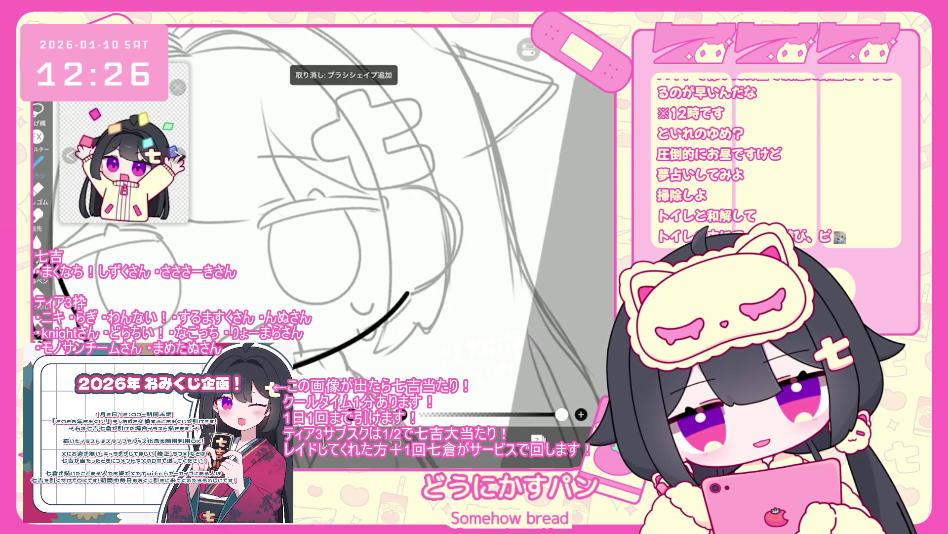
{"action": "left_click_drag", "start_coordinate": [468, 226], "coordinate": [403, 303]}
{"action": "key", "text": "ctrl+z"}
{"action": "left_click_drag", "start_coordinate": [385, 181], "coordinate": [421, 179]}
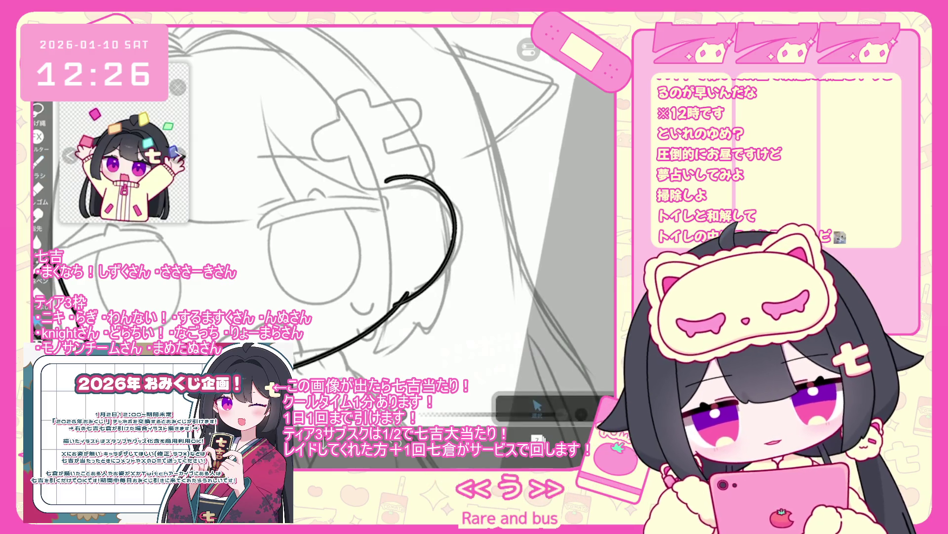
{"action": "key", "text": "ctrl+z"}
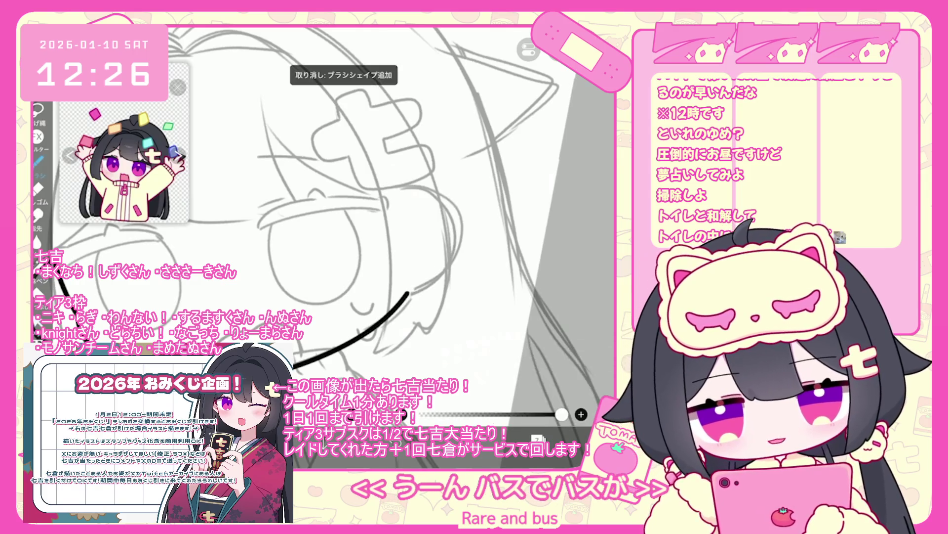
{"action": "scroll", "coordinate": [371, 223], "scroll_direction": "down", "scroll_amount": 3}
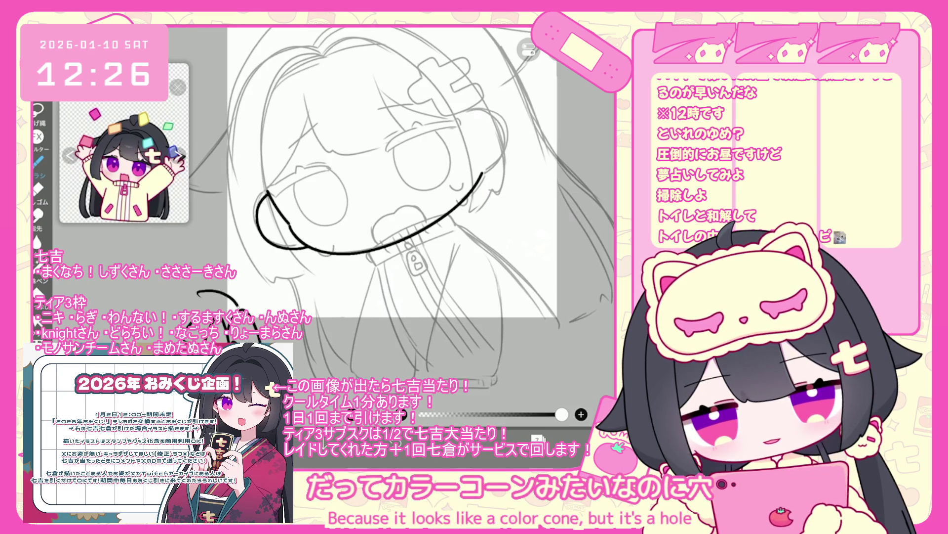
{"action": "scroll", "coordinate": [371, 222], "scroll_direction": "down", "scroll_amount": 2}
{"action": "mouse_move", "coordinate": [370, 205]}
{"action": "left_mouse_down"}
{"action": "mouse_move", "coordinate": [351, 274]}
{"action": "mouse_move", "coordinate": [467, 297]}
{"action": "left_mouse_up"}
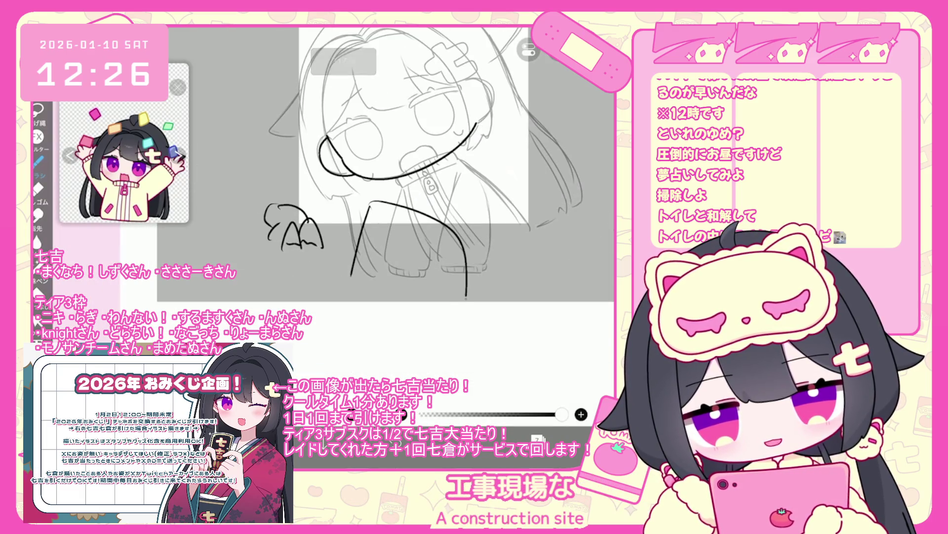
{"action": "left_click_drag", "start_coordinate": [383, 218], "coordinate": [445, 236]}
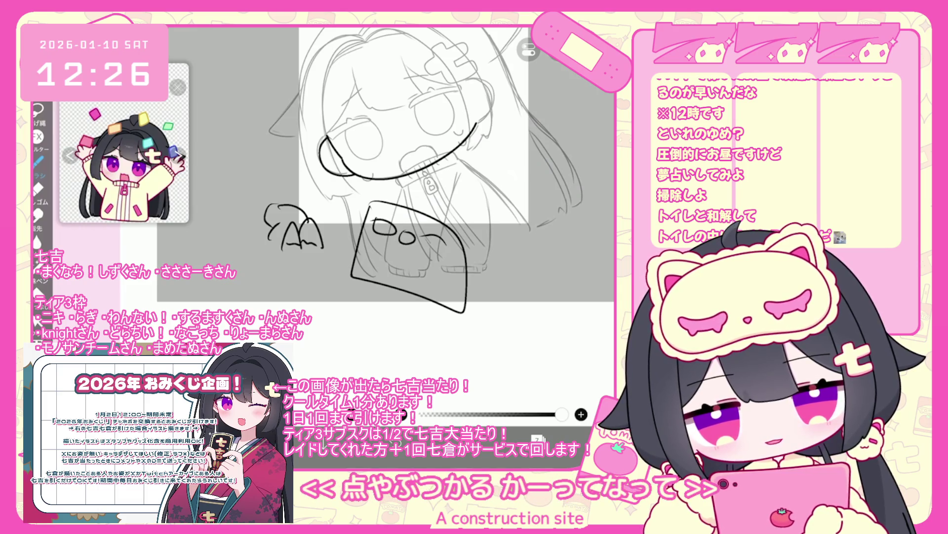
{"action": "left_click_drag", "start_coordinate": [330, 246], "coordinate": [343, 254]}
{"action": "left_click_drag", "start_coordinate": [297, 365], "coordinate": [308, 352]}
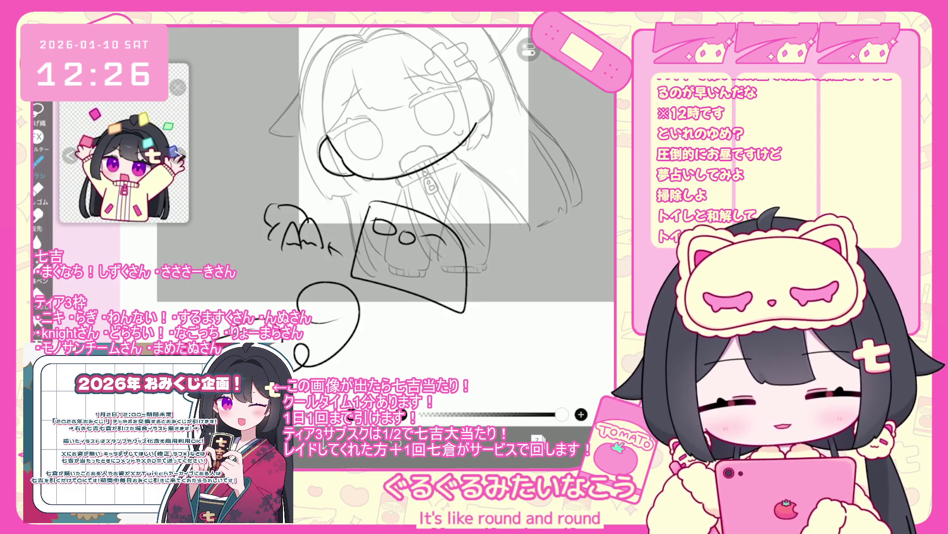
{"action": "left_click_drag", "start_coordinate": [346, 207], "coordinate": [422, 195]}
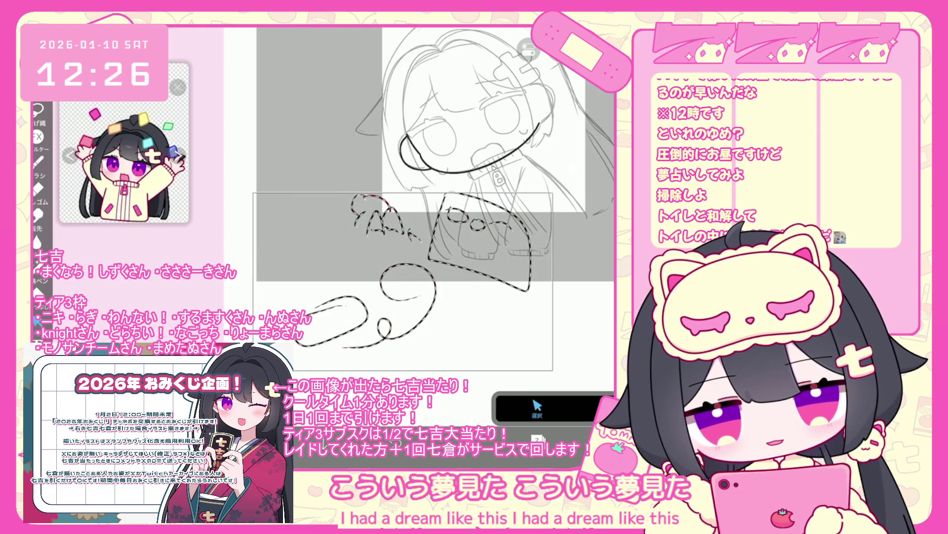
{"action": "key", "text": "Delete"}
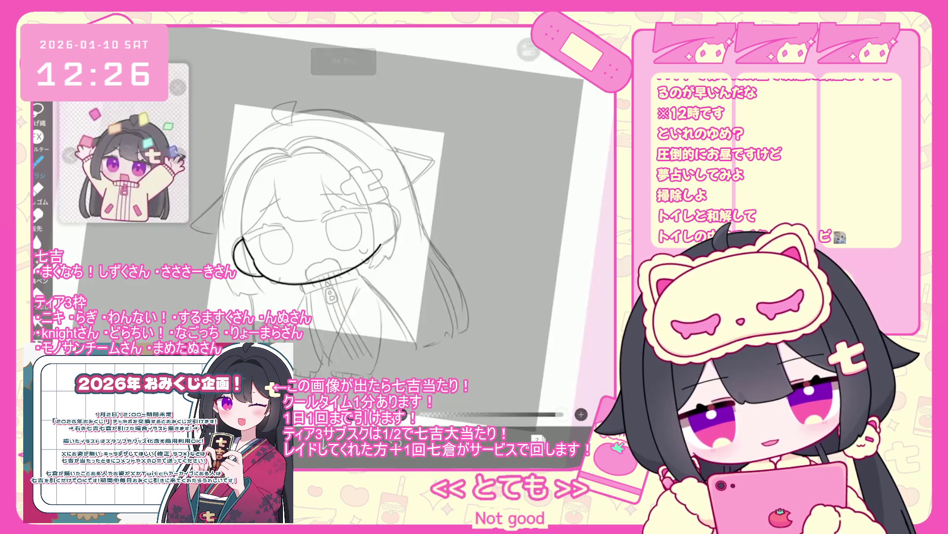
- Ink the right cheek curve after two undone attempts, briefly switching to Selection and back to Brush
{"action": "left_click_drag", "start_coordinate": [324, 231], "coordinate": [326, 330]}
{"action": "key", "text": "ctrl+z"}
{"action": "left_click_drag", "start_coordinate": [318, 231], "coordinate": [326, 330]}
{"action": "key", "text": "ctrl+z"}
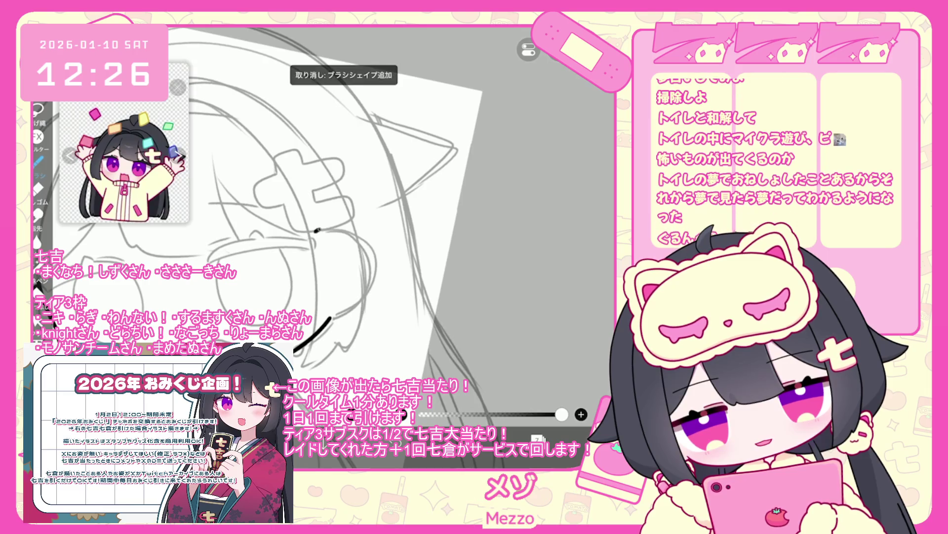
{"action": "left_click_drag", "start_coordinate": [314, 228], "coordinate": [316, 327]}
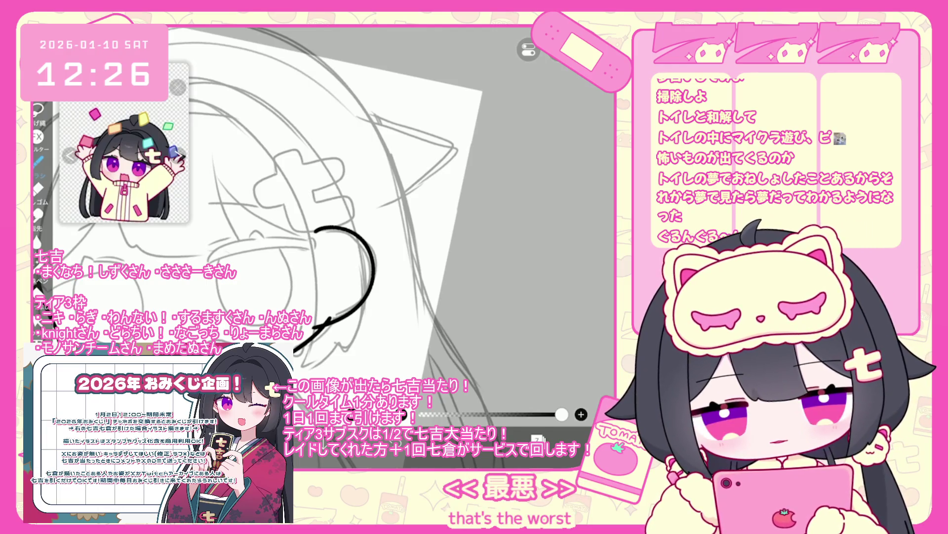
{"action": "left_click", "coordinate": [37, 320]}
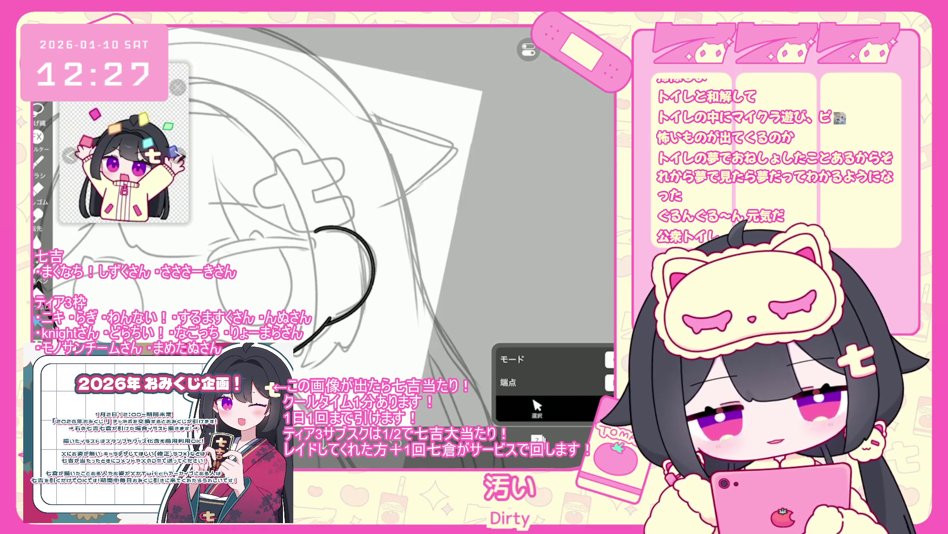
{"action": "left_click", "coordinate": [37, 160]}
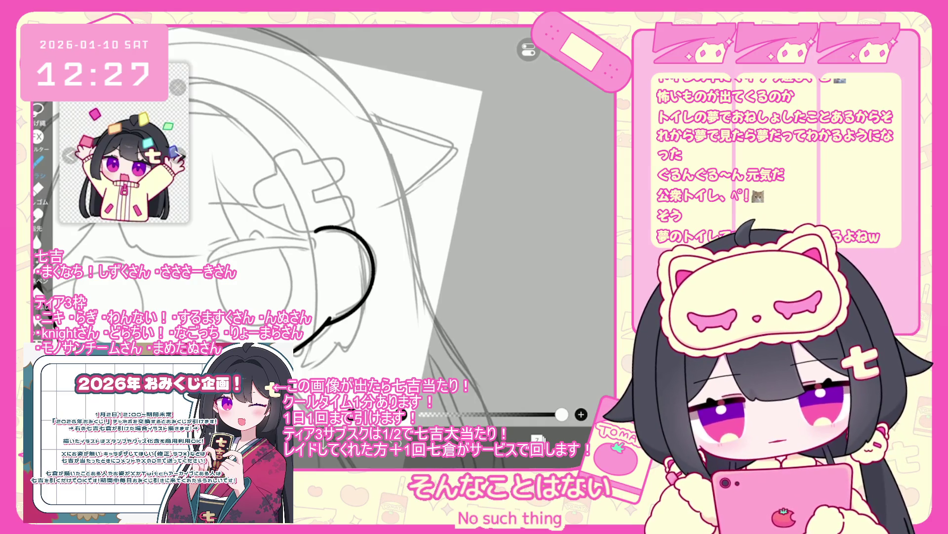
{"action": "scroll", "coordinate": [346, 207], "scroll_direction": "down", "scroll_amount": 5}
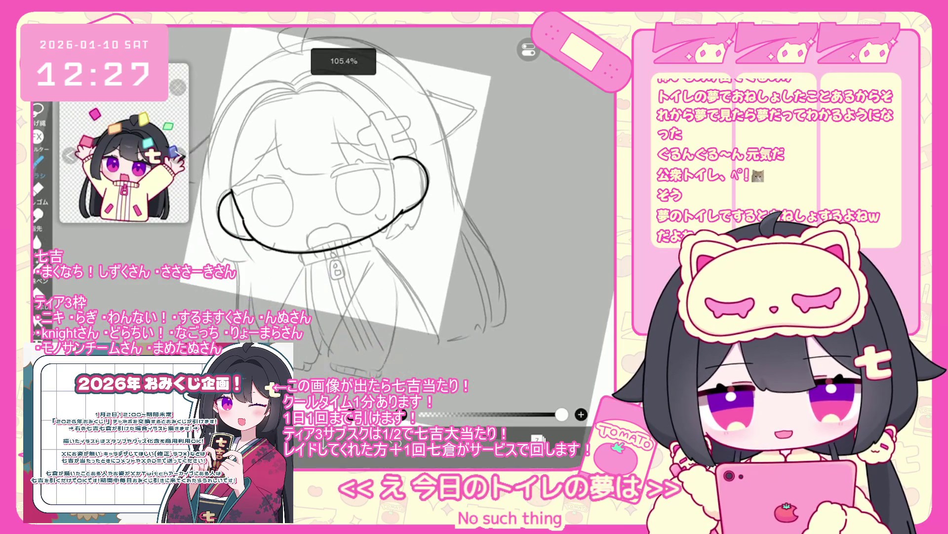
{"action": "scroll", "coordinate": [346, 198], "scroll_direction": "down", "scroll_amount": 3}
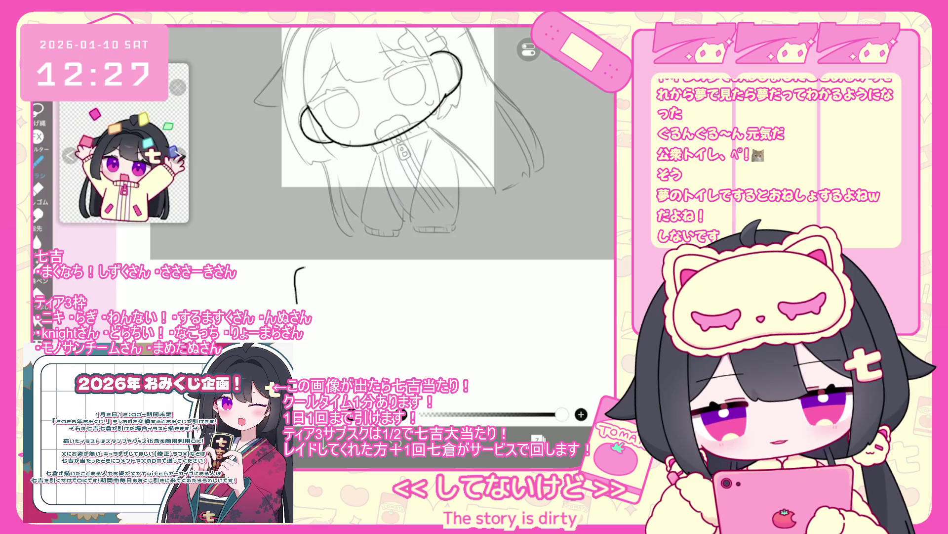
{"action": "left_click_drag", "start_coordinate": [304, 267], "coordinate": [338, 326]}
{"action": "left_click_drag", "start_coordinate": [229, 327], "coordinate": [215, 327]}
{"action": "left_click_drag", "start_coordinate": [293, 307], "coordinate": [256, 312]}
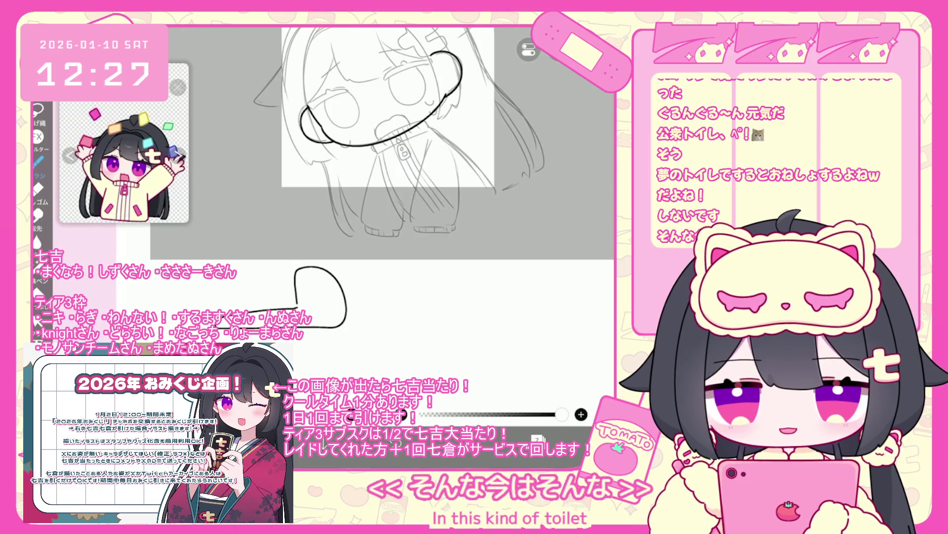
{"action": "scroll", "coordinate": [420, 139], "scroll_direction": "up", "scroll_amount": 2}
{"action": "scroll", "coordinate": [470, 148], "scroll_direction": "down", "scroll_amount": 1}
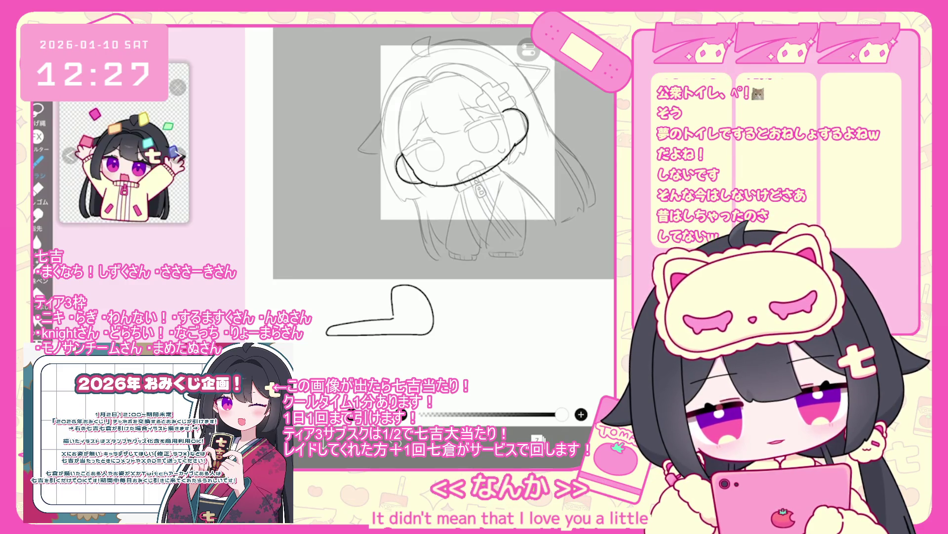
{"action": "key", "text": "ctrl+z"}
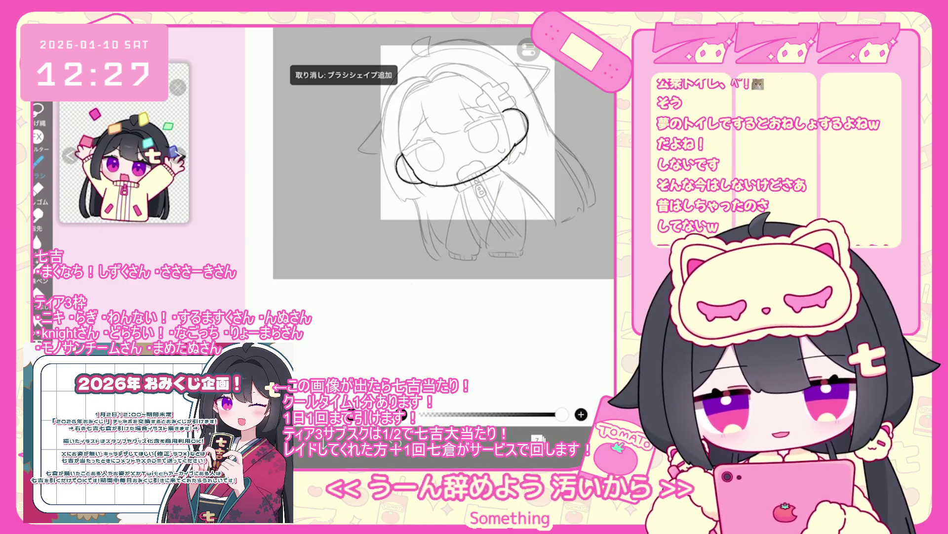
{"action": "scroll", "coordinate": [382, 202], "scroll_direction": "up", "scroll_amount": 2}
- Retry the arc over the top of the head and add a stroke up the head's left side
{"action": "scroll", "coordinate": [363, 257], "scroll_direction": "up", "scroll_amount": 1}
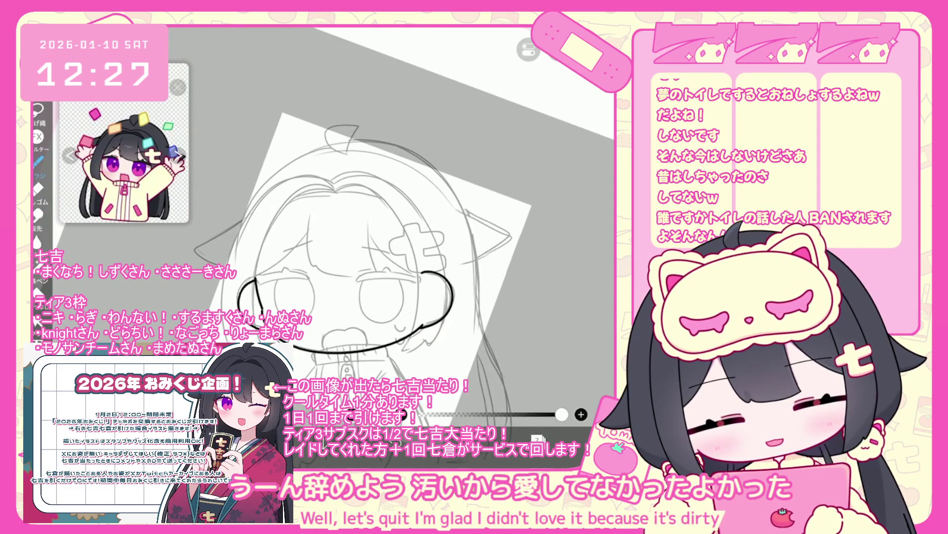
{"action": "mouse_move", "coordinate": [253, 277]}
{"action": "left_mouse_down"}
{"action": "mouse_move", "coordinate": [363, 184]}
{"action": "mouse_move", "coordinate": [437, 272]}
{"action": "left_mouse_up"}
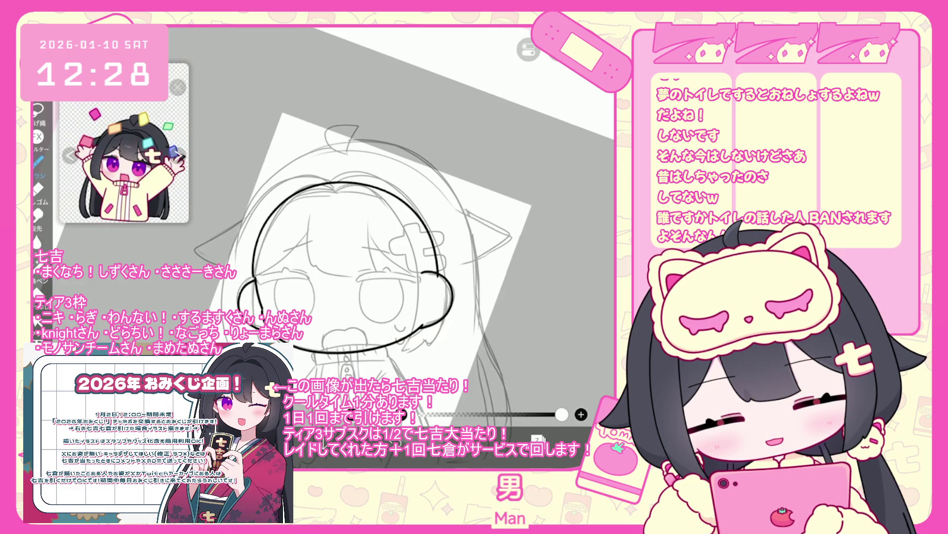
{"action": "key", "text": "ctrl+z"}
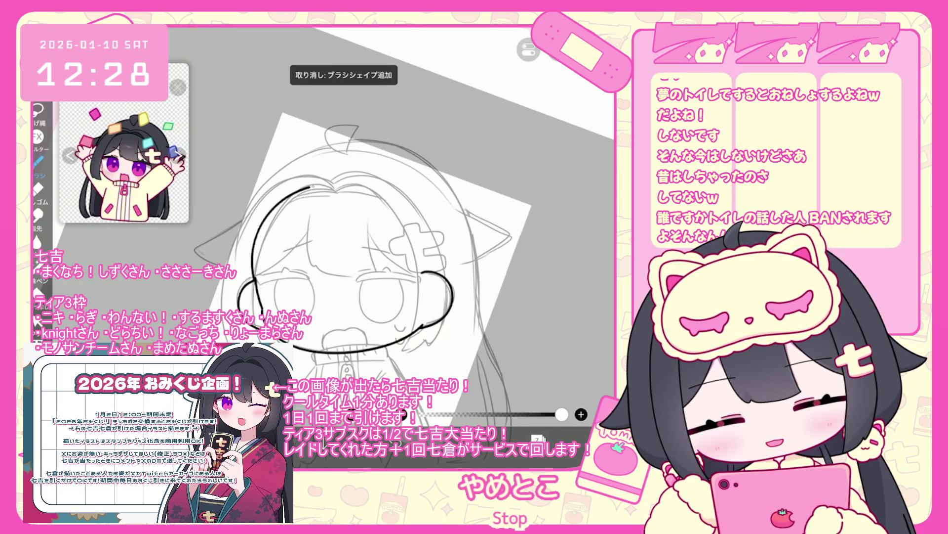
{"action": "key", "text": "ctrl+z"}
{"action": "mouse_move", "coordinate": [254, 284]}
{"action": "left_mouse_down"}
{"action": "mouse_move", "coordinate": [262, 223]}
{"action": "mouse_move", "coordinate": [435, 247]}
{"action": "mouse_move", "coordinate": [437, 277]}
{"action": "left_mouse_up"}
{"action": "key", "text": "ctrl+z"}
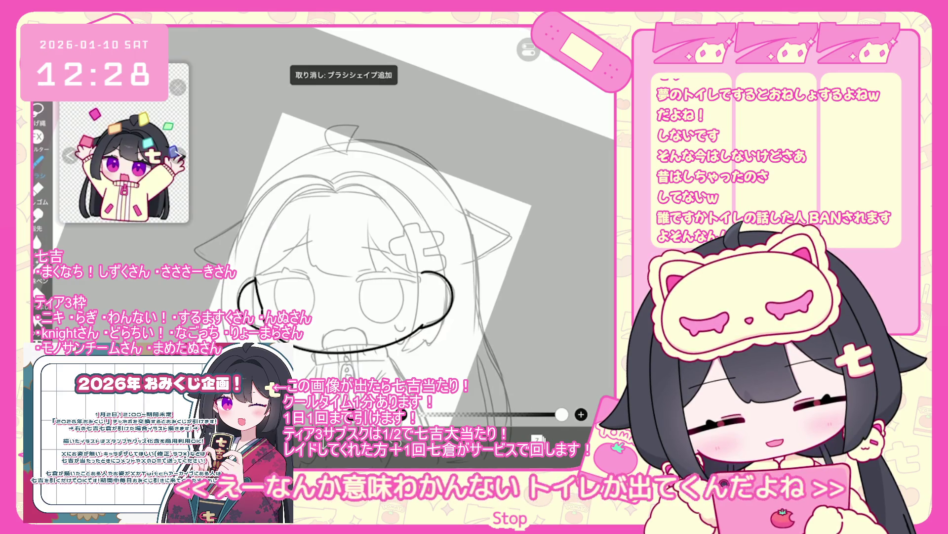
{"action": "left_click_drag", "start_coordinate": [252, 280], "coordinate": [275, 206]}
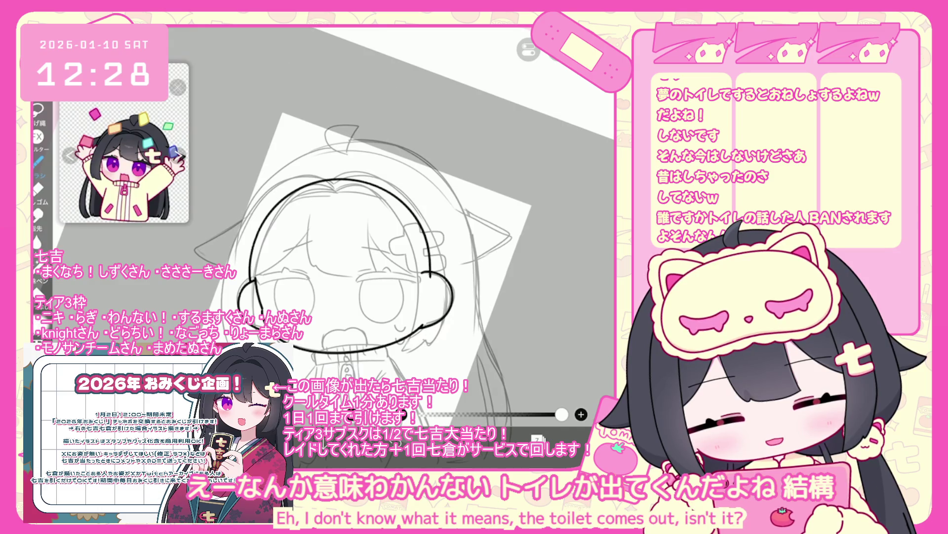
- Nudge the head arc slightly right and skew it a little left, then reopen the layer list
{"action": "left_click", "coordinate": [537, 437]}
{"action": "left_click", "coordinate": [537, 408]}
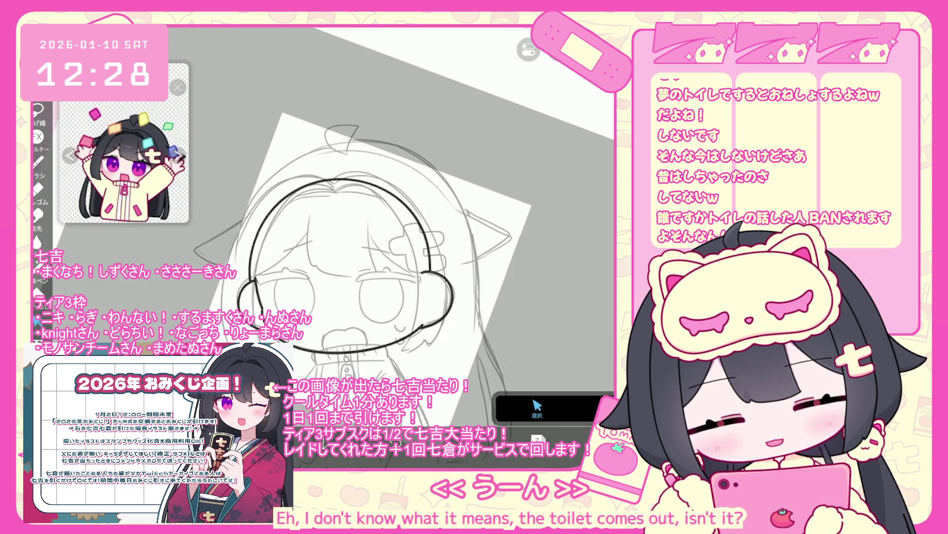
{"action": "left_click_drag", "start_coordinate": [349, 245], "coordinate": [352, 245]}
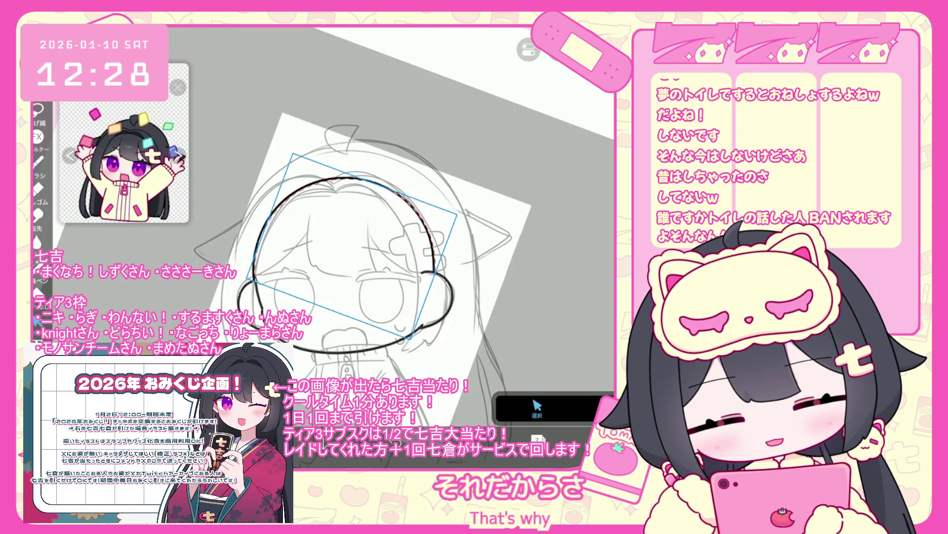
{"action": "scroll", "coordinate": [345, 222], "scroll_direction": "up", "scroll_amount": 10}
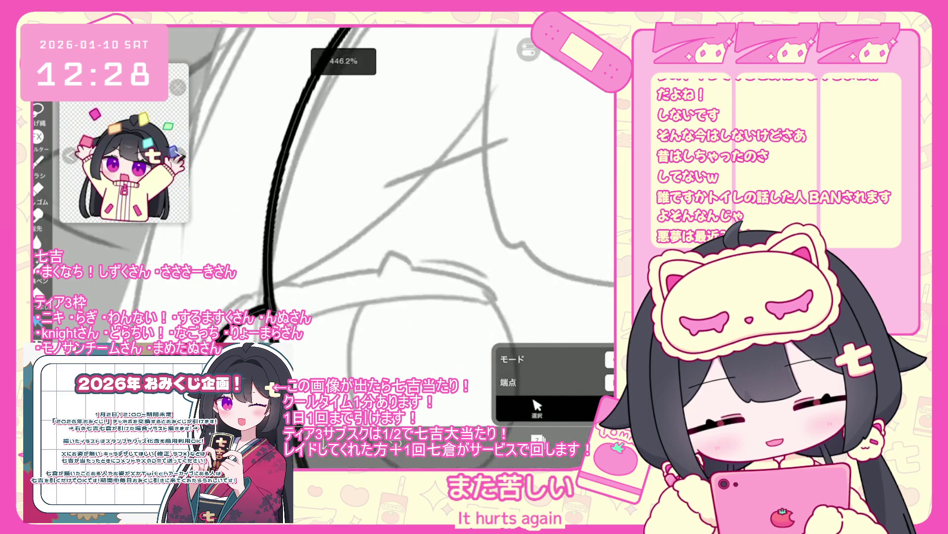
{"action": "left_click_drag", "start_coordinate": [210, 295], "coordinate": [208, 293]}
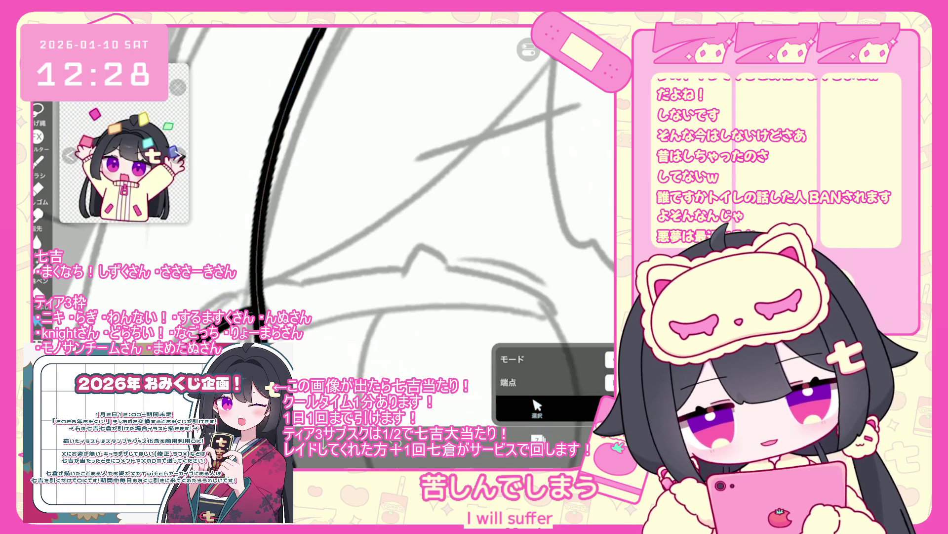
{"action": "scroll", "coordinate": [346, 222], "scroll_direction": "down", "scroll_amount": 5}
{"action": "scroll", "coordinate": [395, 222], "scroll_direction": "down", "scroll_amount": 3}
{"action": "left_click", "coordinate": [38, 161]}
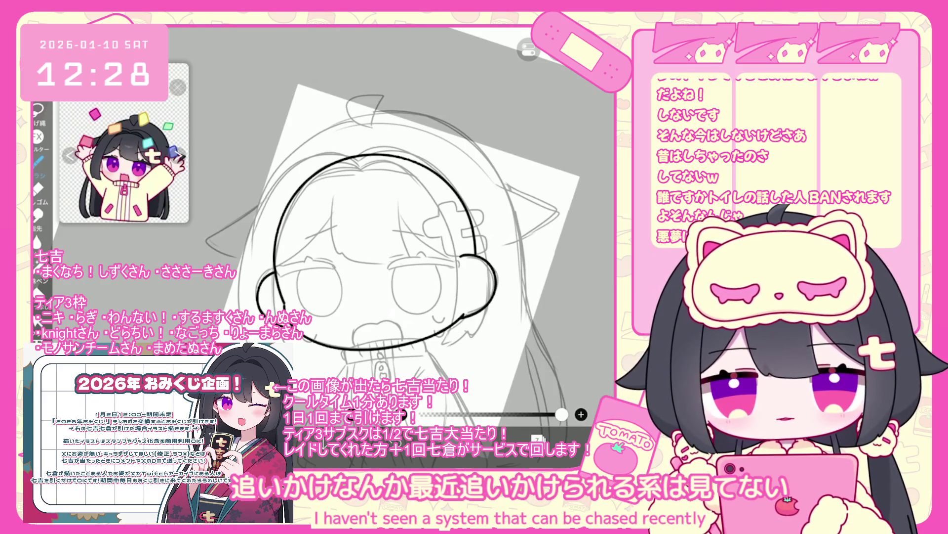
{"action": "left_click", "coordinate": [538, 438]}
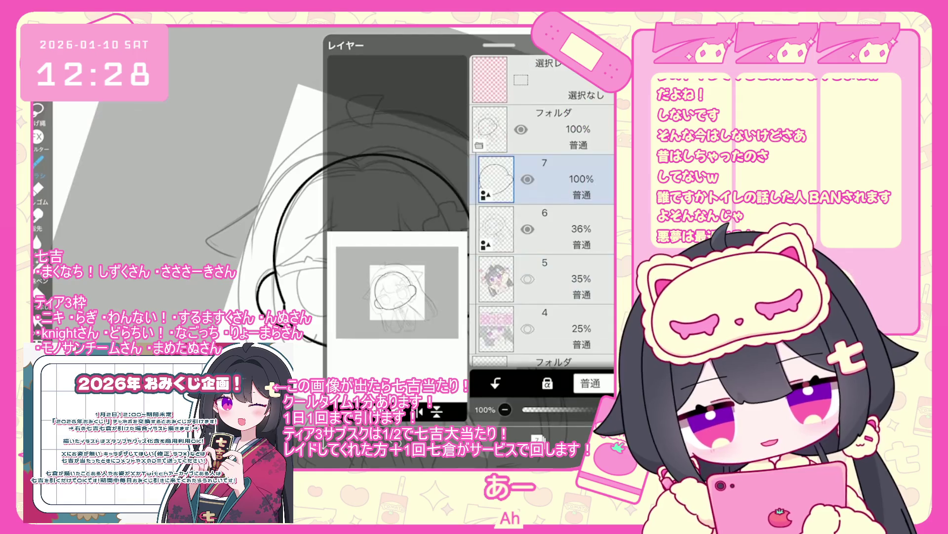
- Ink two bangs strands over the forehead, redrawing the second one
{"action": "left_click", "coordinate": [366, 410]}
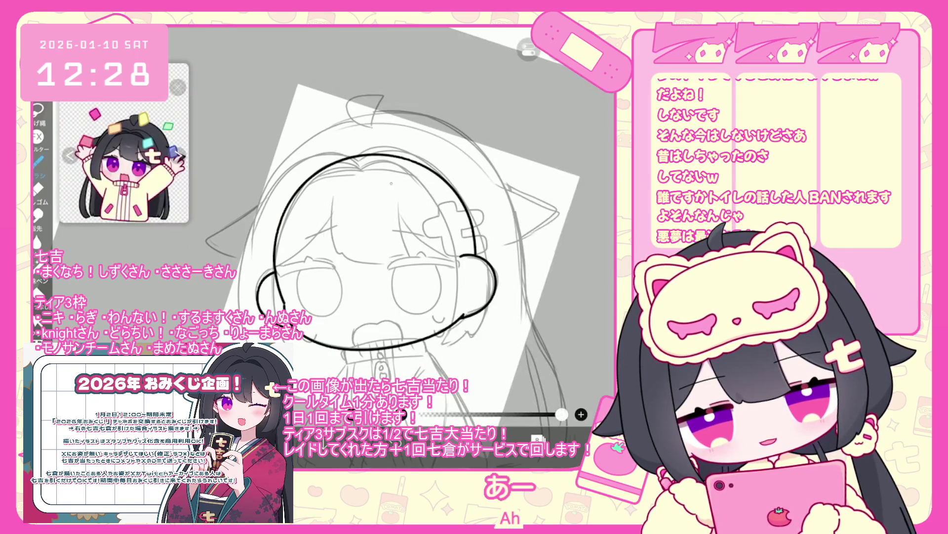
{"action": "scroll", "coordinate": [346, 222], "scroll_direction": "up", "scroll_amount": 5}
{"action": "left_click_drag", "start_coordinate": [258, 198], "coordinate": [257, 328]}
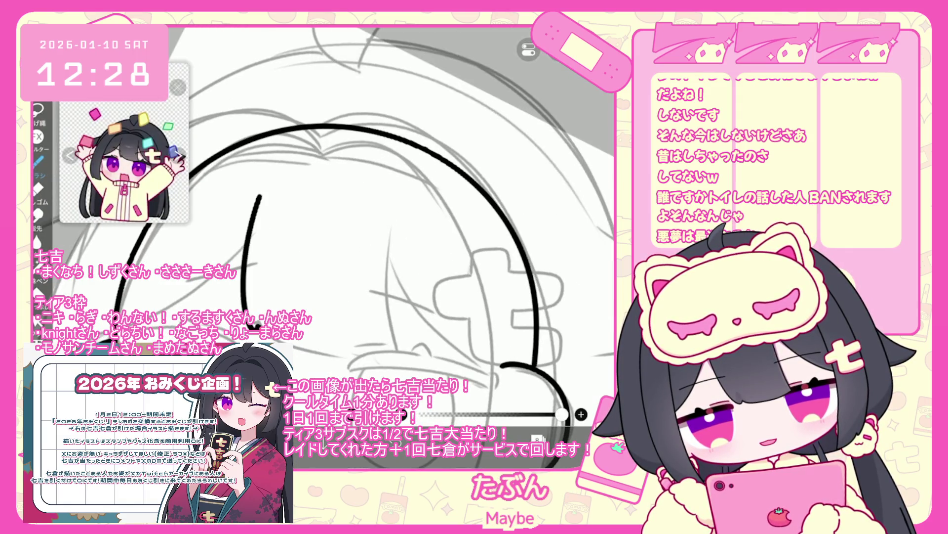
{"action": "scroll", "coordinate": [346, 238], "scroll_direction": "down", "scroll_amount": 2}
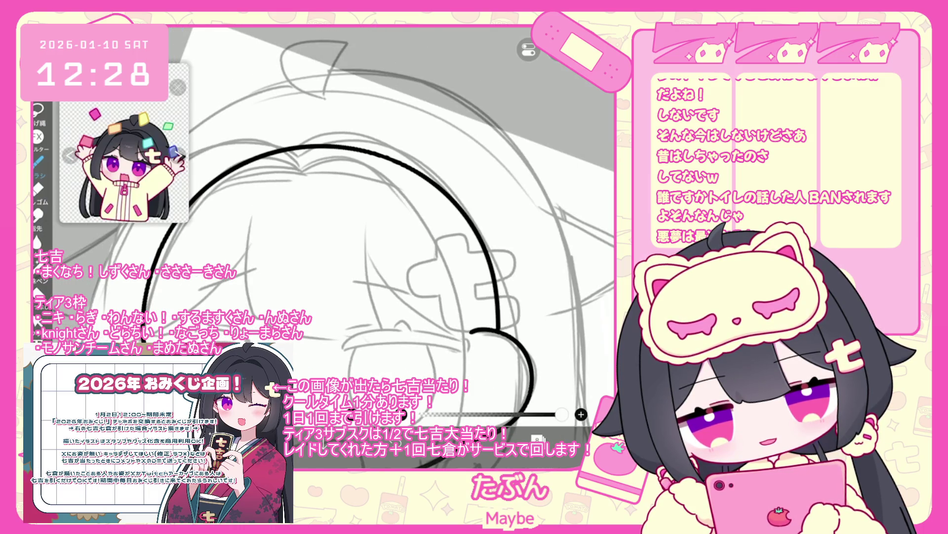
{"action": "scroll", "coordinate": [346, 237], "scroll_direction": "up", "scroll_amount": 2}
{"action": "left_click_drag", "start_coordinate": [341, 186], "coordinate": [299, 351]}
{"action": "scroll", "coordinate": [345, 237], "scroll_direction": "down", "scroll_amount": 2}
{"action": "key", "text": "ctrl+z"}
{"action": "left_click_drag", "start_coordinate": [318, 205], "coordinate": [288, 304]}
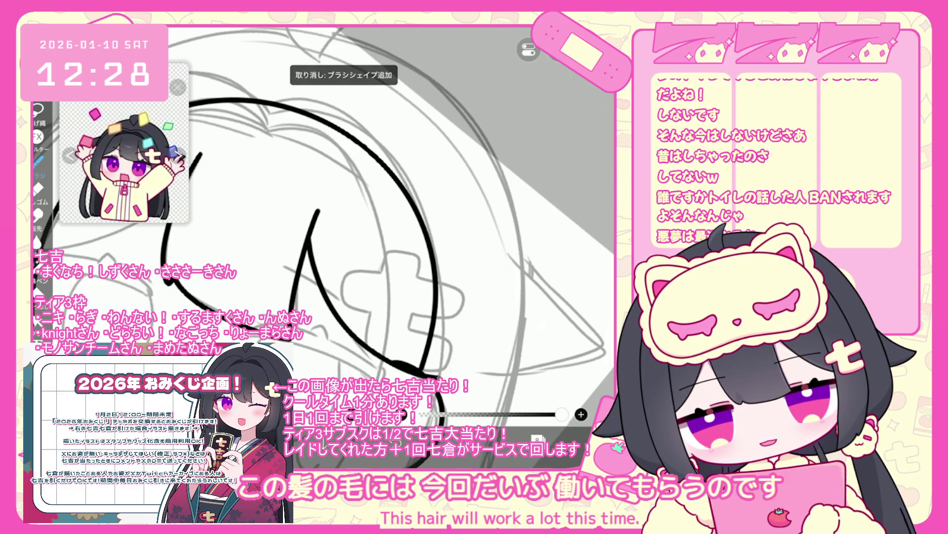
- Draw an arc around the top of the head, undoing stray strokes before and after it
{"action": "scroll", "coordinate": [346, 237], "scroll_direction": "down", "scroll_amount": 2}
{"action": "key", "text": "ctrl+z"}
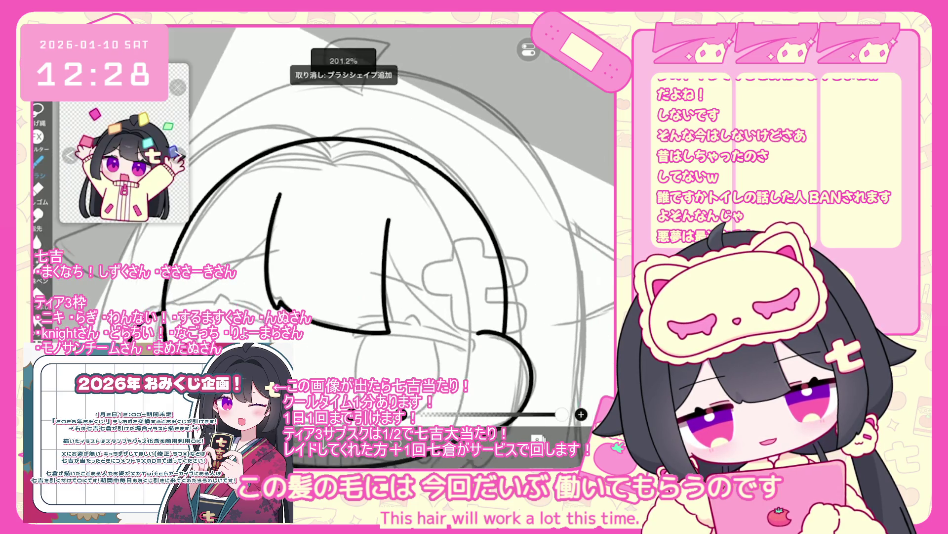
{"action": "scroll", "coordinate": [346, 237], "scroll_direction": "up", "scroll_amount": 1}
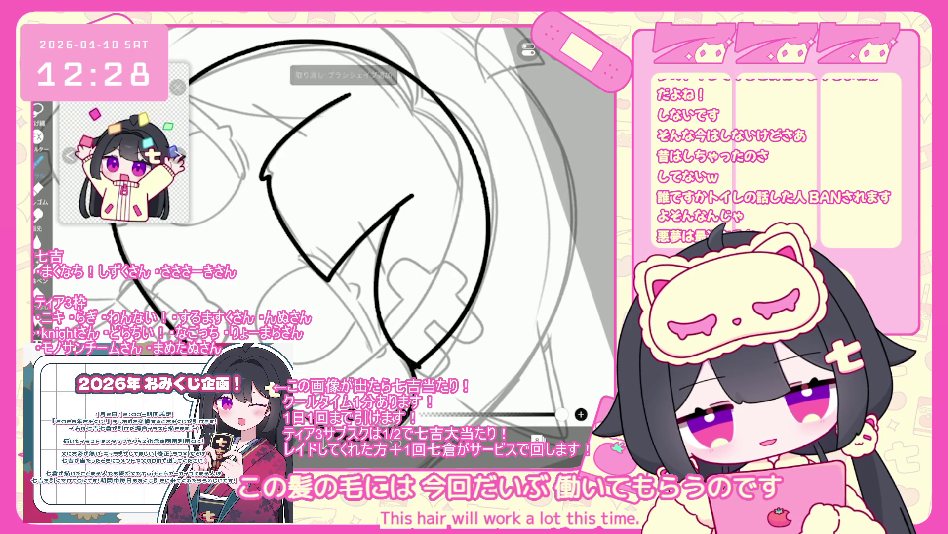
{"action": "scroll", "coordinate": [346, 237], "scroll_direction": "up", "scroll_amount": 1}
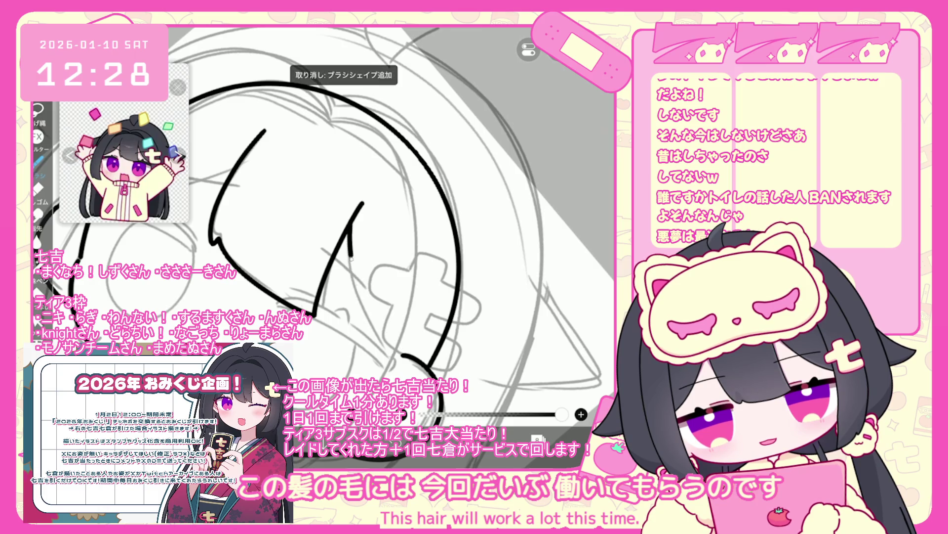
{"action": "scroll", "coordinate": [345, 237], "scroll_direction": "down", "scroll_amount": 3}
{"action": "scroll", "coordinate": [346, 237], "scroll_direction": "up", "scroll_amount": 3}
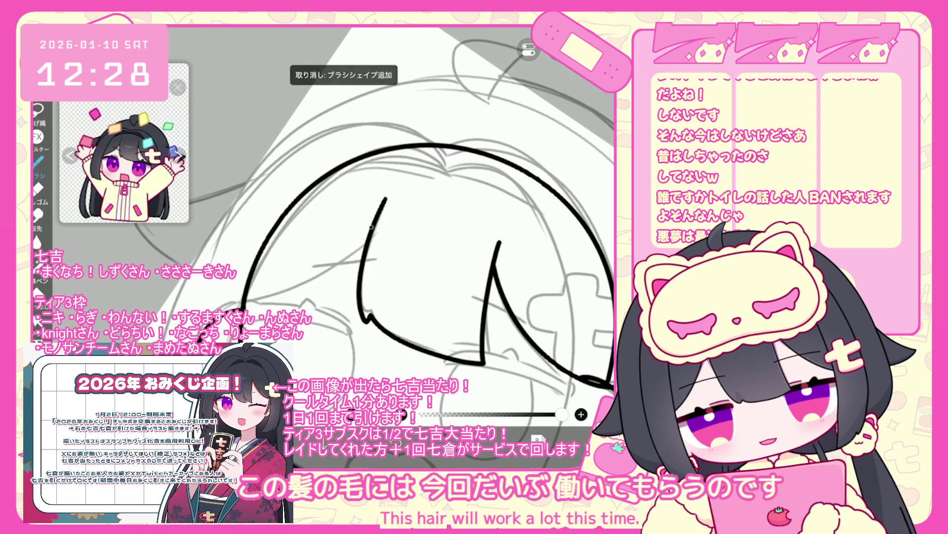
{"action": "scroll", "coordinate": [346, 237], "scroll_direction": "down", "scroll_amount": 2}
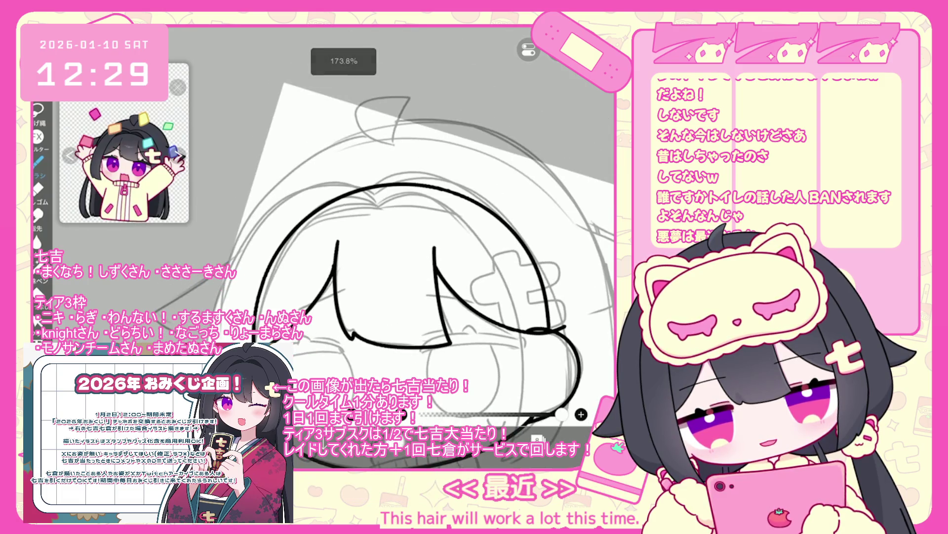
{"action": "scroll", "coordinate": [346, 237], "scroll_direction": "down", "scroll_amount": 1}
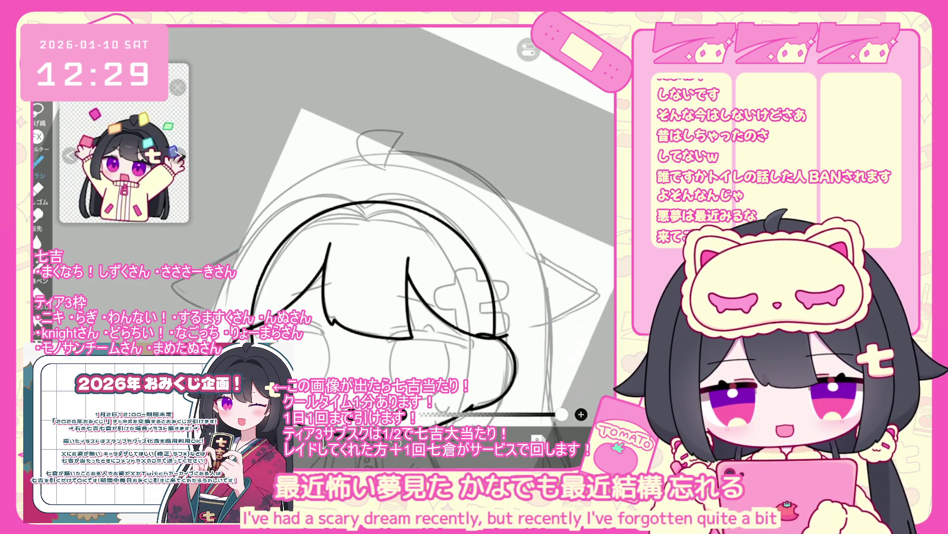
{"action": "scroll", "coordinate": [346, 237], "scroll_direction": "down", "scroll_amount": 1}
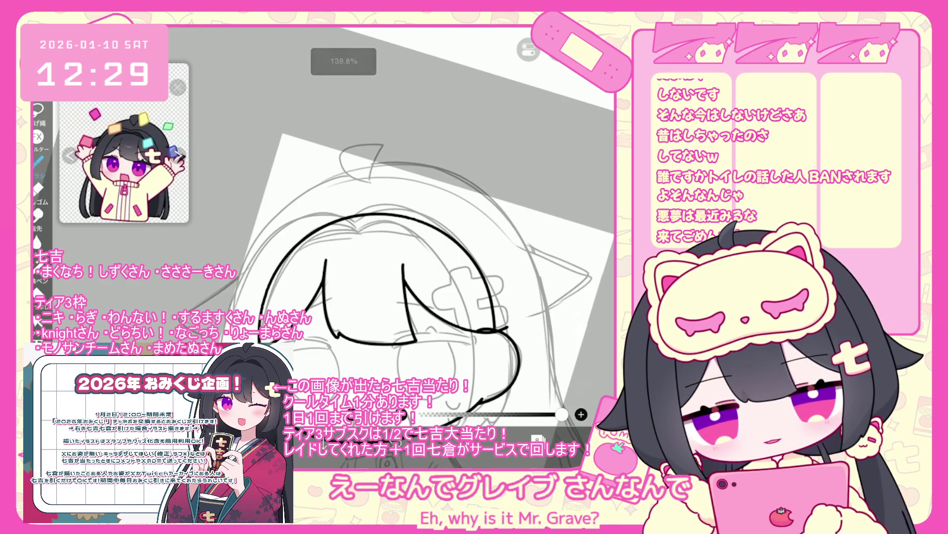
{"action": "left_click_drag", "start_coordinate": [250, 304], "coordinate": [457, 218]}
{"action": "key", "text": "ctrl+z"}
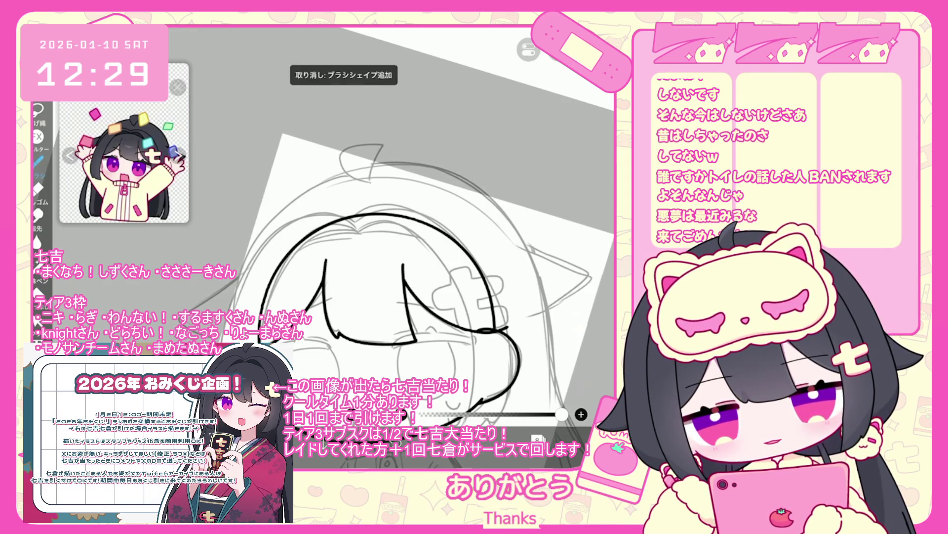
{"action": "key", "text": "ctrl+z"}
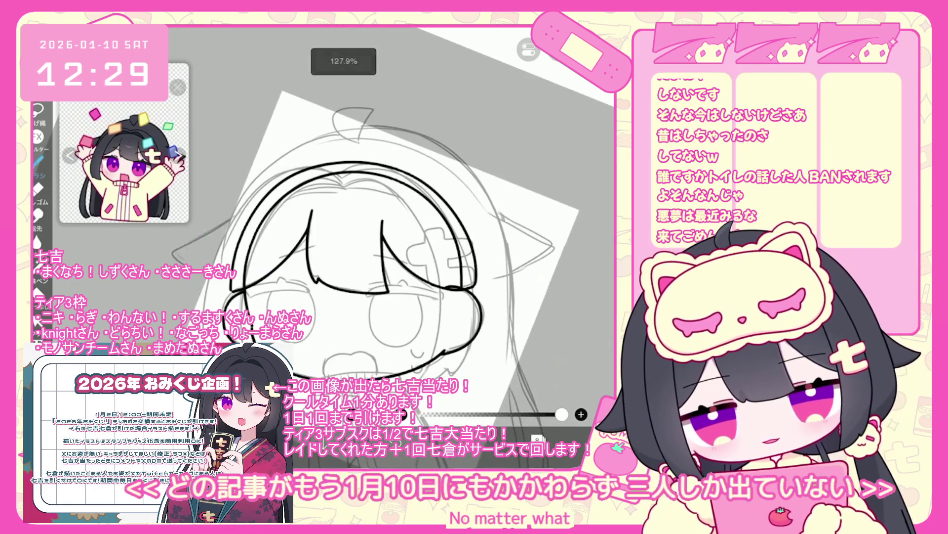
- Undo the last three ink strokes on the hair
{"action": "left_click", "coordinate": [539, 438]}
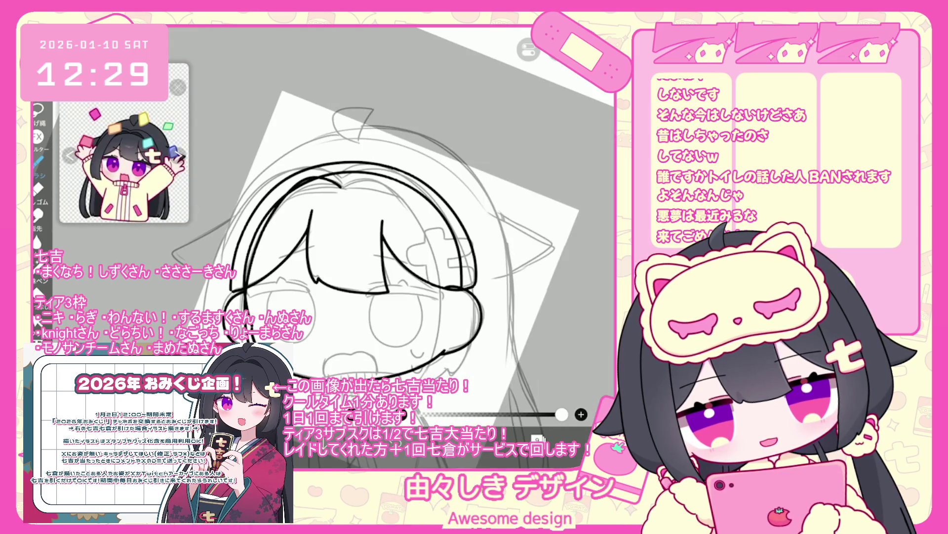
{"action": "key", "text": "ctrl+z"}
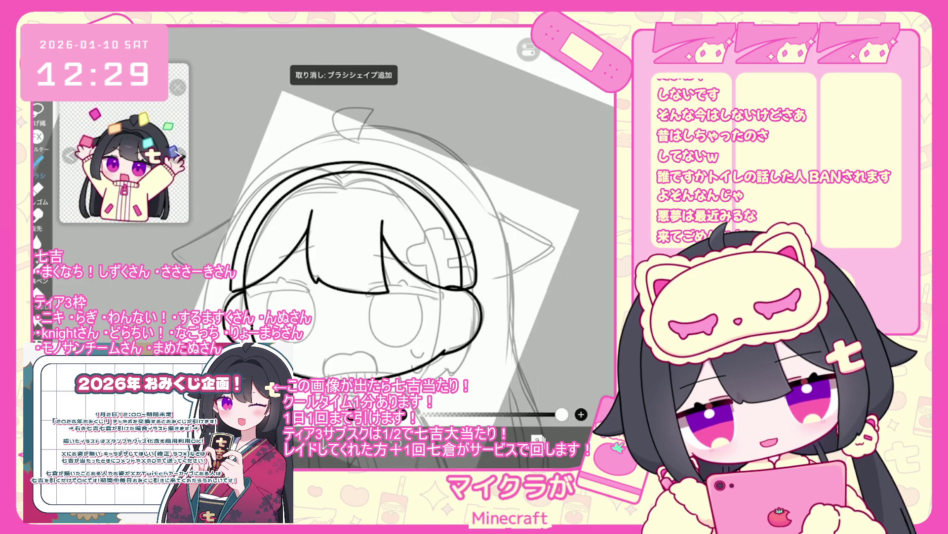
{"action": "scroll", "coordinate": [346, 223], "scroll_direction": "up", "scroll_amount": 2}
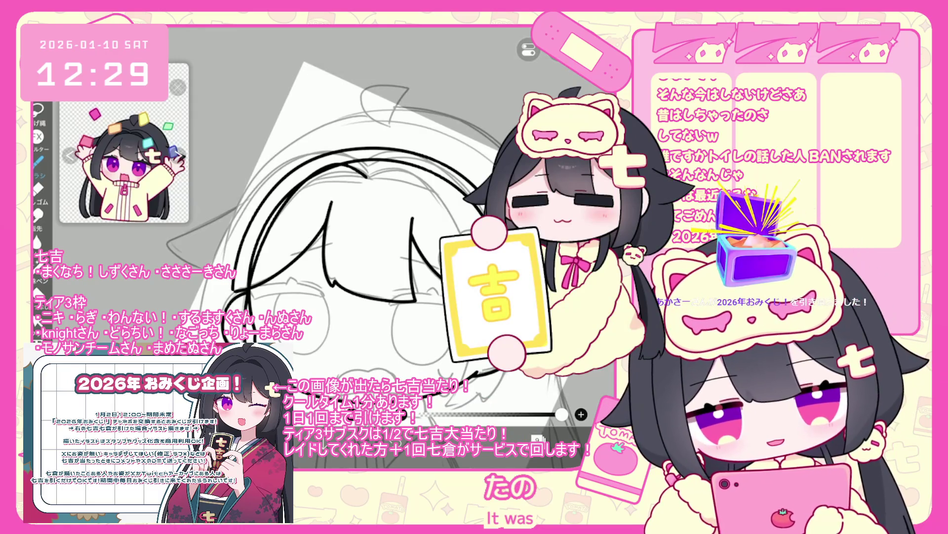
{"action": "key", "text": "ctrl+z"}
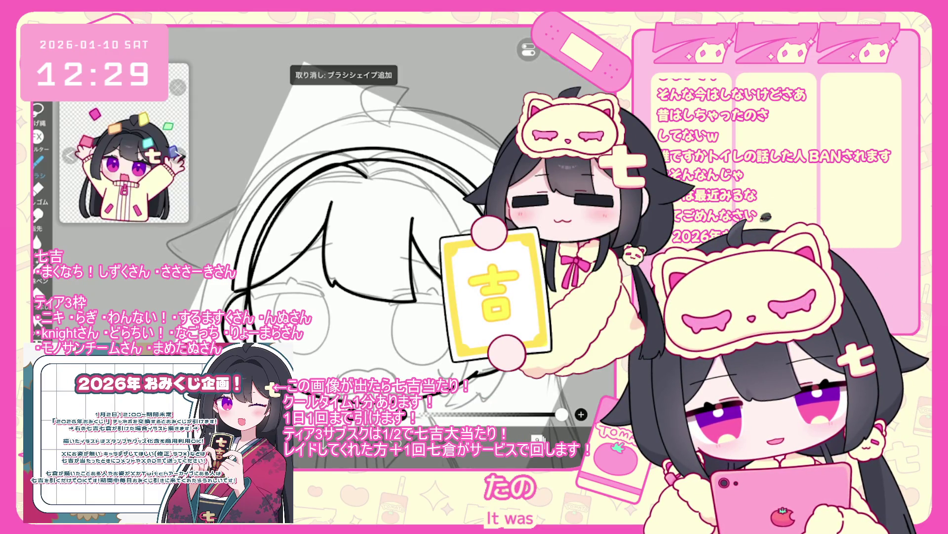
{"action": "scroll", "coordinate": [346, 222], "scroll_direction": "down", "scroll_amount": 1}
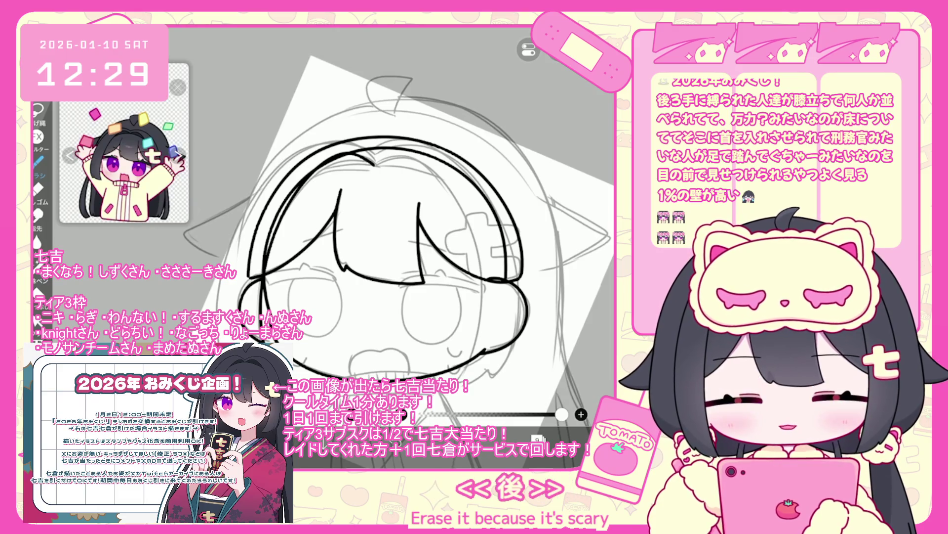
{"action": "scroll", "coordinate": [391, 223], "scroll_direction": "up", "scroll_amount": 3}
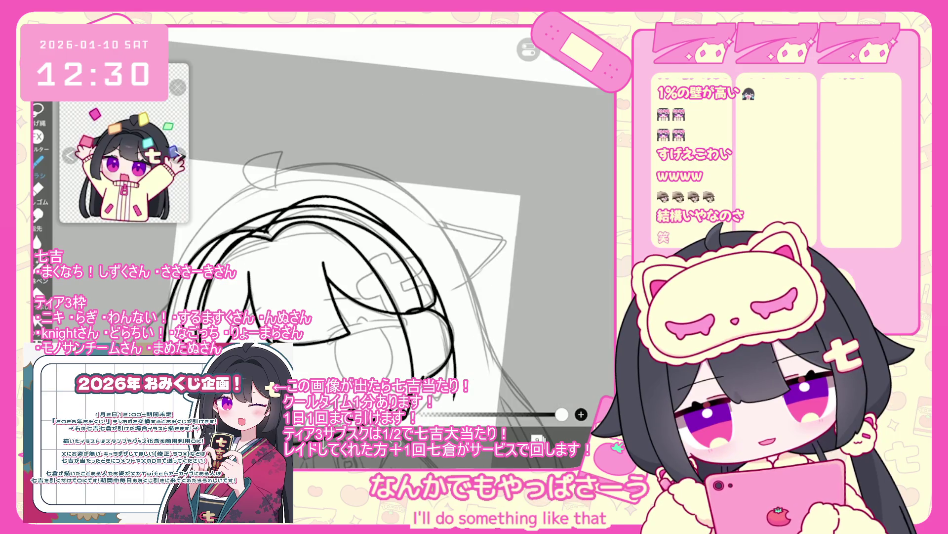
{"action": "key", "text": "ctrl+z"}
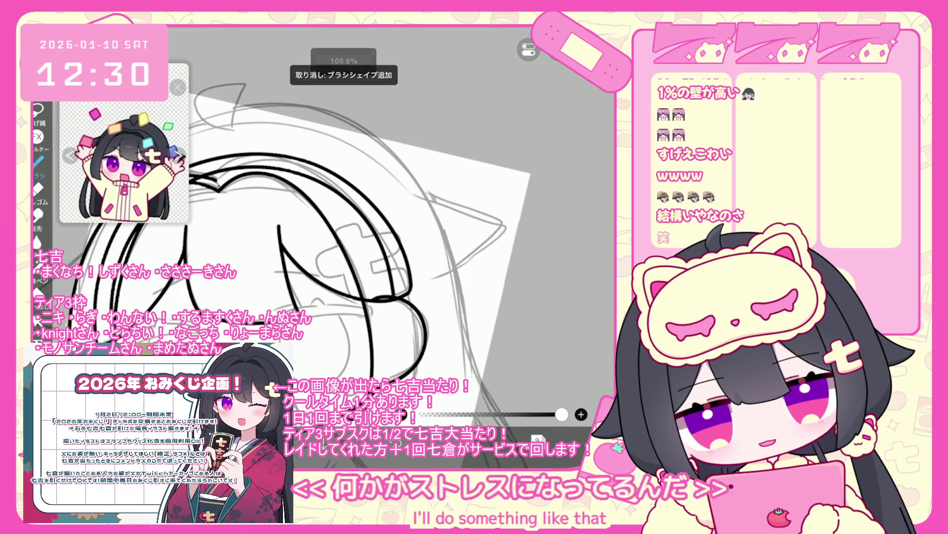
{"action": "scroll", "coordinate": [350, 256], "scroll_direction": "down", "scroll_amount": 3}
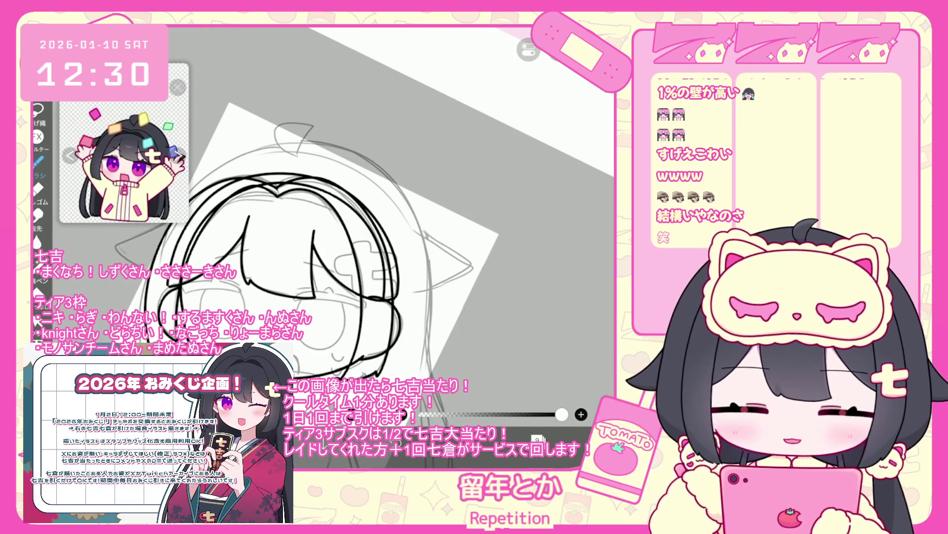
{"action": "scroll", "coordinate": [316, 247], "scroll_direction": "down", "scroll_amount": 2}
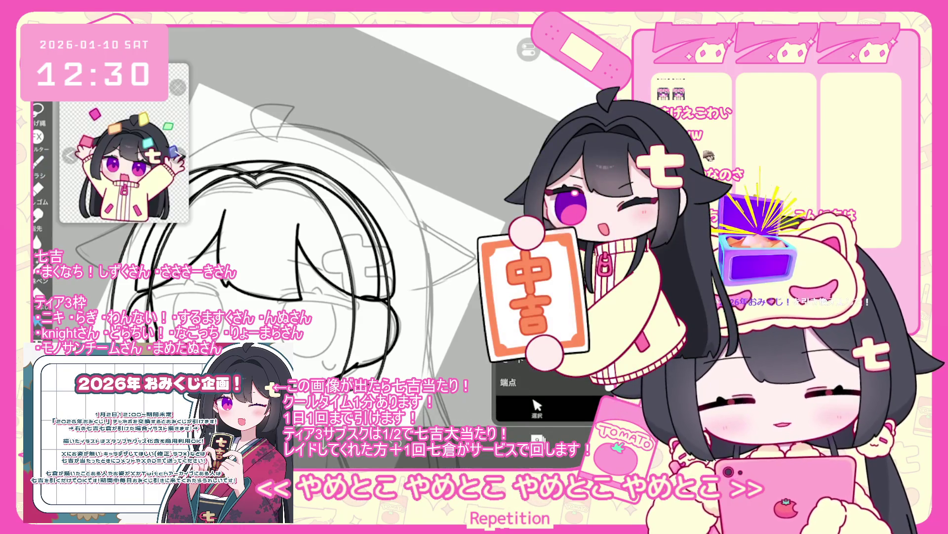
{"action": "scroll", "coordinate": [317, 247], "scroll_direction": "up", "scroll_amount": 2}
- Lasso-select part of the hair lines and narrow it slightly from the left
{"action": "left_click_drag", "start_coordinate": [217, 282], "coordinate": [311, 208]}
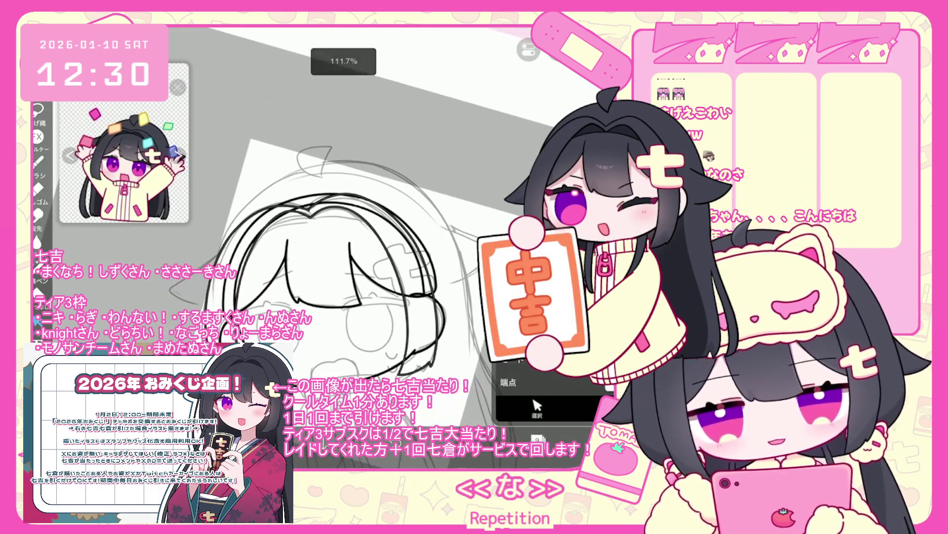
{"action": "key", "text": "ctrl+t"}
{"action": "left_click_drag", "start_coordinate": [208, 252], "coordinate": [213, 253]}
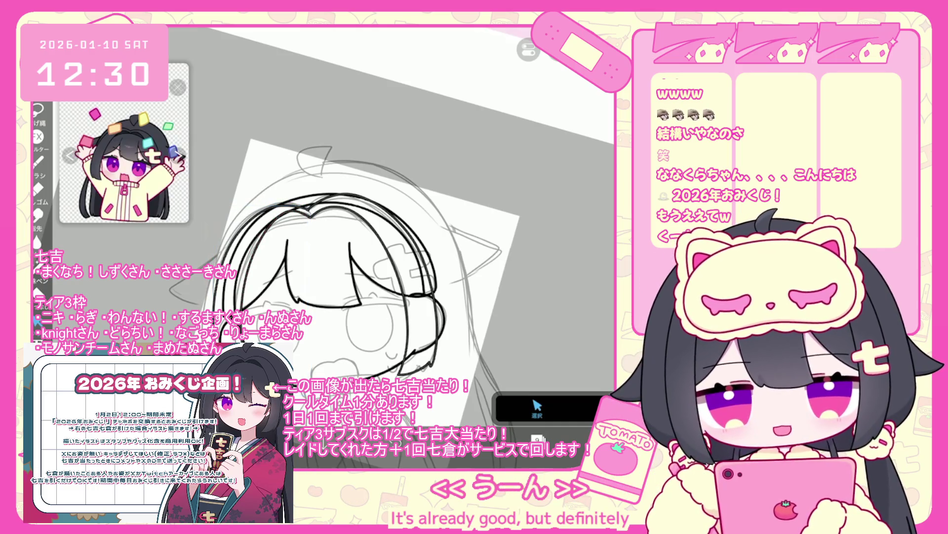
{"action": "key", "text": "b"}
{"action": "scroll", "coordinate": [376, 247], "scroll_direction": "up", "scroll_amount": 5}
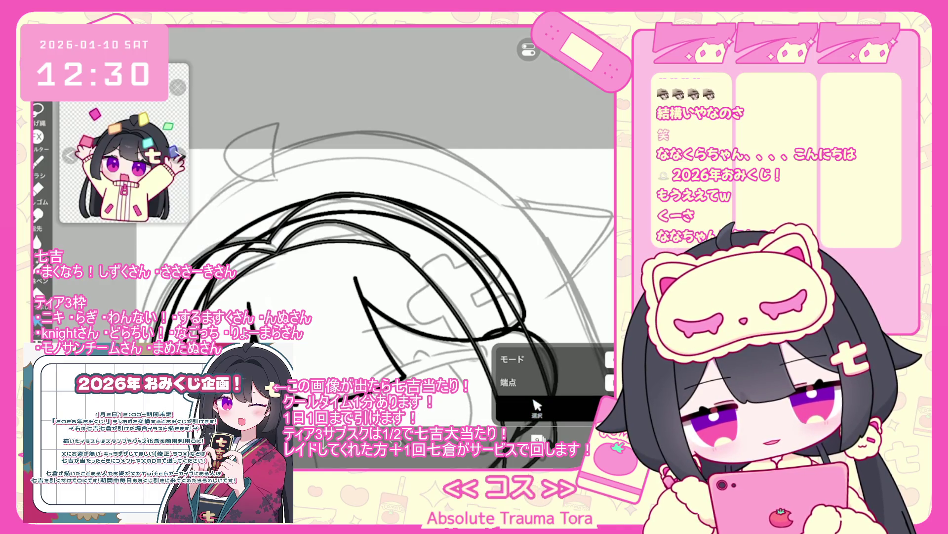
- Select the upper curved hair stroke and nudge and tilt it slightly into place
{"action": "scroll", "coordinate": [375, 297], "scroll_direction": "down", "scroll_amount": 5}
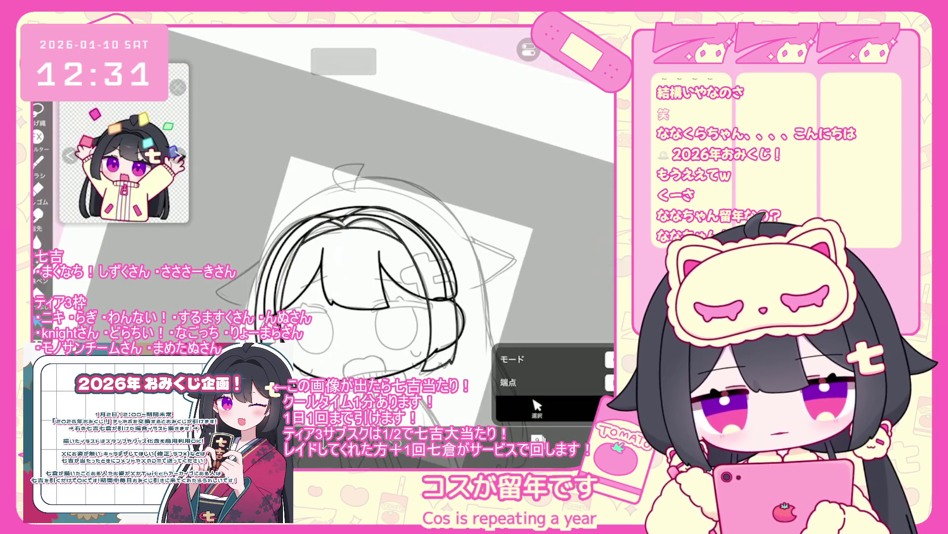
{"action": "scroll", "coordinate": [346, 247], "scroll_direction": "up", "scroll_amount": 5}
{"action": "left_click", "coordinate": [317, 233]}
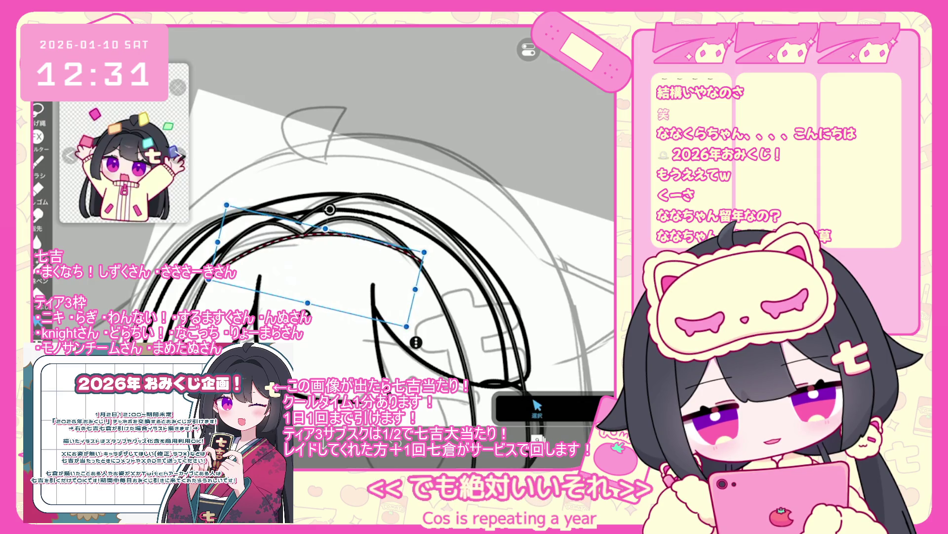
{"action": "left_click_drag", "start_coordinate": [316, 262], "coordinate": [314, 264]}
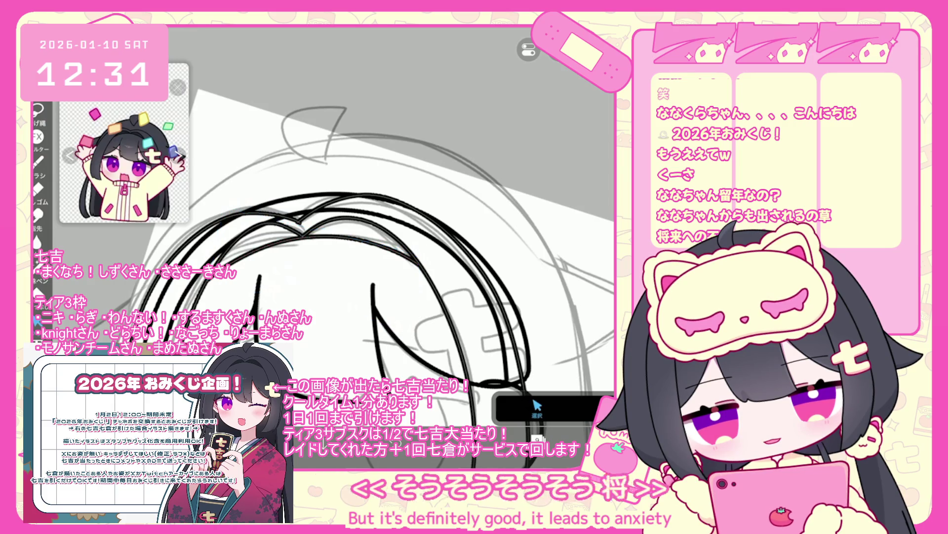
{"action": "scroll", "coordinate": [363, 257], "scroll_direction": "down", "scroll_amount": 2}
{"action": "scroll", "coordinate": [390, 247], "scroll_direction": "down", "scroll_amount": 2}
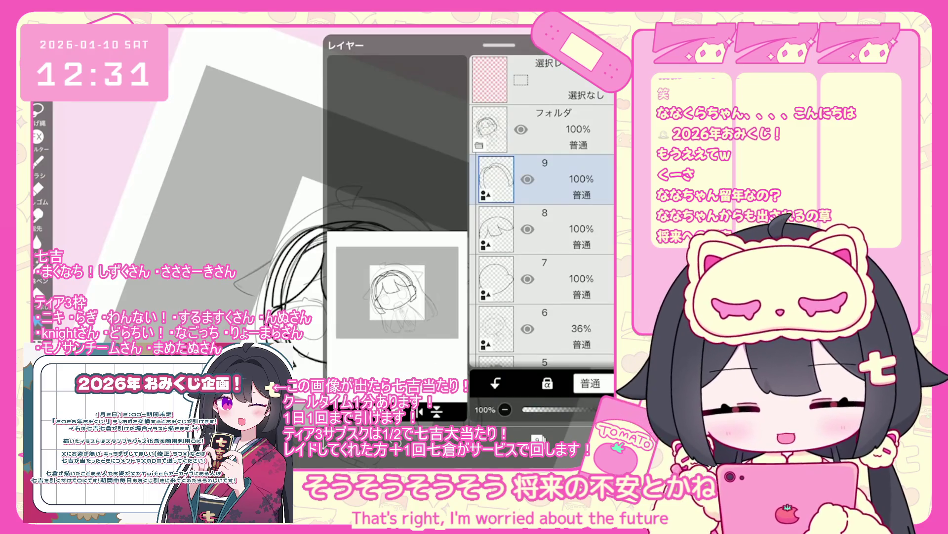
- Mark a rectangular area over the top of the head, then return to the brush
{"action": "scroll", "coordinate": [544, 212], "scroll_direction": "down", "scroll_amount": 1}
{"action": "left_click", "coordinate": [544, 277]}
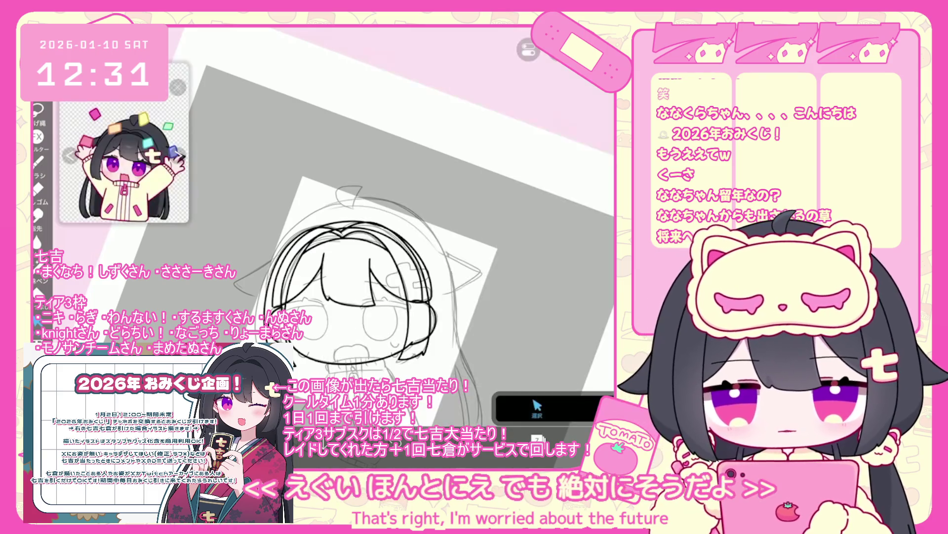
{"action": "mouse_move", "coordinate": [263, 200]}
{"action": "left_mouse_down"}
{"action": "mouse_move", "coordinate": [351, 331]}
{"action": "mouse_move", "coordinate": [321, 267]}
{"action": "left_mouse_up"}
{"action": "left_click", "coordinate": [37, 160]}
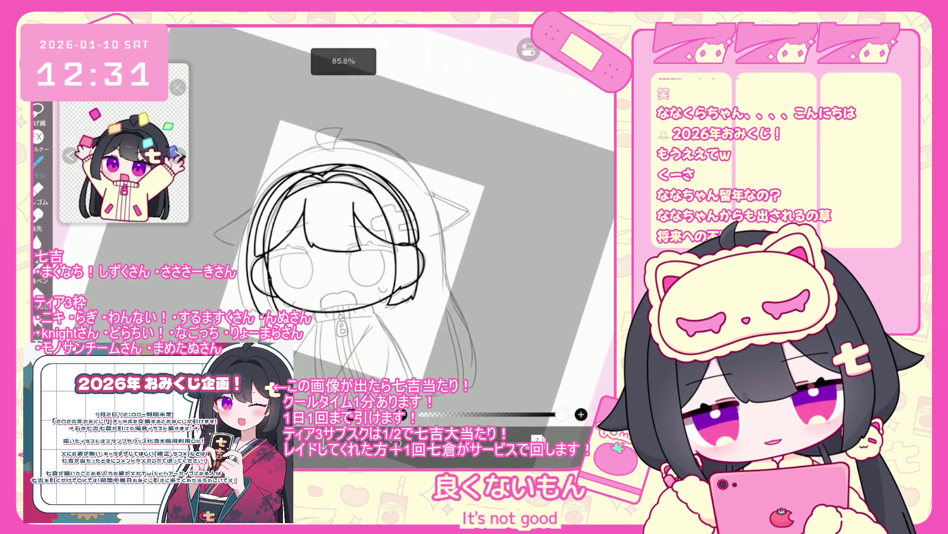
- Undo the stray strokes on the top-left hair and reopen the layer list
{"action": "key", "text": "ctrl+z"}
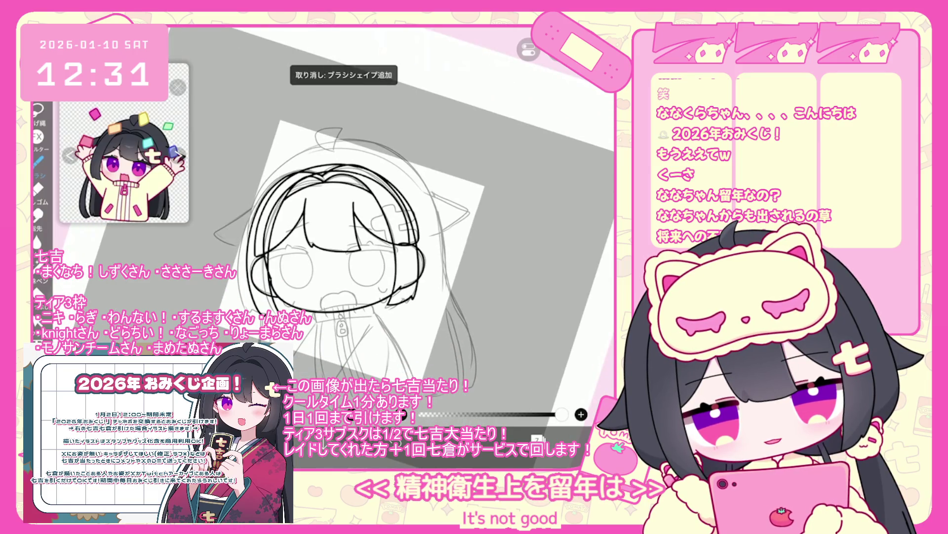
{"action": "scroll", "coordinate": [346, 247], "scroll_direction": "up", "scroll_amount": 2}
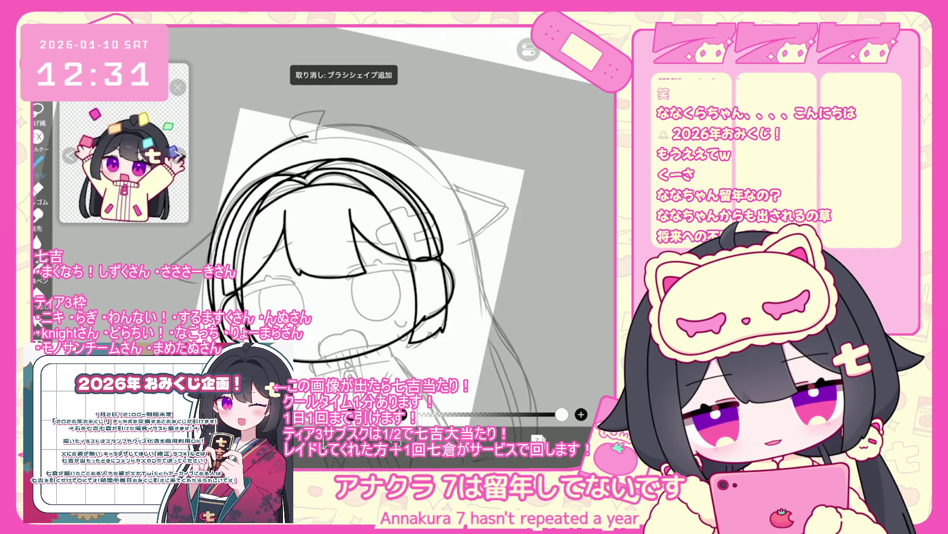
{"action": "key", "text": "ctrl+z"}
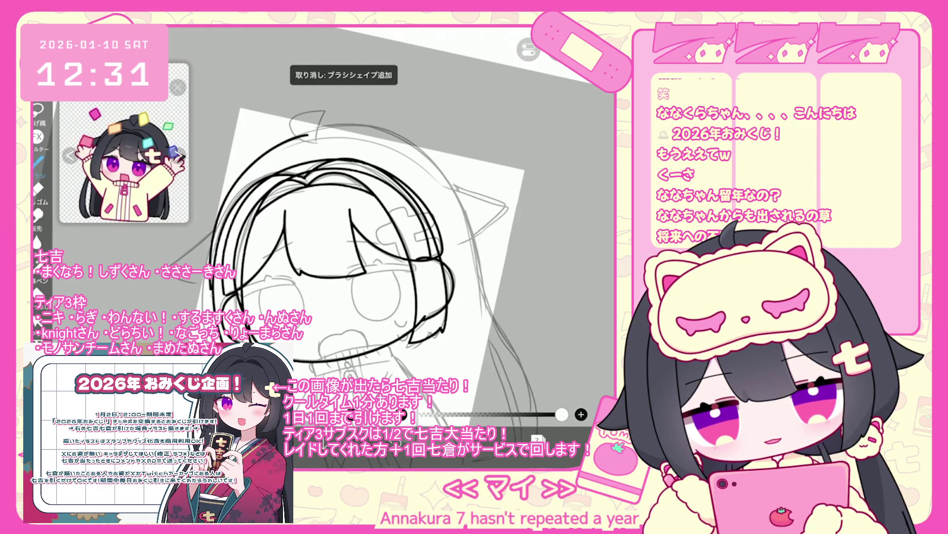
{"action": "key", "text": "ctrl+z"}
{"action": "left_click", "coordinate": [538, 436]}
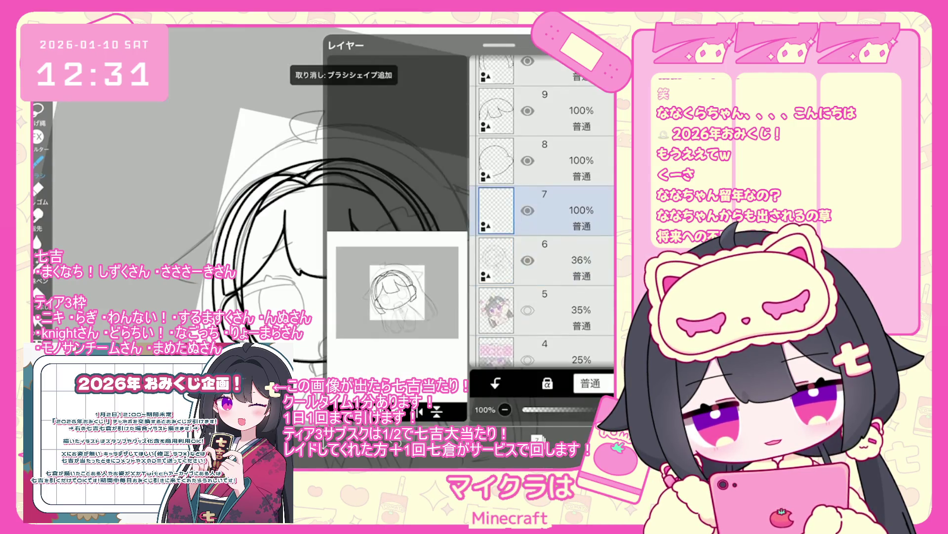
- Add layer 10, group layers 8–10 into a folder at 37% opacity, then select layer 7
{"action": "left_click", "coordinate": [346, 395]}
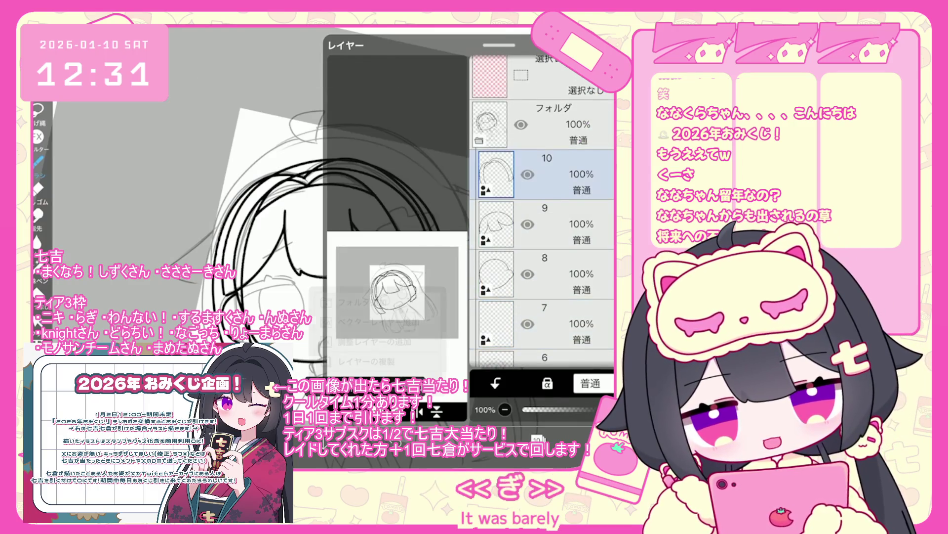
{"action": "left_click", "coordinate": [365, 301]}
{"action": "left_click", "coordinate": [544, 309]}
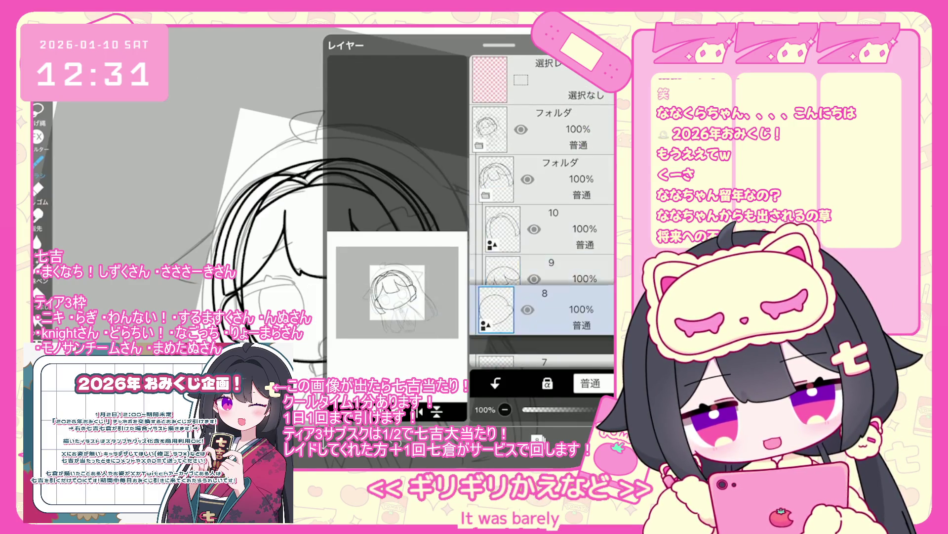
{"action": "left_click", "coordinate": [543, 179]}
{"action": "left_click_drag", "start_coordinate": [595, 409], "coordinate": [562, 409]}
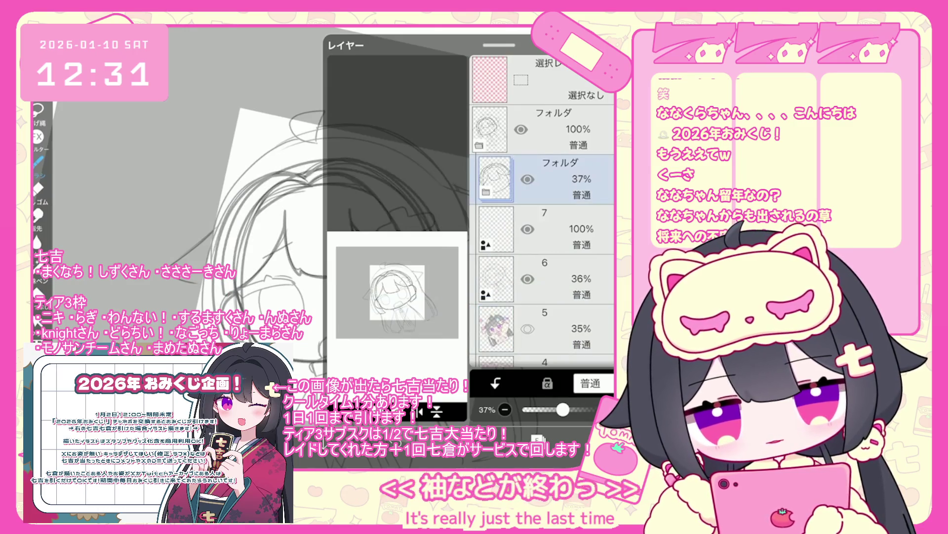
{"action": "left_click", "coordinate": [543, 228]}
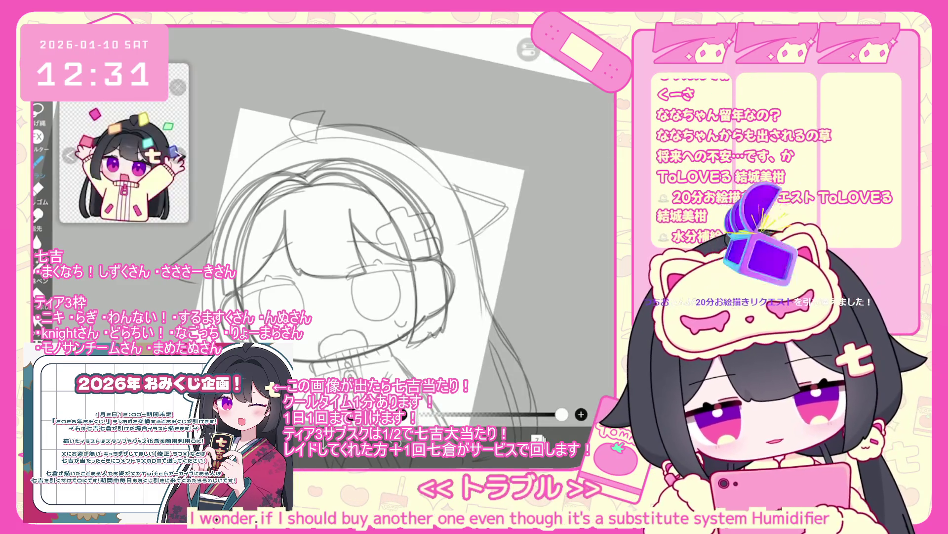
{"action": "scroll", "coordinate": [363, 260], "scroll_direction": "up", "scroll_amount": 2}
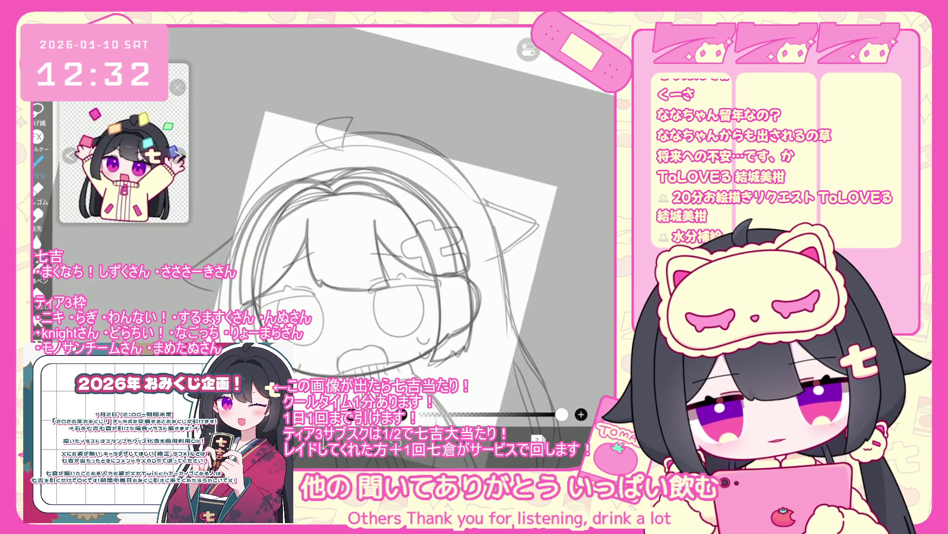
{"action": "mouse_move", "coordinate": [338, 140]}
{"action": "left_mouse_down"}
{"action": "mouse_move", "coordinate": [238, 197]}
{"action": "mouse_move", "coordinate": [226, 329]}
{"action": "left_mouse_up"}
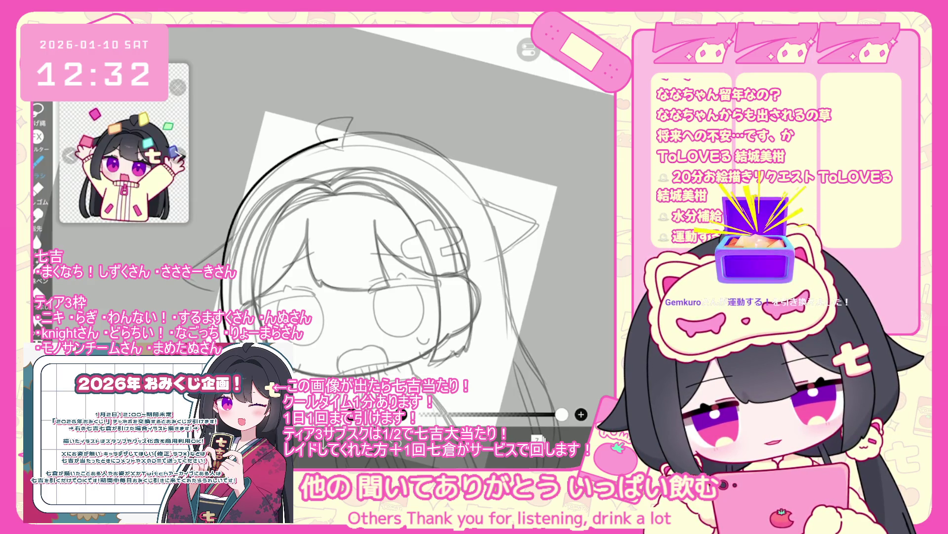
{"action": "key", "text": "ctrl+z"}
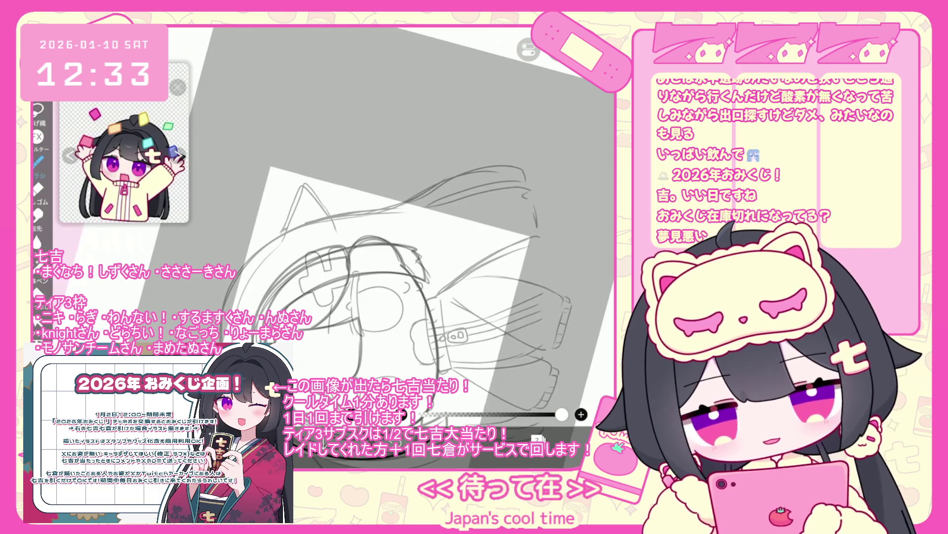
- Draw a trial curve along the head's left side, then undo the head-curve attempts
{"action": "left_click_drag", "start_coordinate": [273, 233], "coordinate": [223, 295]}
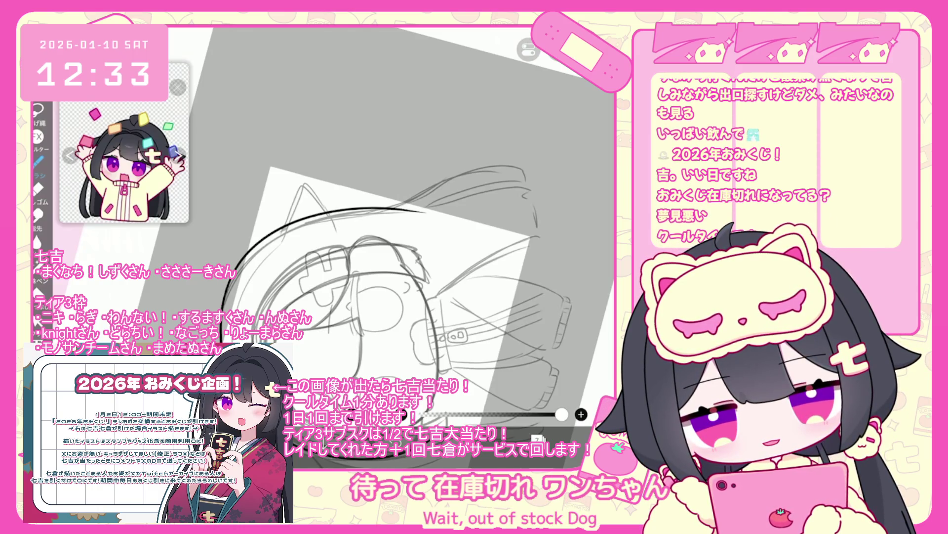
{"action": "key", "text": "ctrl+z"}
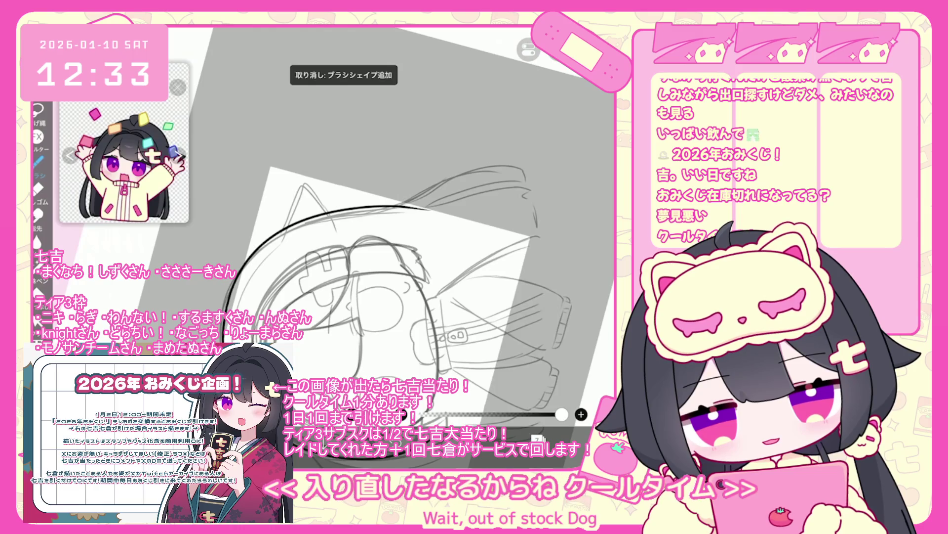
{"action": "key", "text": "ctrl+z"}
{"action": "key", "text": "ctrl+z"}
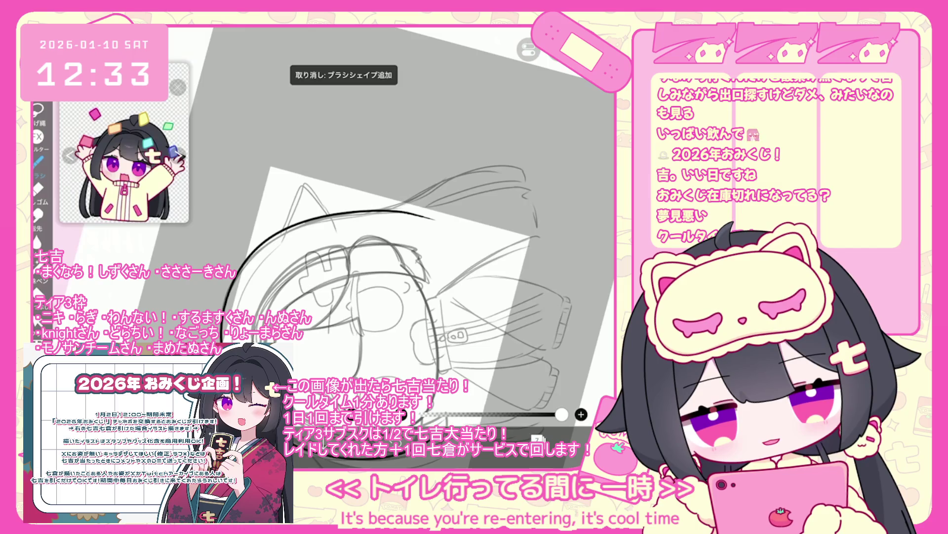
{"action": "key", "text": "ctrl+z"}
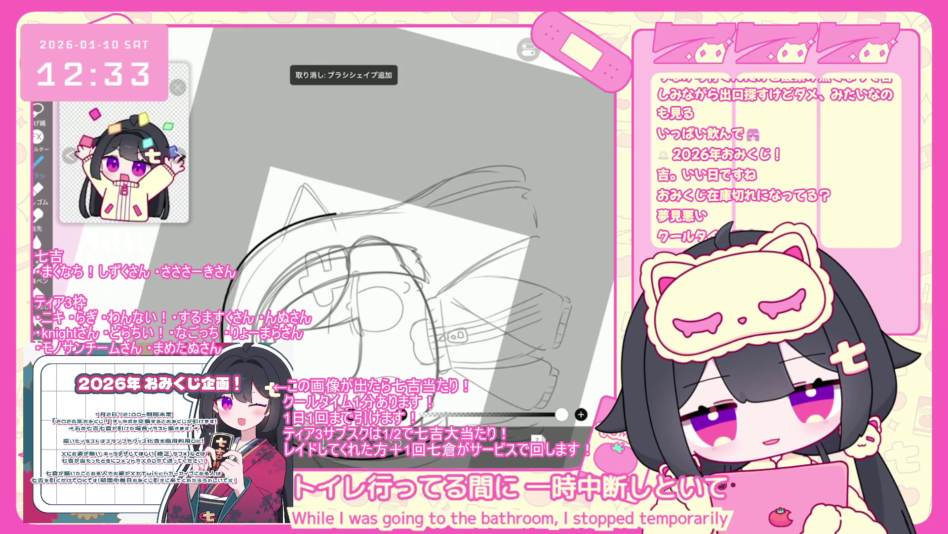
{"action": "key", "text": "ctrl+z"}
- Redraw the head curve from lower left upward and stretch it slightly wider
{"action": "mouse_move", "coordinate": [224, 309]}
{"action": "left_mouse_down"}
{"action": "mouse_move", "coordinate": [247, 257]}
{"action": "mouse_move", "coordinate": [420, 217]}
{"action": "left_mouse_up"}
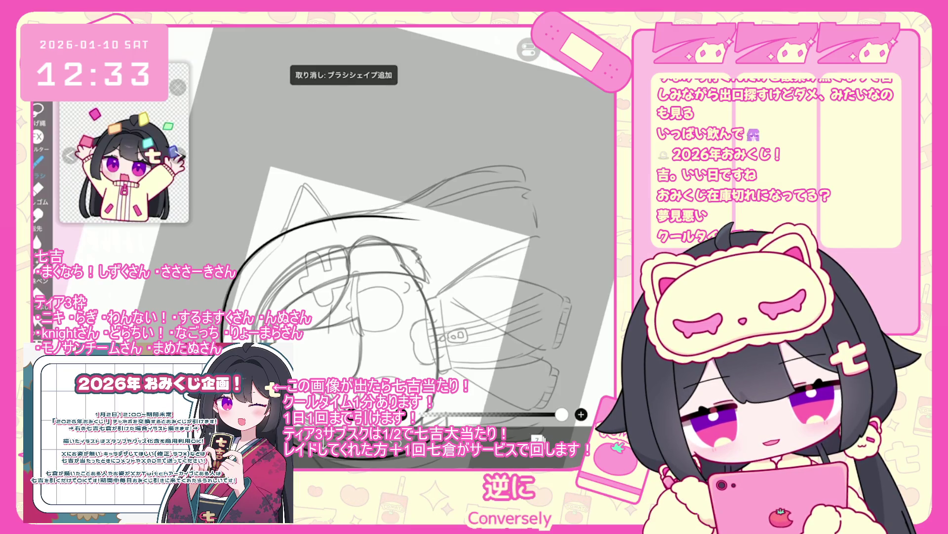
{"action": "mouse_move", "coordinate": [345, 247]}
{"action": "left_mouse_down"}
{"action": "mouse_move", "coordinate": [317, 193]}
{"action": "mouse_move", "coordinate": [277, 207]}
{"action": "left_mouse_up"}
{"action": "left_click", "coordinate": [367, 198]}
{"action": "left_click_drag", "start_coordinate": [390, 266], "coordinate": [392, 267]}
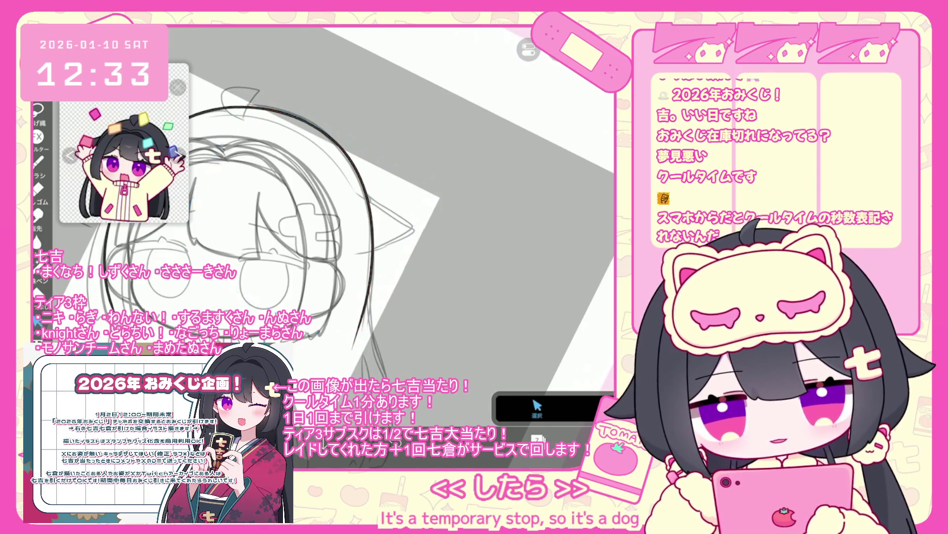
- Undo the last three ink strokes, including one near the lower drawing
{"action": "scroll", "coordinate": [336, 223], "scroll_direction": "down", "scroll_amount": 3}
{"action": "scroll", "coordinate": [336, 222], "scroll_direction": "up", "scroll_amount": 3}
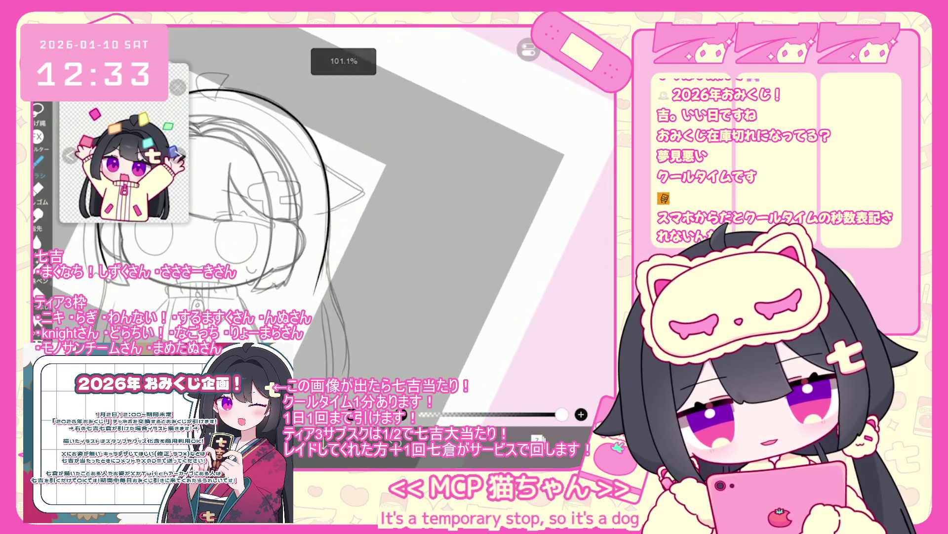
{"action": "key", "text": "ctrl+z"}
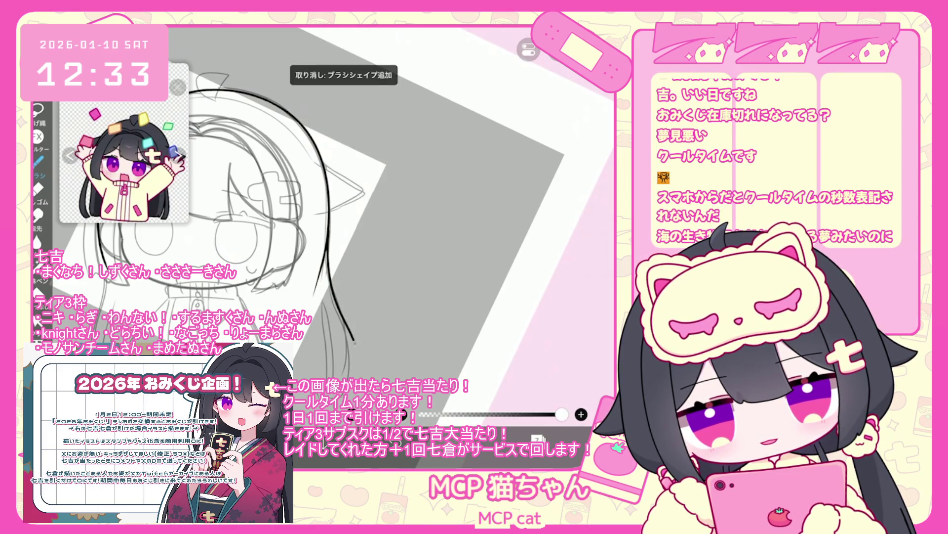
{"action": "scroll", "coordinate": [336, 222], "scroll_direction": "up", "scroll_amount": 2}
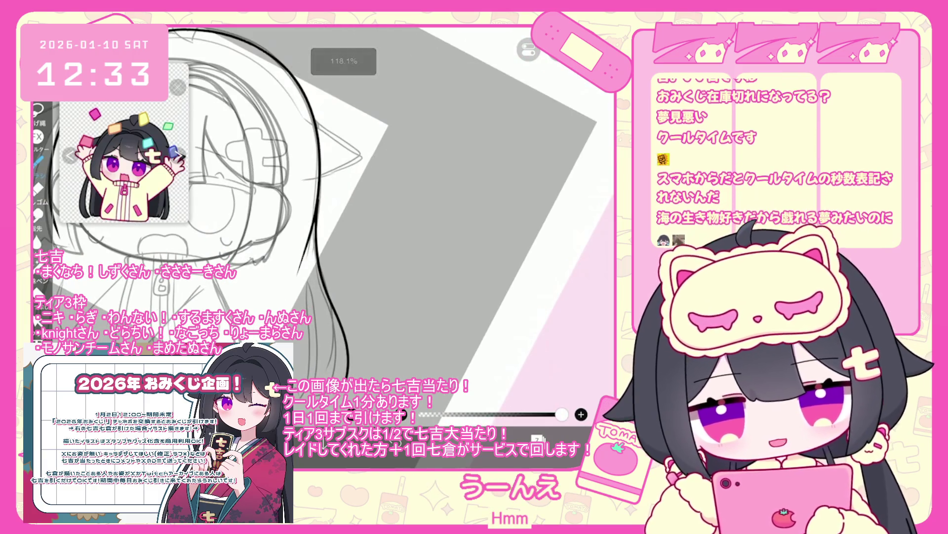
{"action": "key", "text": "ctrl+z"}
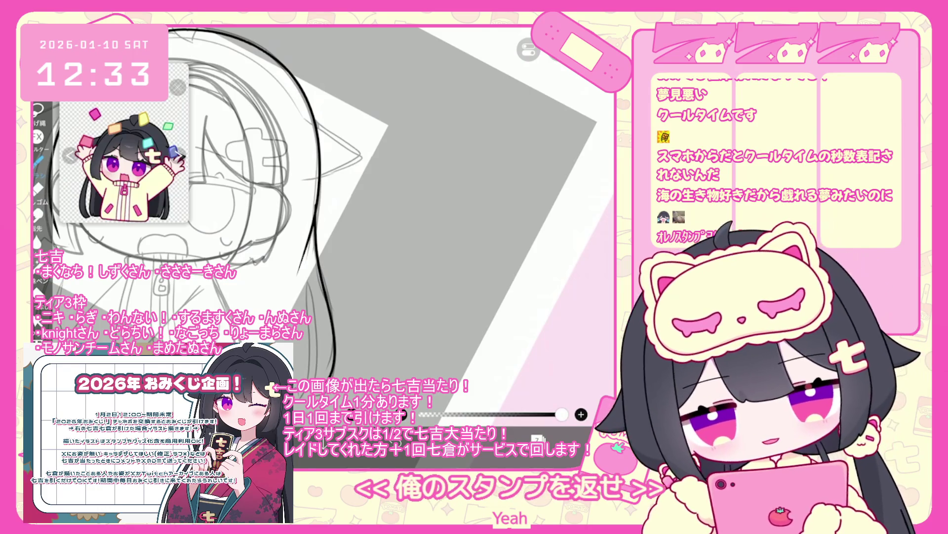
{"action": "key", "text": "ctrl+z"}
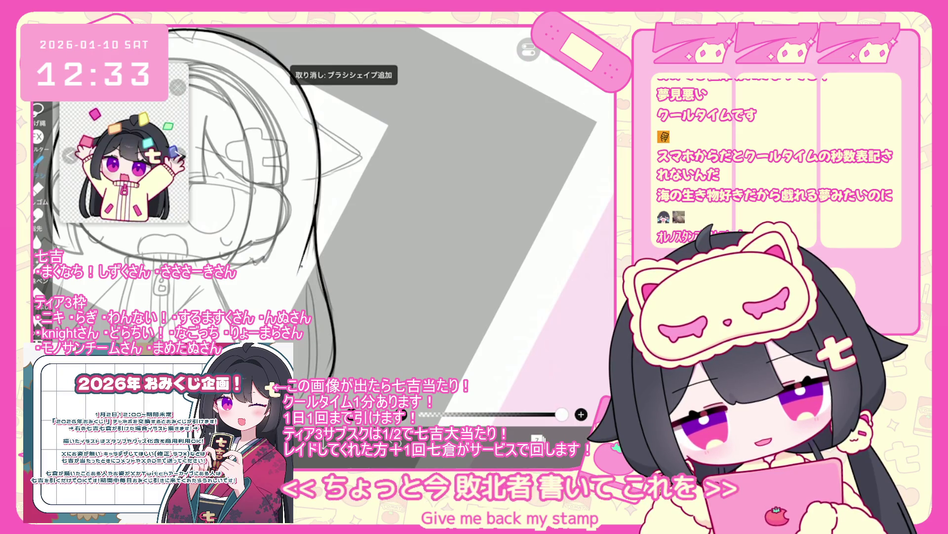
- Undo three more hair strokes and switch to the Selection tool
{"action": "scroll", "coordinate": [346, 222], "scroll_direction": "down", "scroll_amount": 3}
{"action": "scroll", "coordinate": [346, 222], "scroll_direction": "up", "scroll_amount": 3}
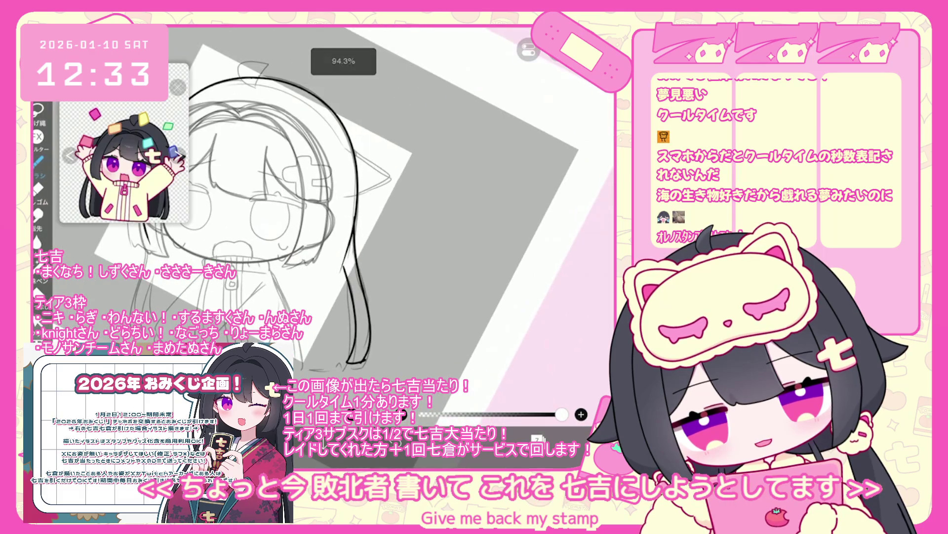
{"action": "key", "text": "ctrl+z"}
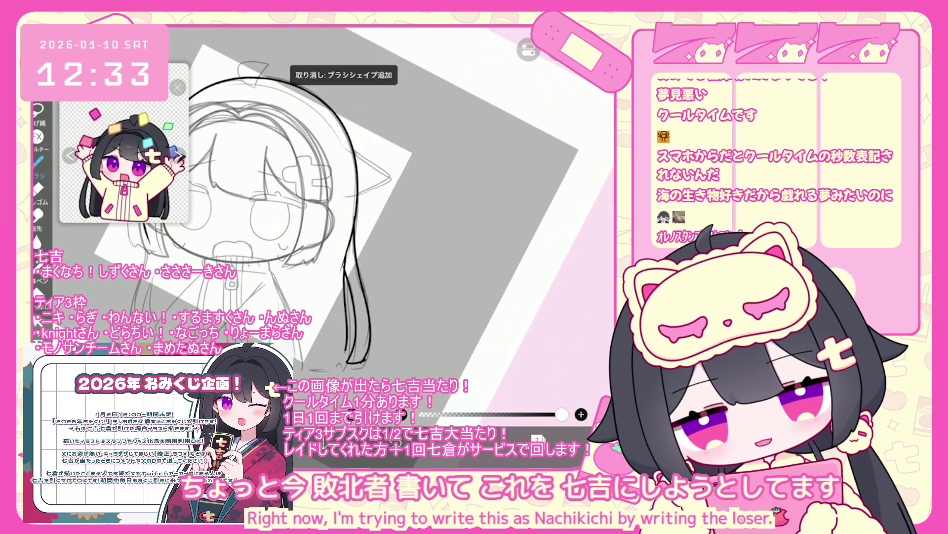
{"action": "key", "text": "ctrl+z"}
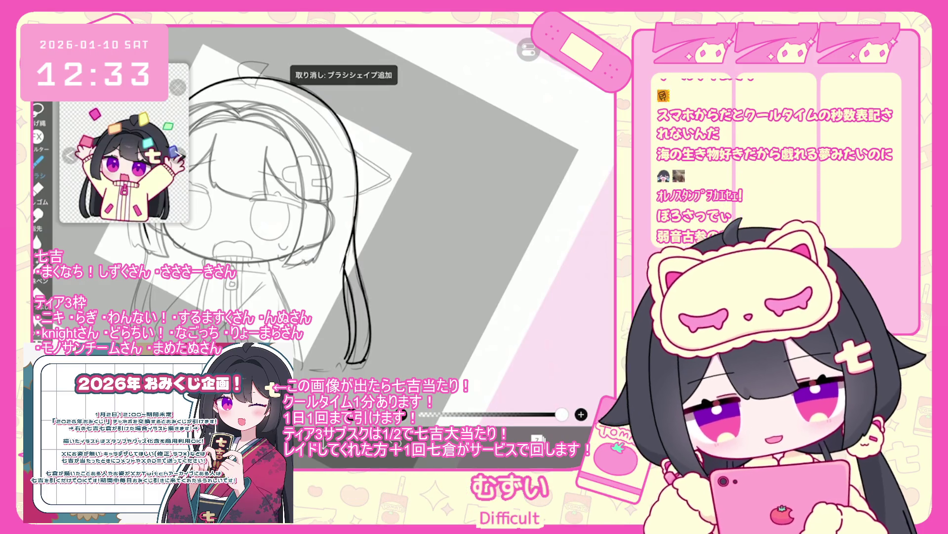
{"action": "scroll", "coordinate": [316, 223], "scroll_direction": "up", "scroll_amount": 2}
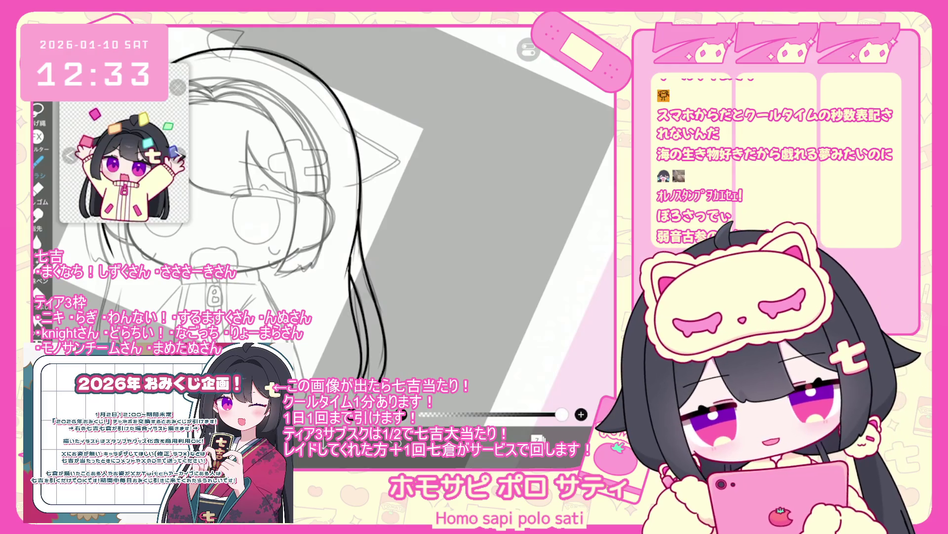
{"action": "key", "text": "ctrl+z"}
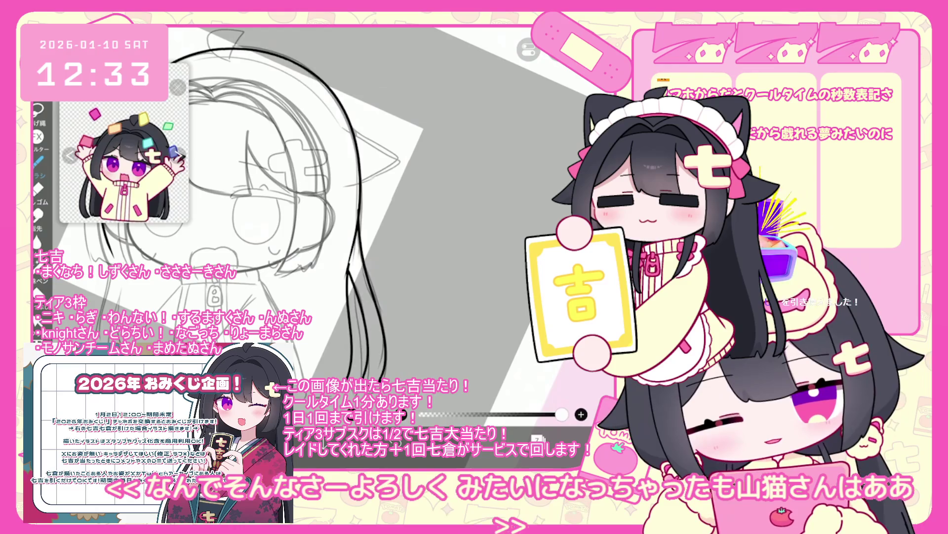
{"action": "left_click", "coordinate": [37, 319]}
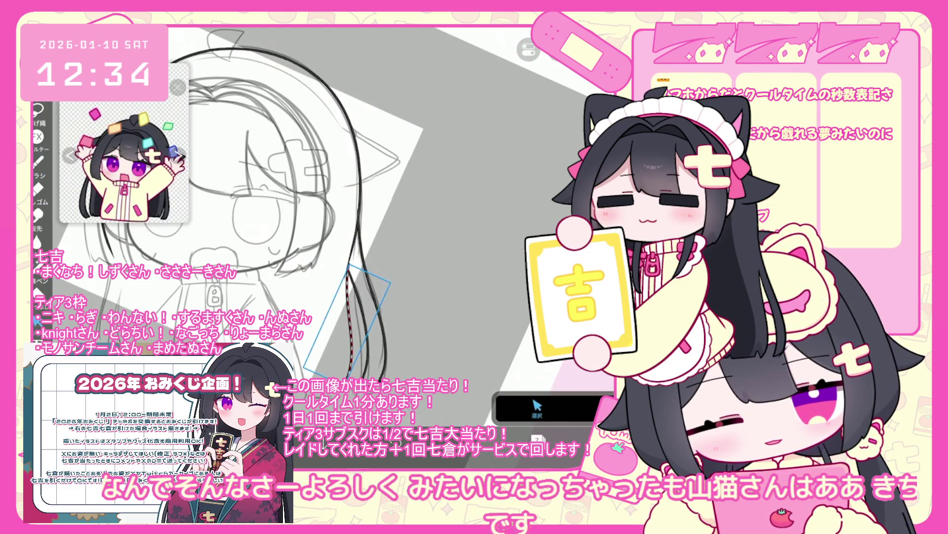
- Drop the selection, return to the brush, and undo three more recent ink strokes
{"action": "left_click", "coordinate": [37, 160]}
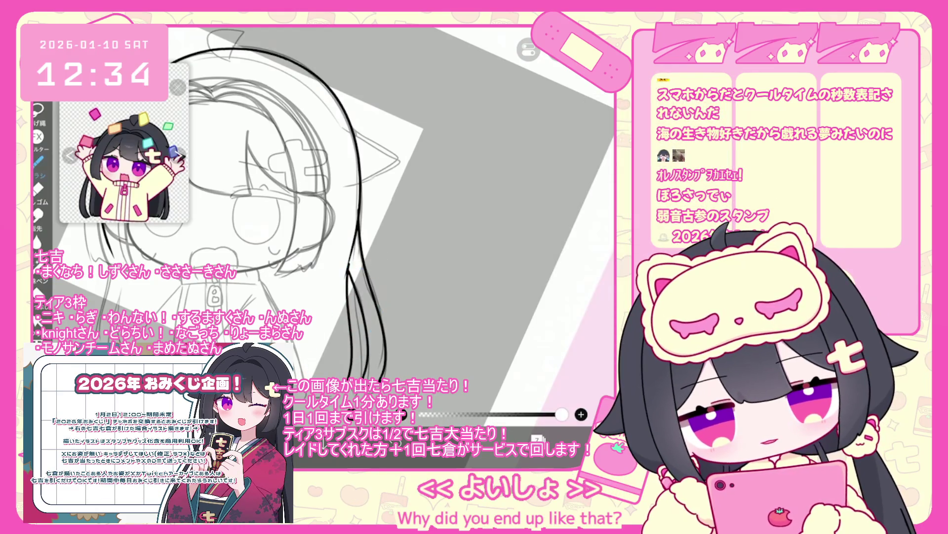
{"action": "key", "text": "ctrl+z"}
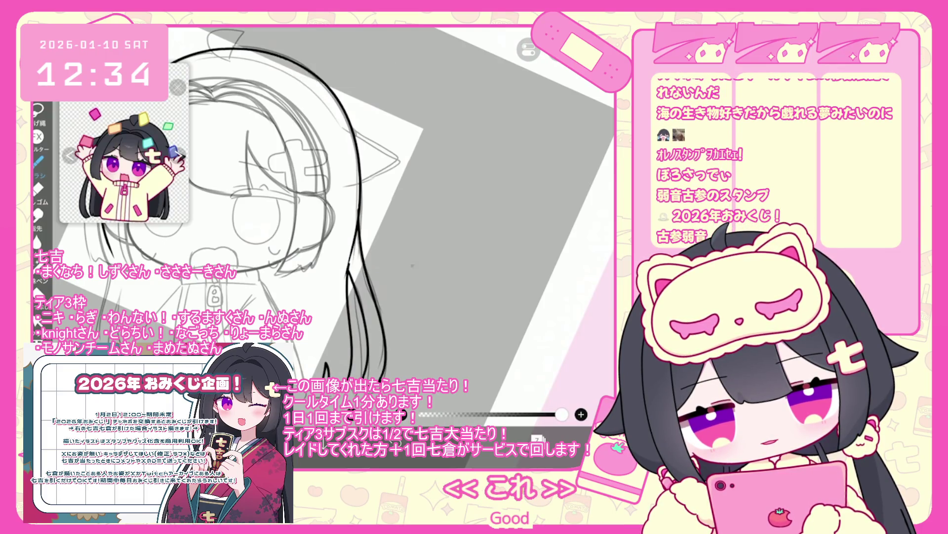
{"action": "scroll", "coordinate": [253, 206], "scroll_direction": "up", "scroll_amount": 1}
{"action": "scroll", "coordinate": [296, 207], "scroll_direction": "up", "scroll_amount": 1}
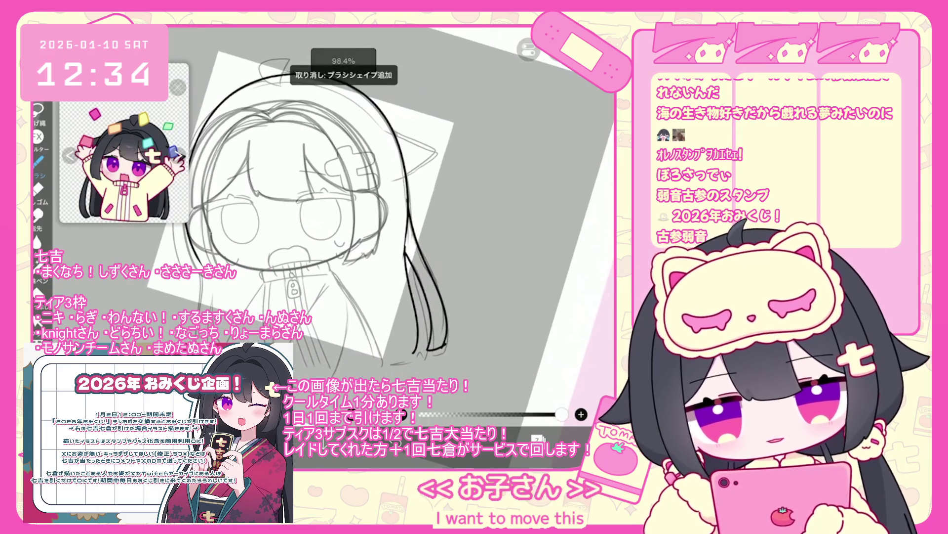
{"action": "key", "text": "ctrl+z"}
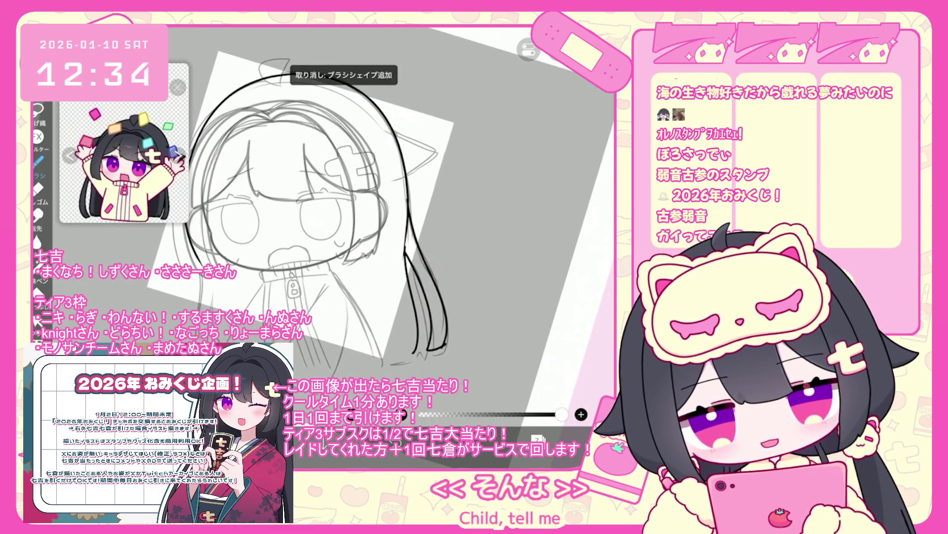
{"action": "scroll", "coordinate": [316, 213], "scroll_direction": "down", "scroll_amount": 1}
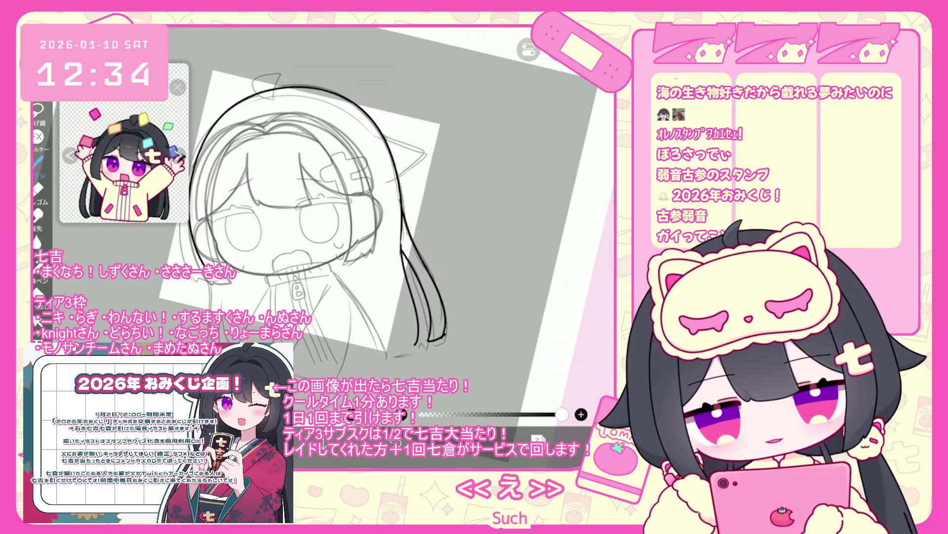
{"action": "scroll", "coordinate": [304, 203], "scroll_direction": "up", "scroll_amount": 1}
{"action": "key", "text": "ctrl+z"}
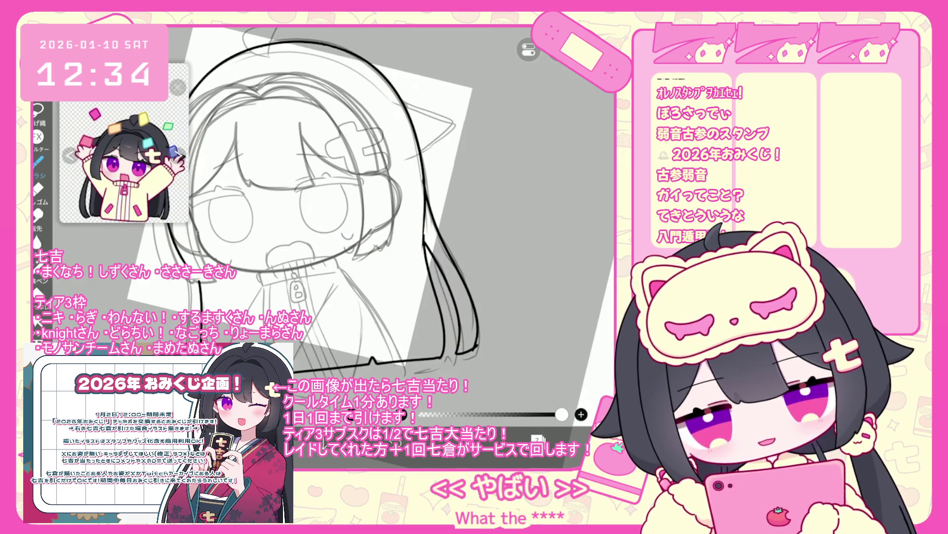
{"action": "scroll", "coordinate": [400, 257], "scroll_direction": "down", "scroll_amount": 5}
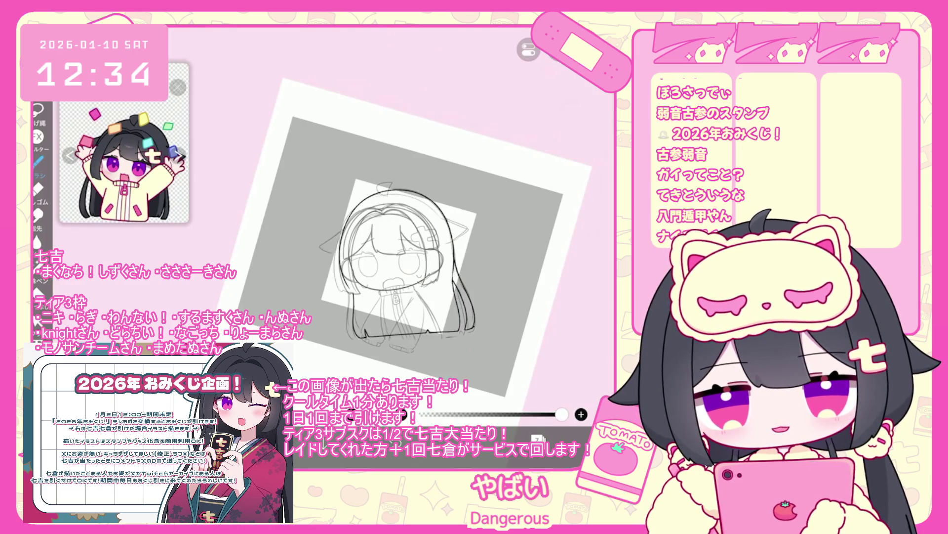
- Undo the last three ink strokes
{"action": "scroll", "coordinate": [346, 233], "scroll_direction": "up", "scroll_amount": 5}
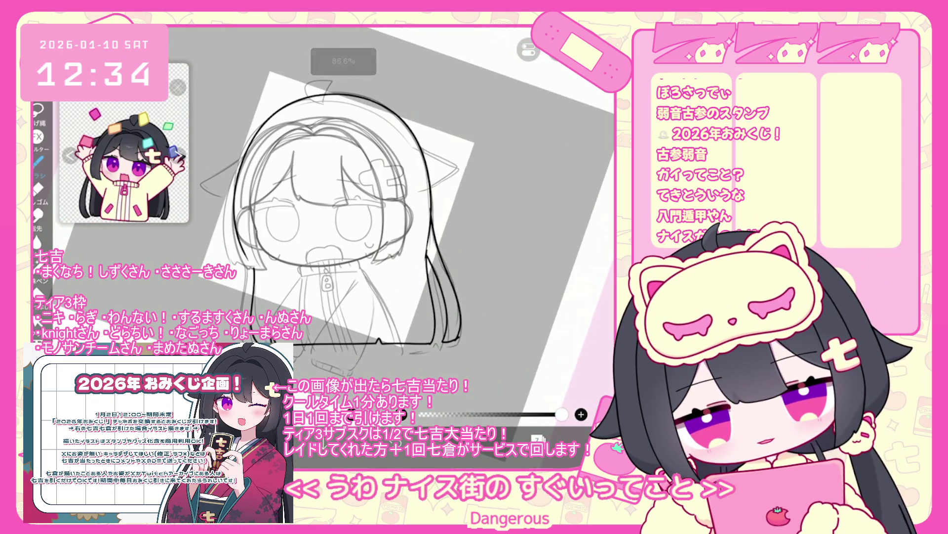
{"action": "scroll", "coordinate": [345, 207], "scroll_direction": "up", "scroll_amount": 3}
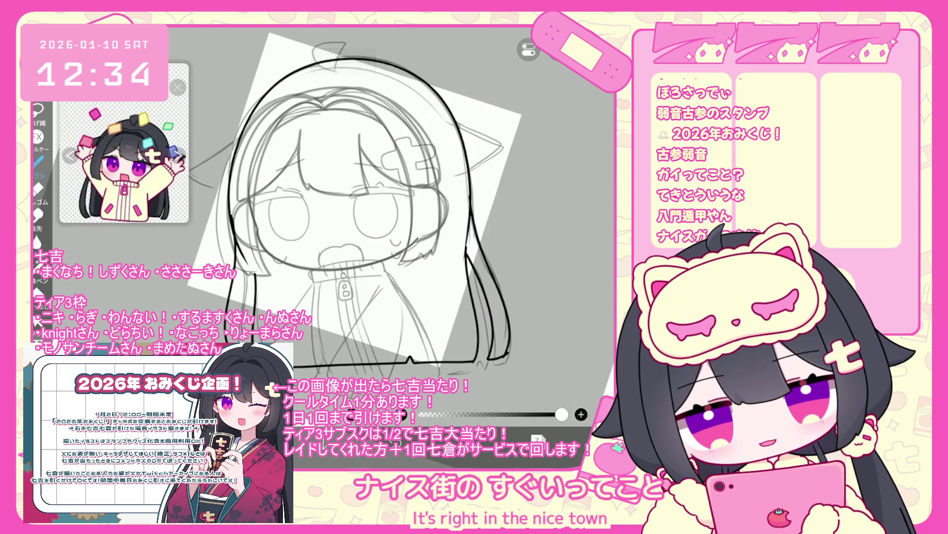
{"action": "key", "text": "ctrl+z"}
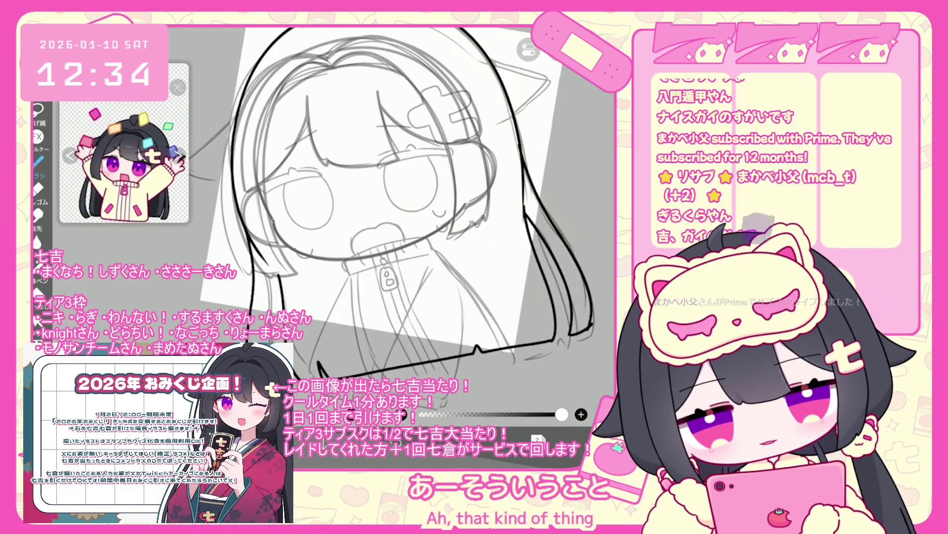
{"action": "key", "text": "ctrl+z"}
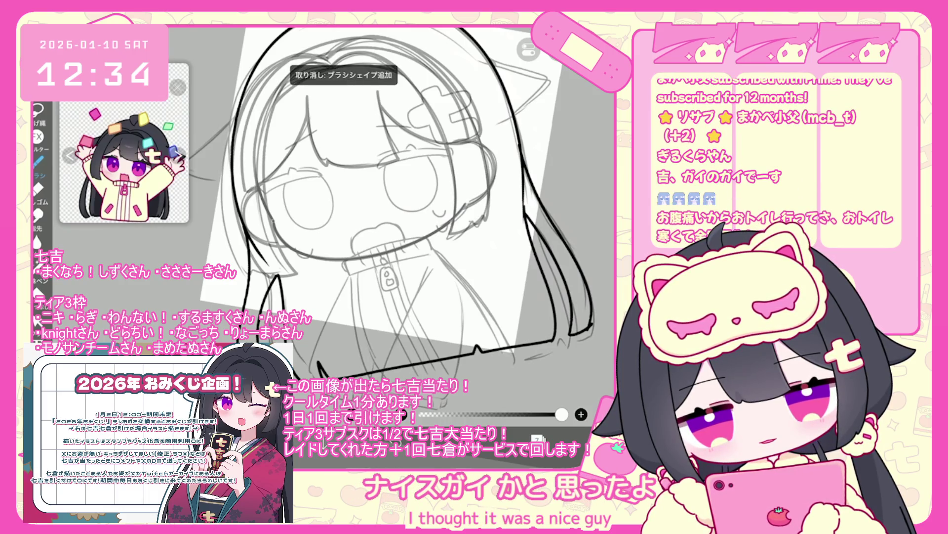
{"action": "key", "text": "ctrl+z"}
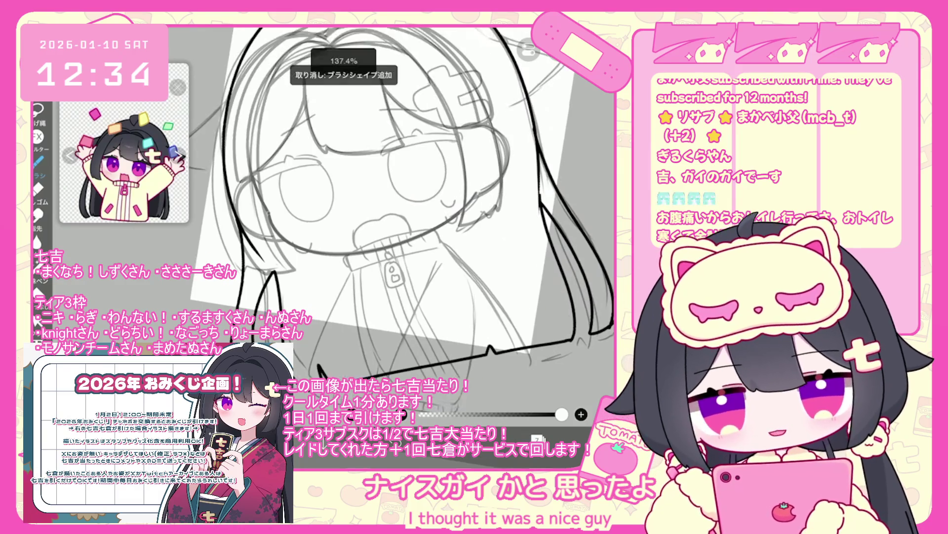
{"action": "scroll", "coordinate": [395, 198], "scroll_direction": "up", "scroll_amount": 2}
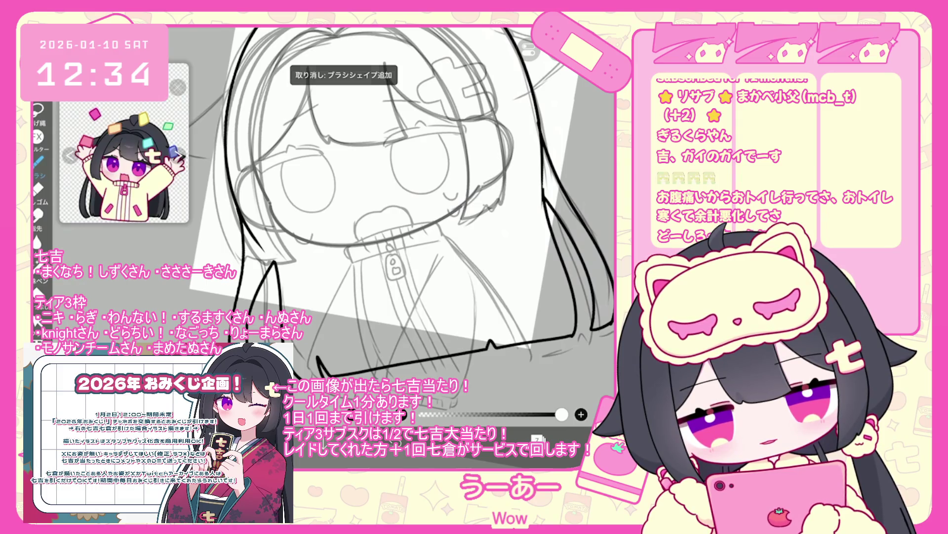
{"action": "scroll", "coordinate": [346, 222], "scroll_direction": "down", "scroll_amount": 5}
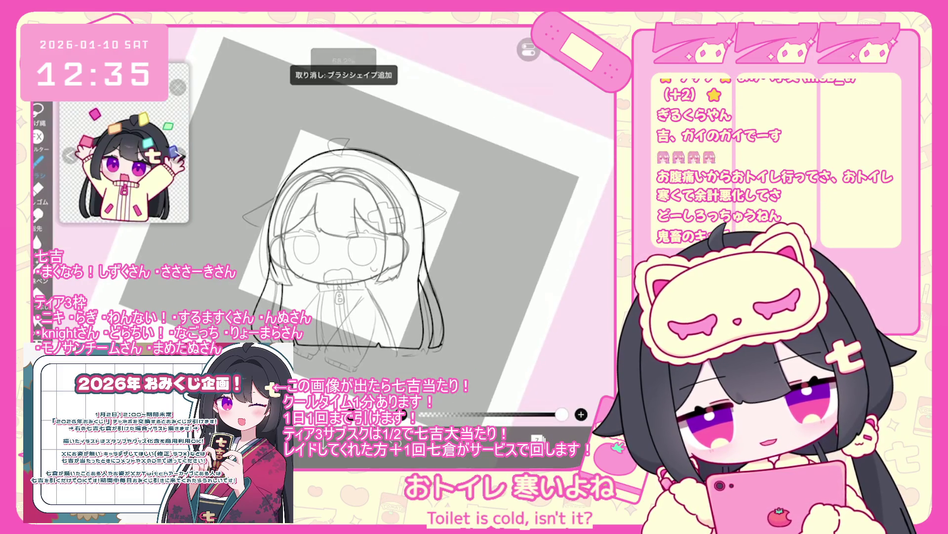
{"action": "scroll", "coordinate": [346, 222], "scroll_direction": "up", "scroll_amount": 3}
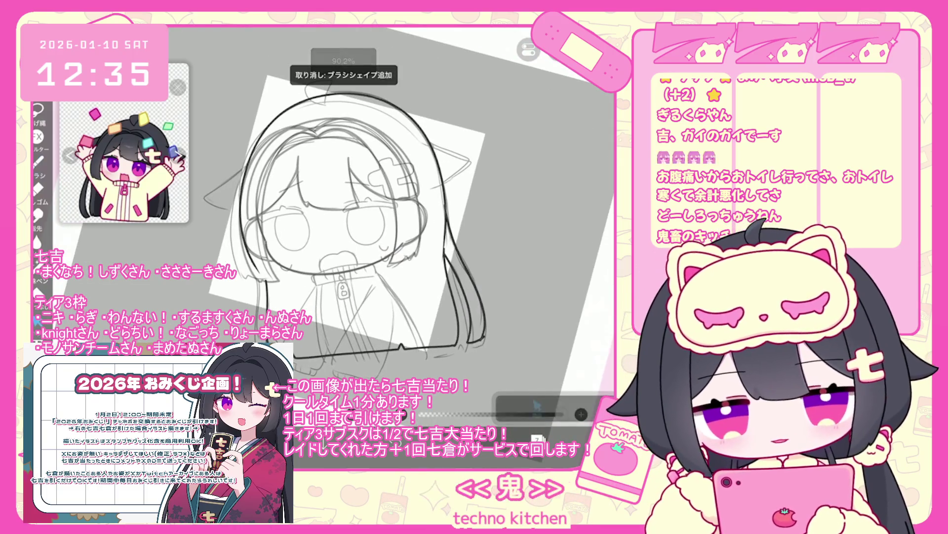
- Enlarge the selected lower body slightly leftward and downward with a transform
{"action": "key", "text": "ctrl+t"}
{"action": "left_click_drag", "start_coordinate": [266, 361], "coordinate": [259, 366]}
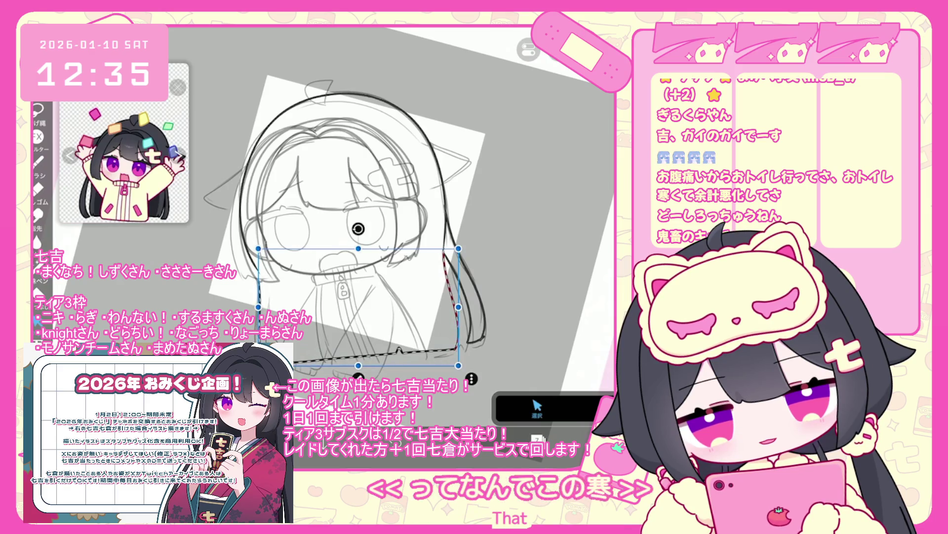
{"action": "key", "text": "Return"}
{"action": "scroll", "coordinate": [353, 212], "scroll_direction": "up", "scroll_amount": 1}
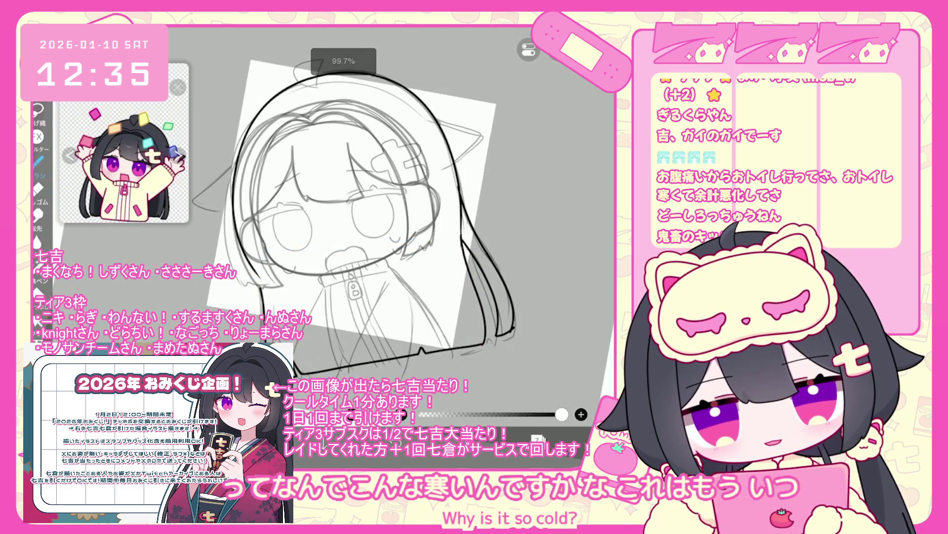
{"action": "scroll", "coordinate": [354, 212], "scroll_direction": "up", "scroll_amount": 2}
- Undo five more strokes, including the left outline, and pick the Vector Eraser
{"action": "key", "text": "ctrl+z"}
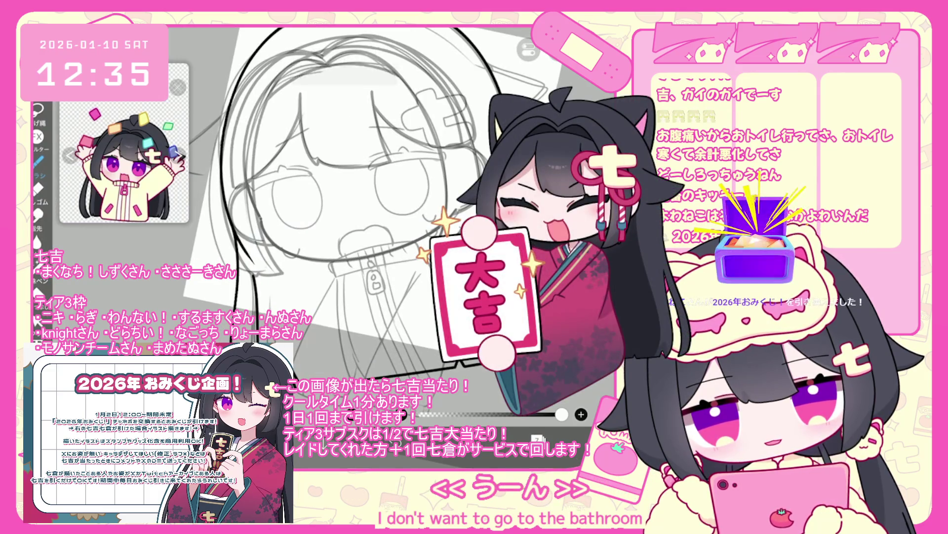
{"action": "key", "text": "ctrl+z"}
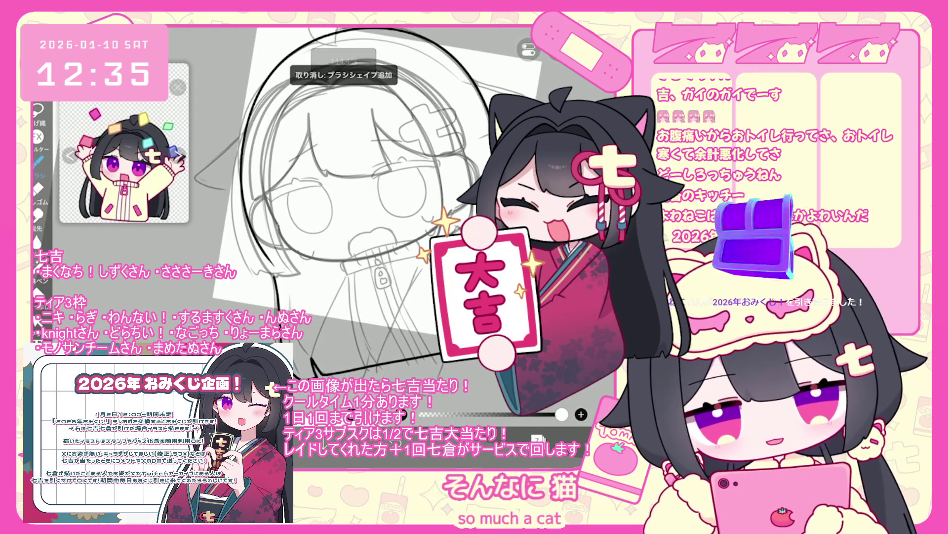
{"action": "scroll", "coordinate": [400, 218], "scroll_direction": "up", "scroll_amount": 2}
{"action": "key", "text": "ctrl+z"}
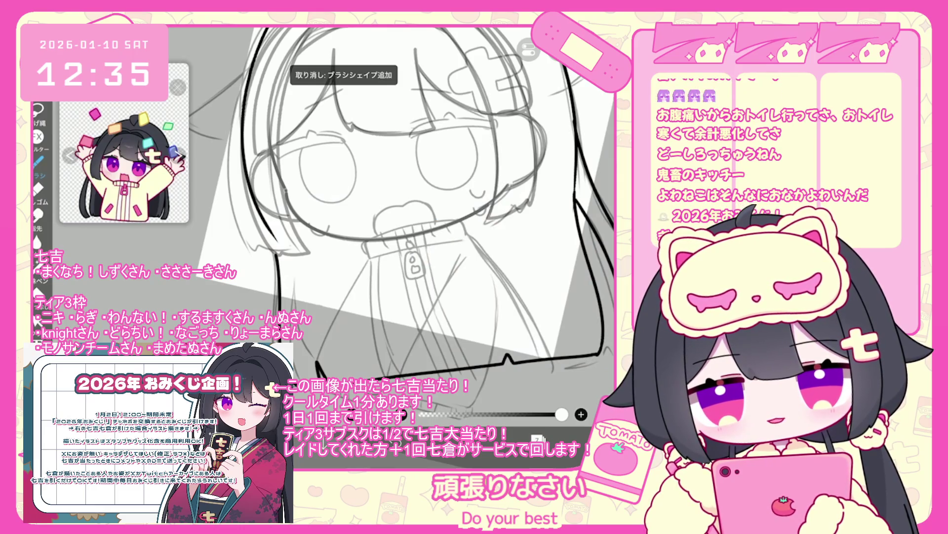
{"action": "scroll", "coordinate": [400, 217], "scroll_direction": "up", "scroll_amount": 1}
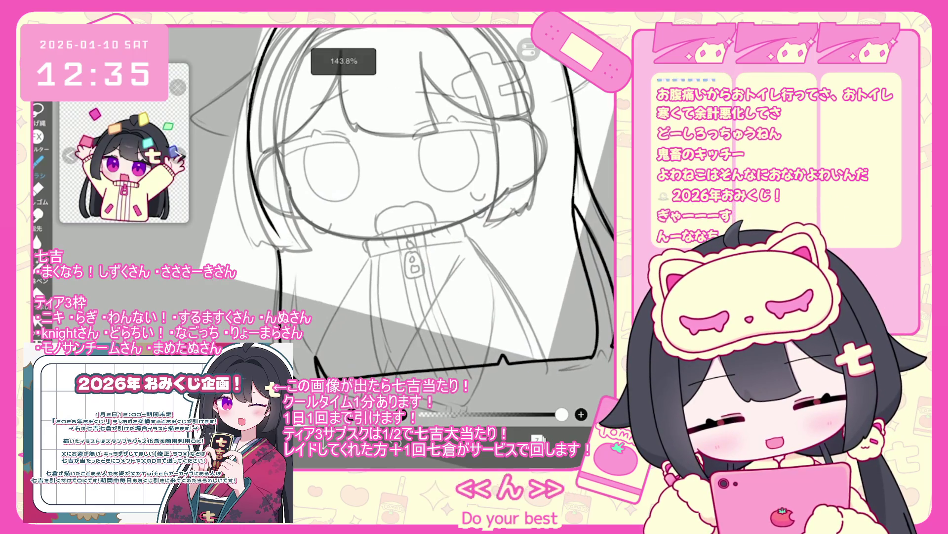
{"action": "scroll", "coordinate": [400, 218], "scroll_direction": "up", "scroll_amount": 1}
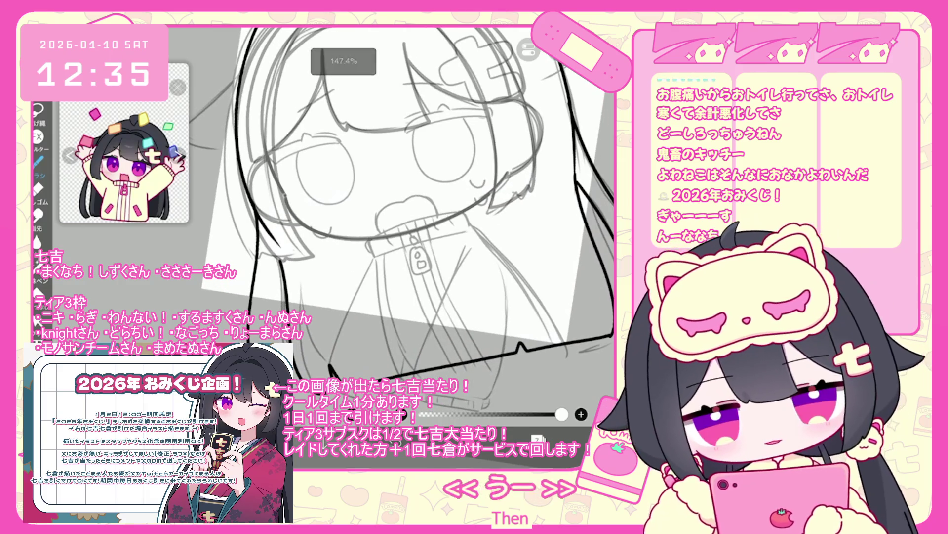
{"action": "key", "text": "ctrl+z"}
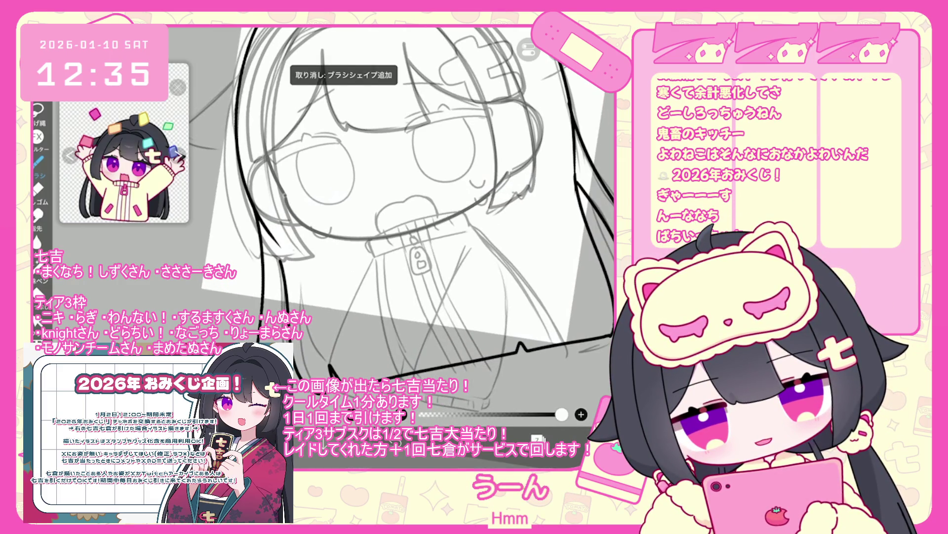
{"action": "key", "text": "ctrl+z"}
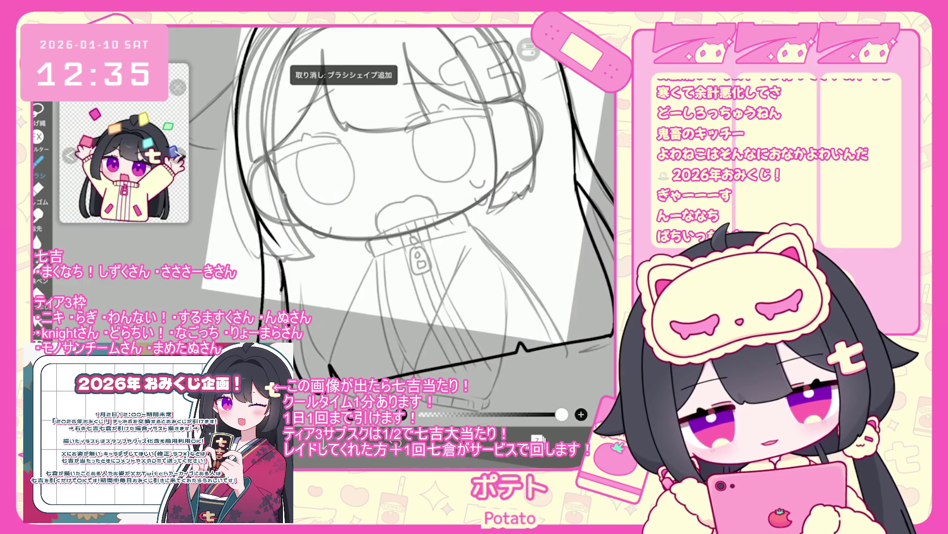
{"action": "scroll", "coordinate": [368, 247], "scroll_direction": "down", "scroll_amount": 5}
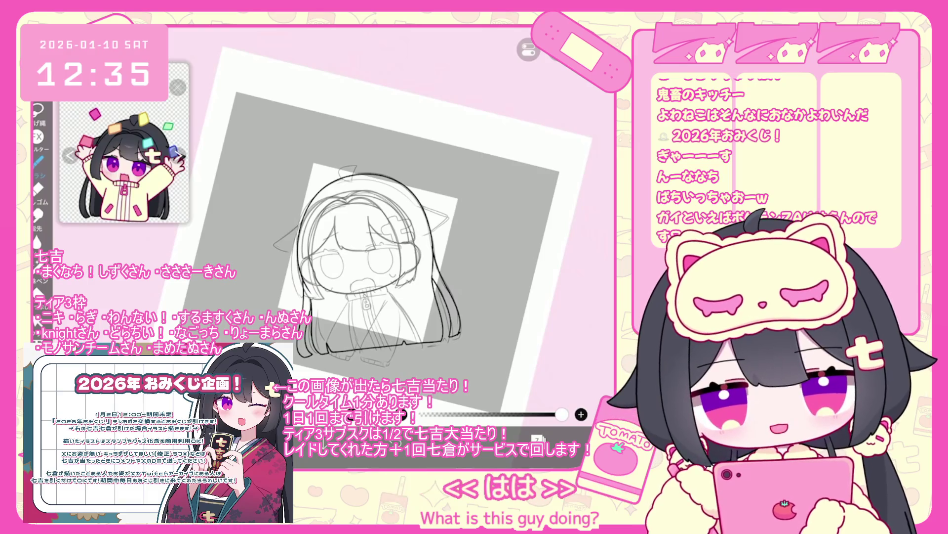
{"action": "left_click", "coordinate": [37, 320]}
{"action": "scroll", "coordinate": [346, 222], "scroll_direction": "up", "scroll_amount": 5}
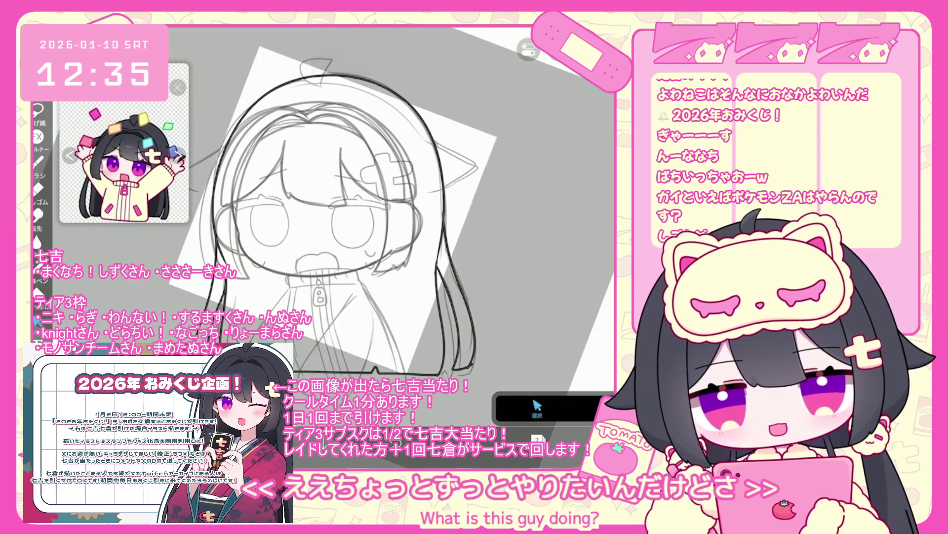
- Show the eraser's mode options and undo the erasure to restore the hair strokes
{"action": "left_click", "coordinate": [537, 407]}
{"action": "scroll", "coordinate": [346, 223], "scroll_direction": "up", "scroll_amount": 5}
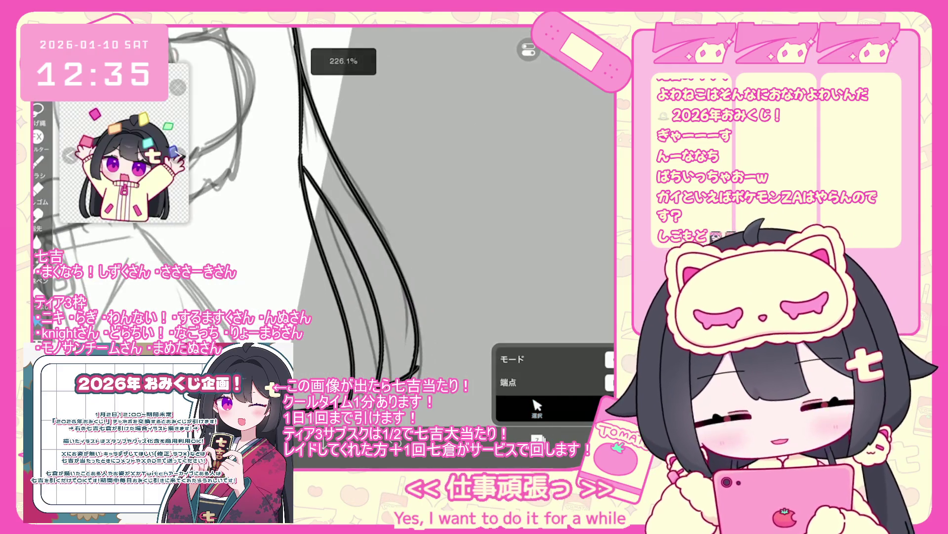
{"action": "key", "text": "ctrl+z"}
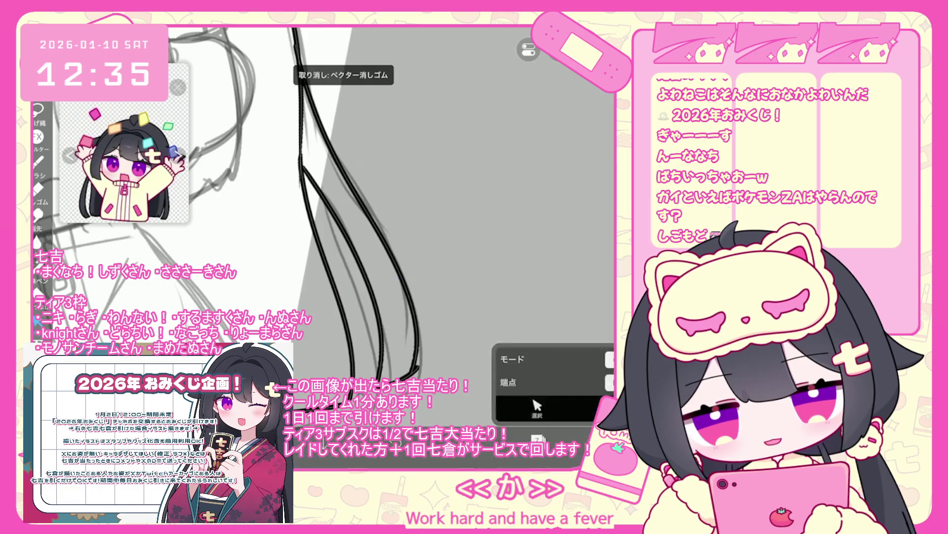
{"action": "scroll", "coordinate": [346, 222], "scroll_direction": "down", "scroll_amount": 3}
{"action": "scroll", "coordinate": [345, 235], "scroll_direction": "down", "scroll_amount": 1}
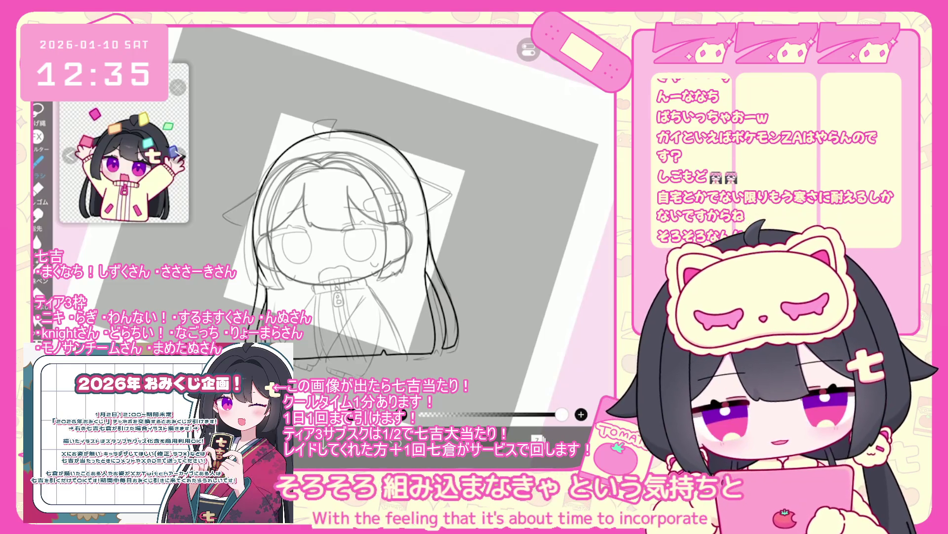
{"action": "scroll", "coordinate": [345, 234], "scroll_direction": "up", "scroll_amount": 5}
{"action": "scroll", "coordinate": [257, 277], "scroll_direction": "up", "scroll_amount": 3}
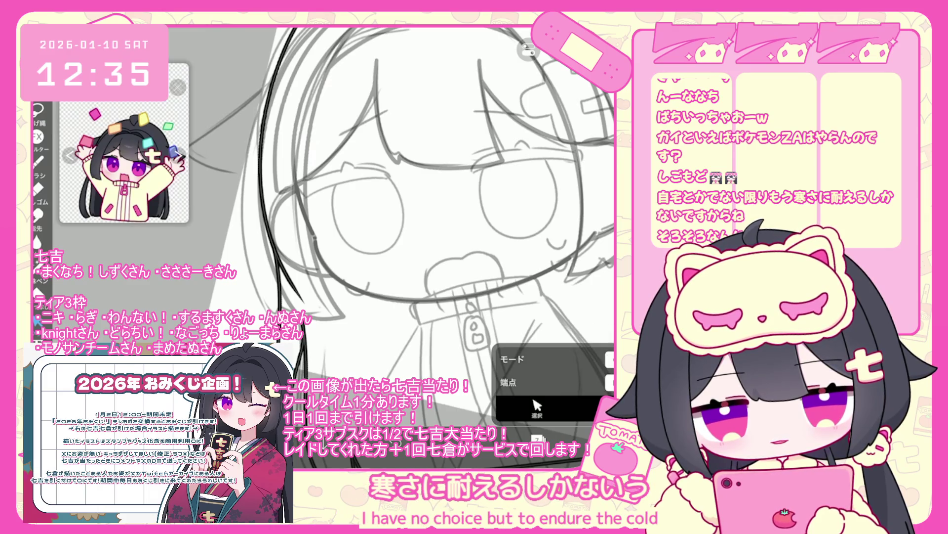
{"action": "scroll", "coordinate": [326, 227], "scroll_direction": "down", "scroll_amount": 3}
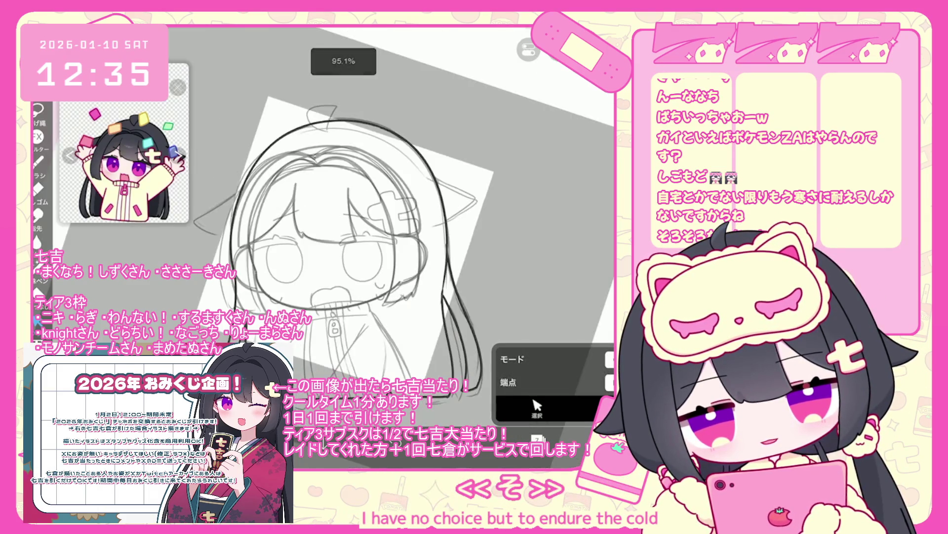
{"action": "scroll", "coordinate": [326, 228], "scroll_direction": "up", "scroll_amount": 6}
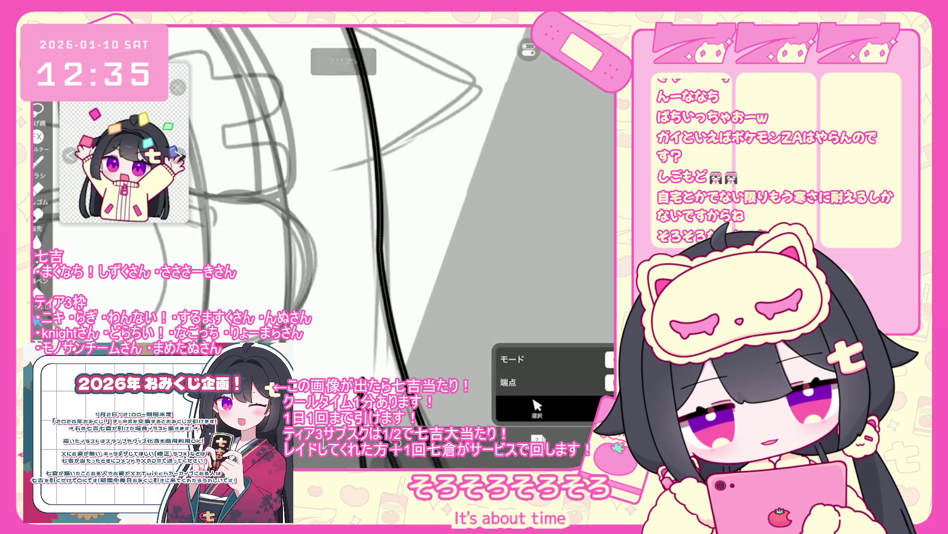
{"action": "scroll", "coordinate": [326, 228], "scroll_direction": "down", "scroll_amount": 5}
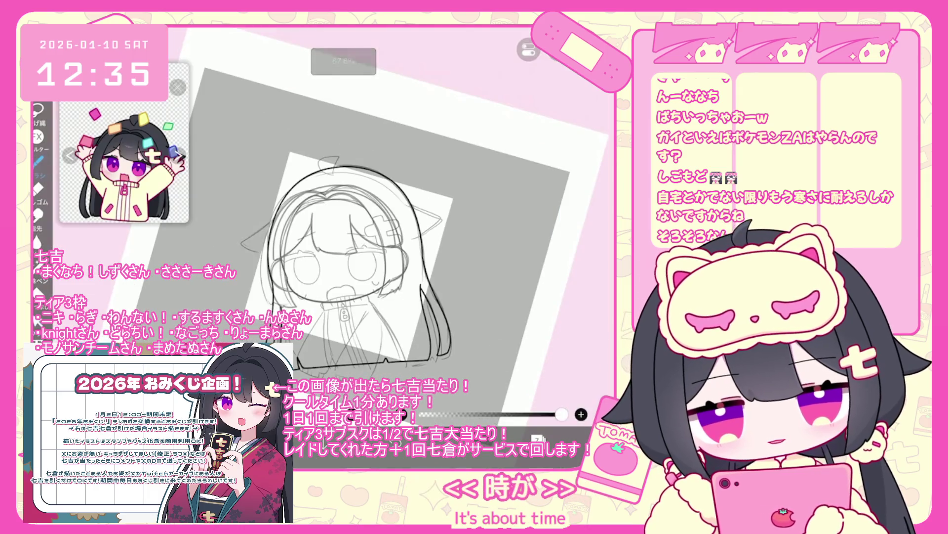
- Switch back to the Brush and check the layer list
{"action": "left_click", "coordinate": [537, 439]}
{"action": "left_click", "coordinate": [543, 260]}
{"action": "left_click", "coordinate": [334, 410]}
{"action": "scroll", "coordinate": [444, 247], "scroll_direction": "up", "scroll_amount": 5}
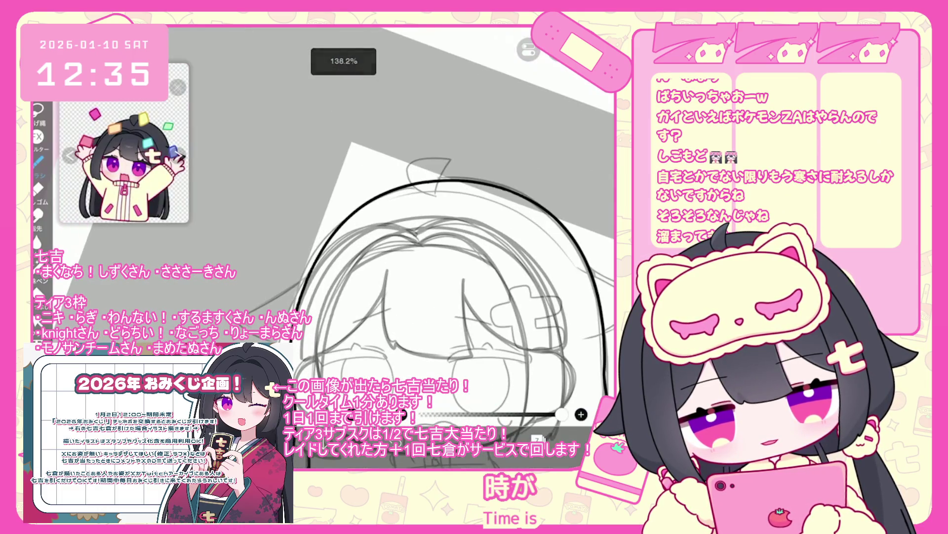
- Ink a hair line and the head curve, then undo the last stroke
{"action": "left_click_drag", "start_coordinate": [314, 270], "coordinate": [249, 312]}
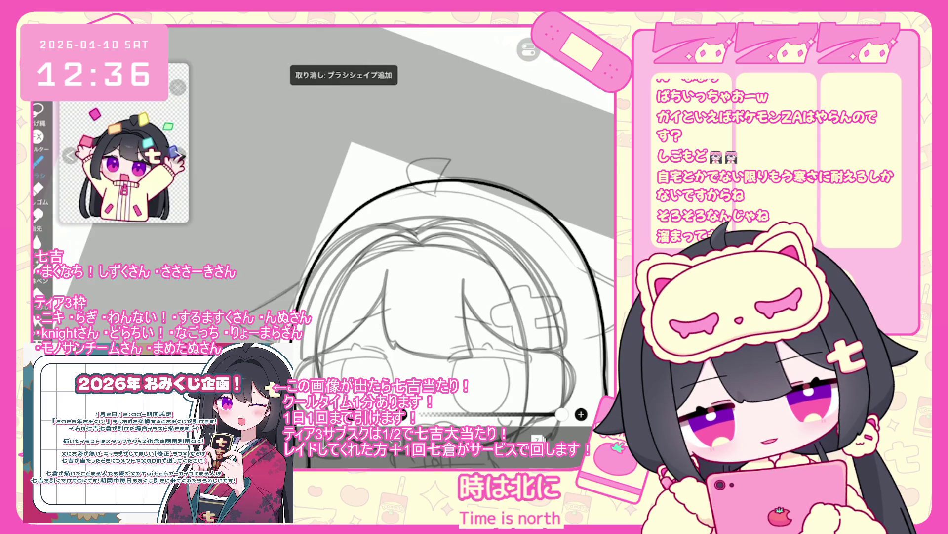
{"action": "left_click_drag", "start_coordinate": [336, 328], "coordinate": [241, 327]}
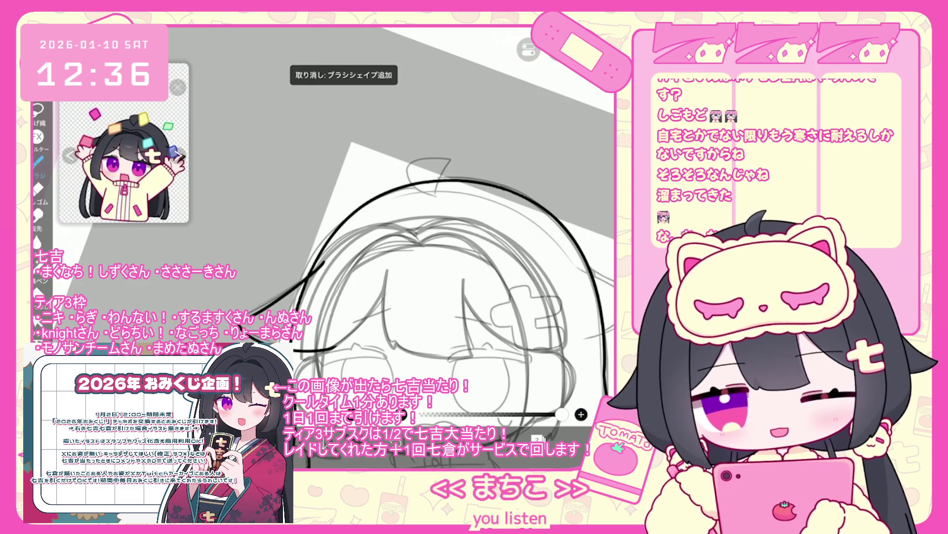
{"action": "scroll", "coordinate": [428, 269], "scroll_direction": "up", "scroll_amount": 2}
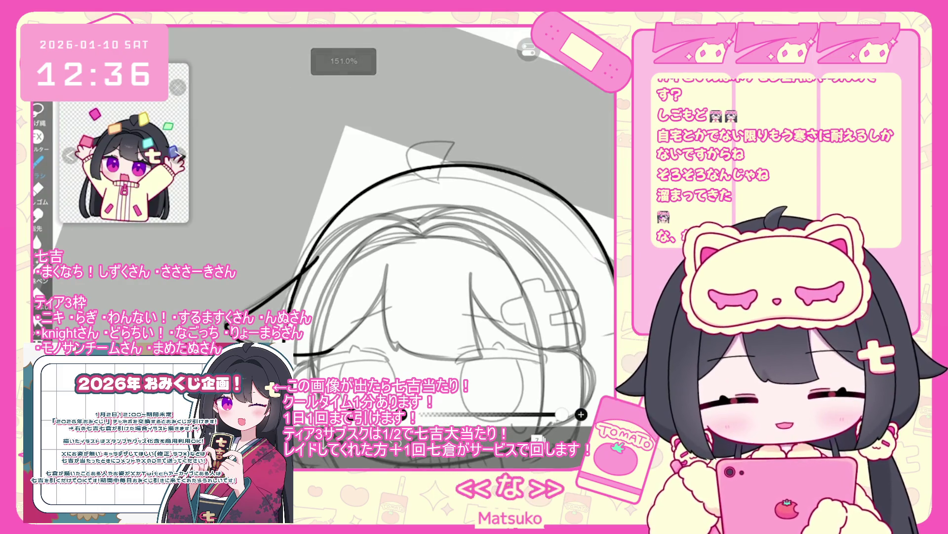
{"action": "key", "text": "ctrl+z"}
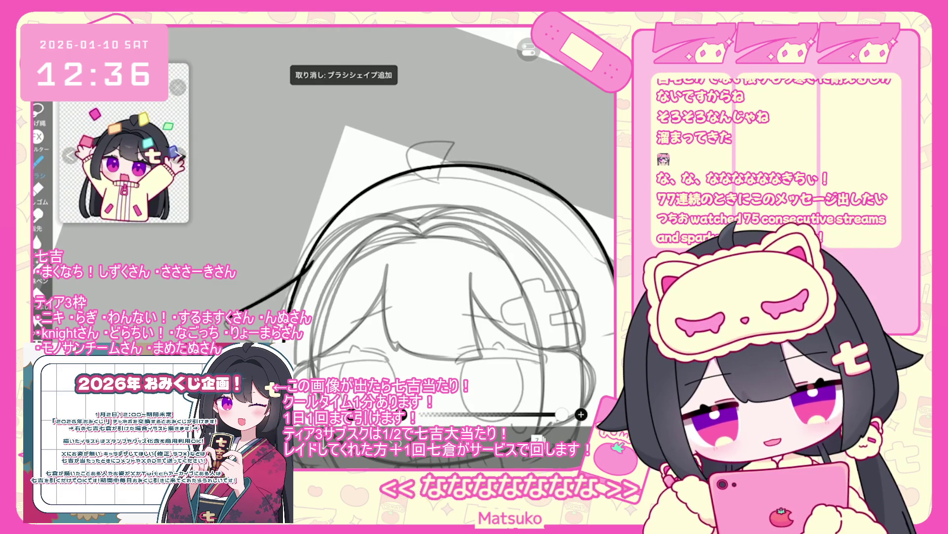
- Undo the stray ear stroke and open the layer list
{"action": "scroll", "coordinate": [426, 277], "scroll_direction": "down", "scroll_amount": 2}
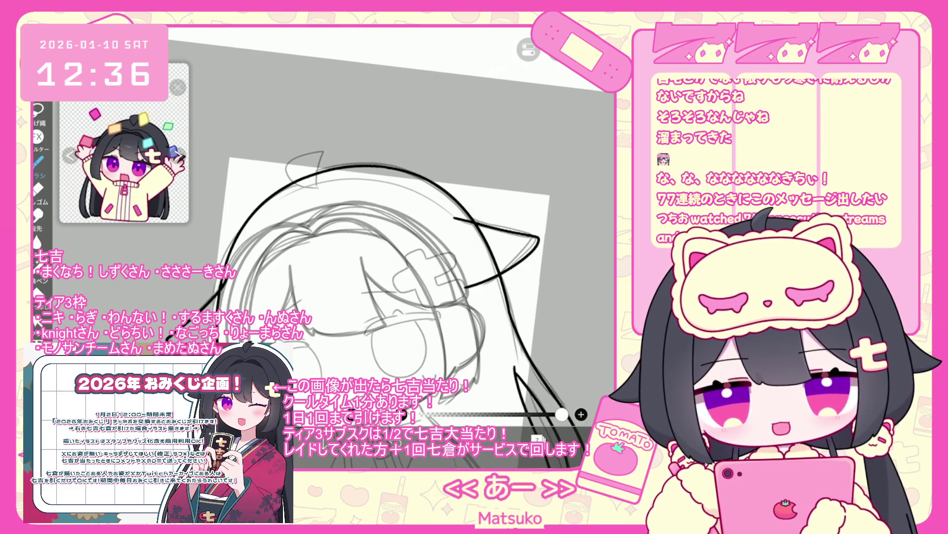
{"action": "scroll", "coordinate": [383, 277], "scroll_direction": "down", "scroll_amount": 3}
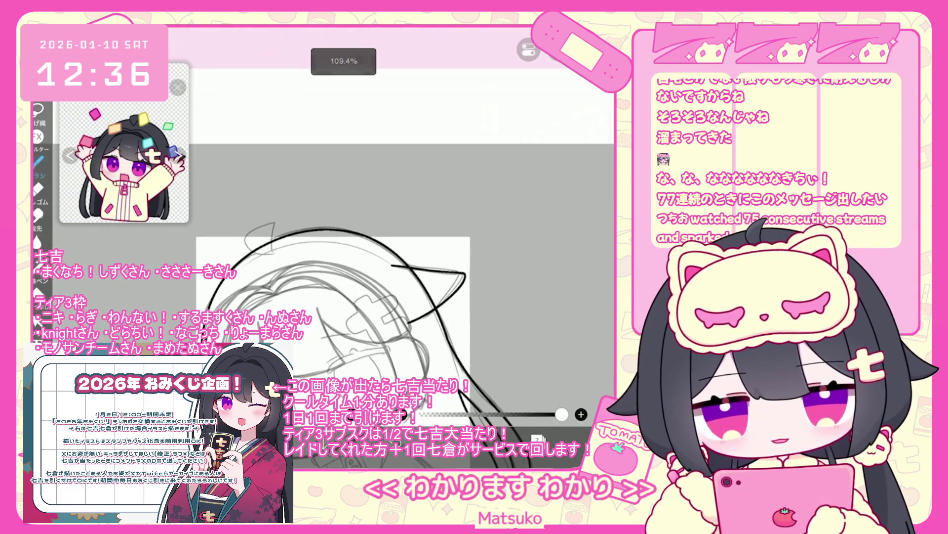
{"action": "key", "text": "ctrl+z"}
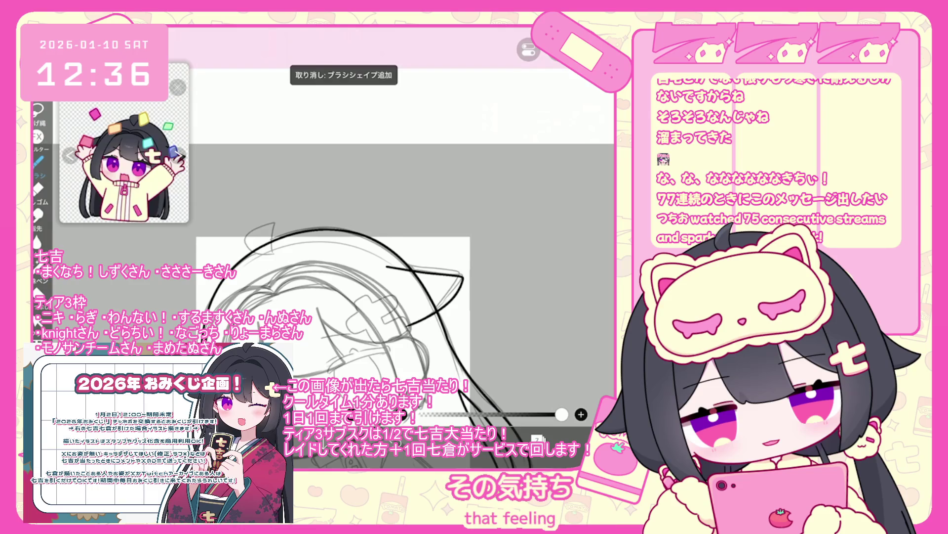
{"action": "scroll", "coordinate": [383, 247], "scroll_direction": "down", "scroll_amount": 3}
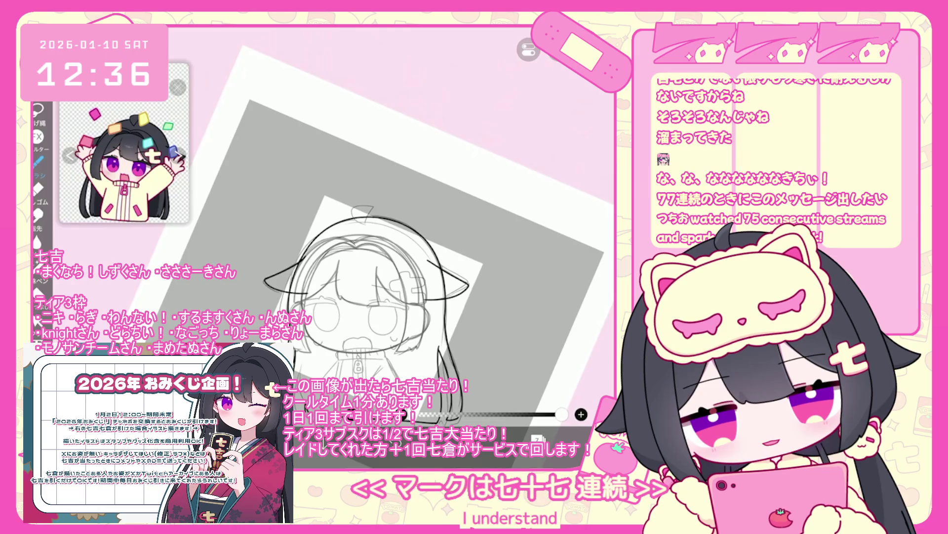
{"action": "scroll", "coordinate": [324, 237], "scroll_direction": "up", "scroll_amount": 3}
{"action": "left_click", "coordinate": [538, 439]}
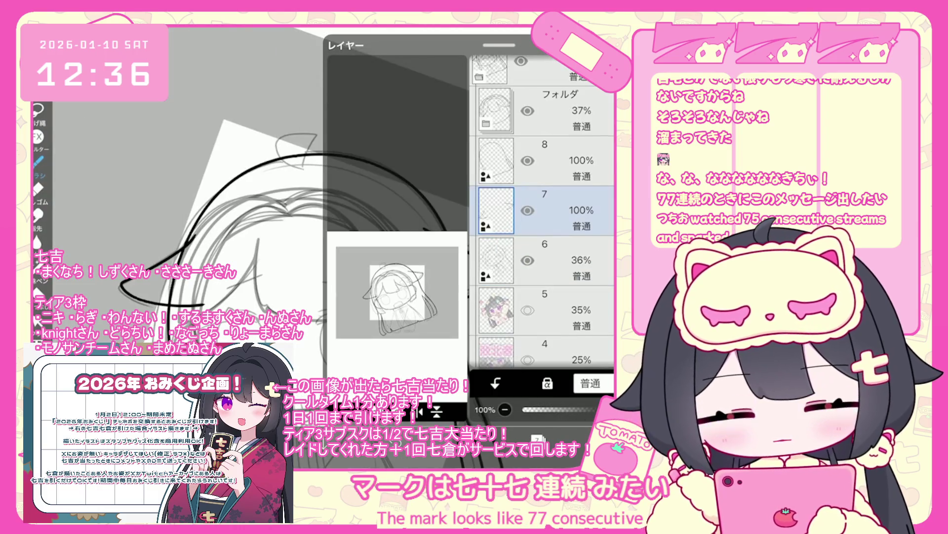
- Add a new layer 12 inside the 37% opacity folder
{"action": "scroll", "coordinate": [542, 212], "scroll_direction": "up", "scroll_amount": 2}
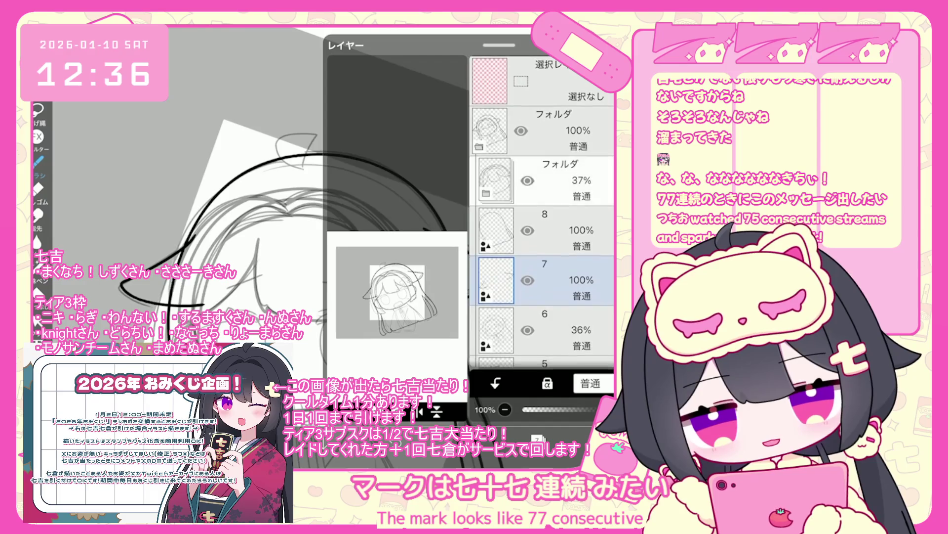
{"action": "left_click", "coordinate": [543, 179]}
{"action": "left_click", "coordinate": [419, 411]}
{"action": "left_click", "coordinate": [383, 361]}
{"action": "left_click", "coordinate": [538, 438]}
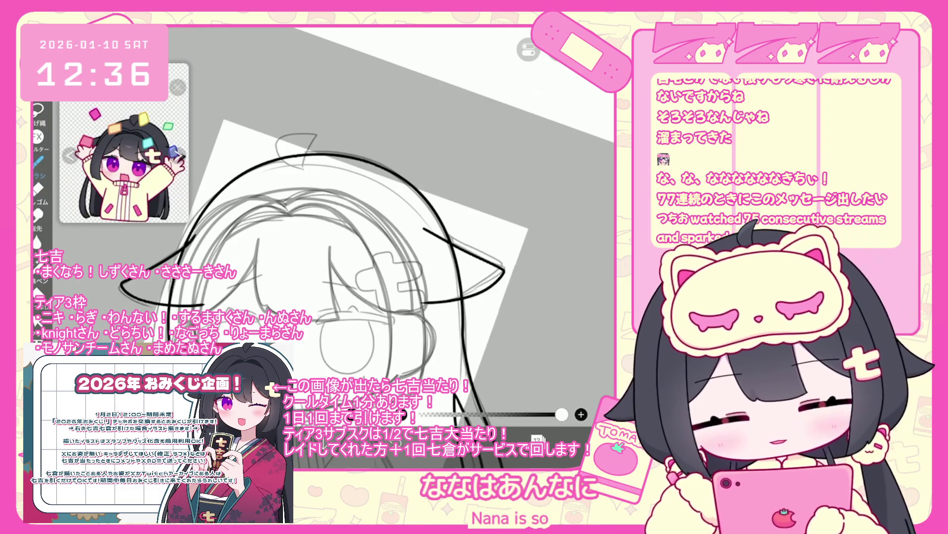
- Draw a trial curved ink line near the hair clip, then undo it
{"action": "scroll", "coordinate": [321, 247], "scroll_direction": "up", "scroll_amount": 5}
{"action": "left_click_drag", "start_coordinate": [316, 245], "coordinate": [265, 311]}
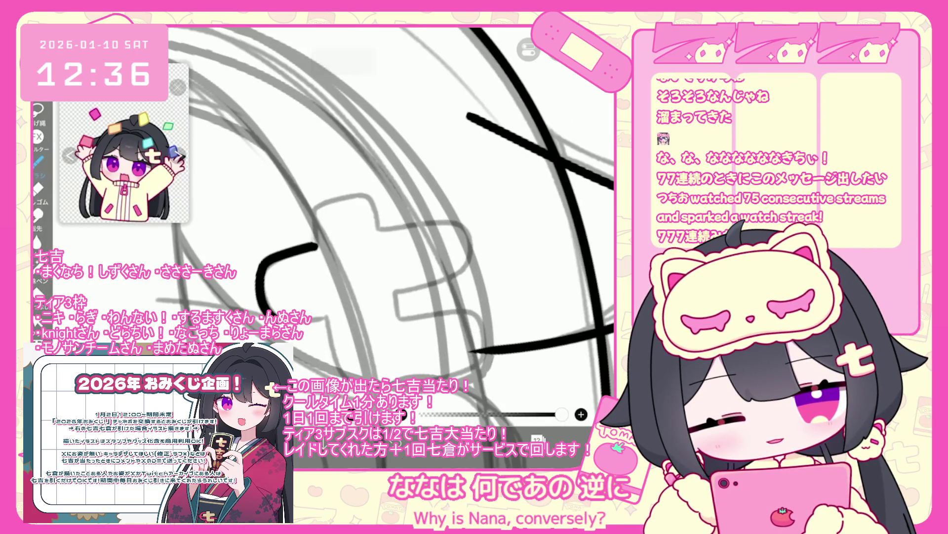
{"action": "key", "text": "ctrl+z"}
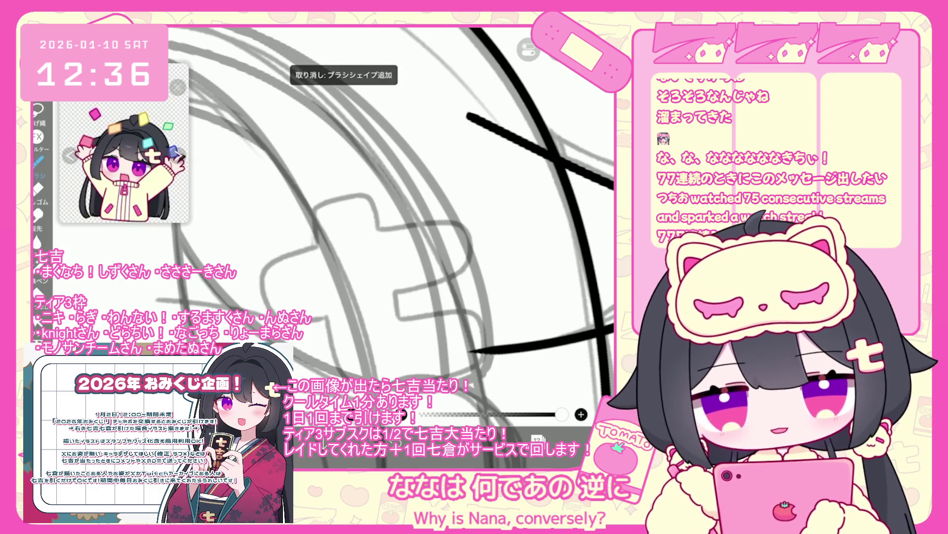
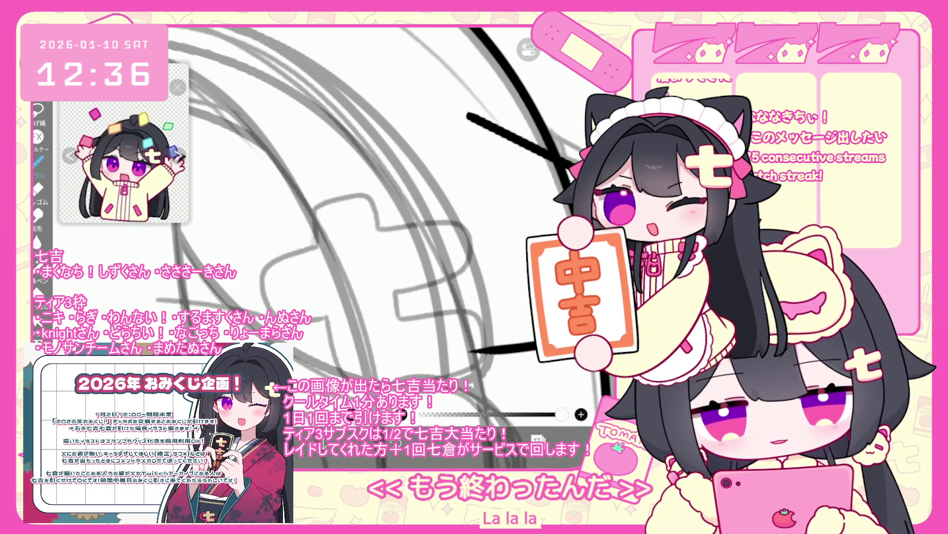
- Ink the 七 clip's long lower stroke, redoing it after two failed attempts
{"action": "left_click_drag", "start_coordinate": [320, 246], "coordinate": [326, 318]}
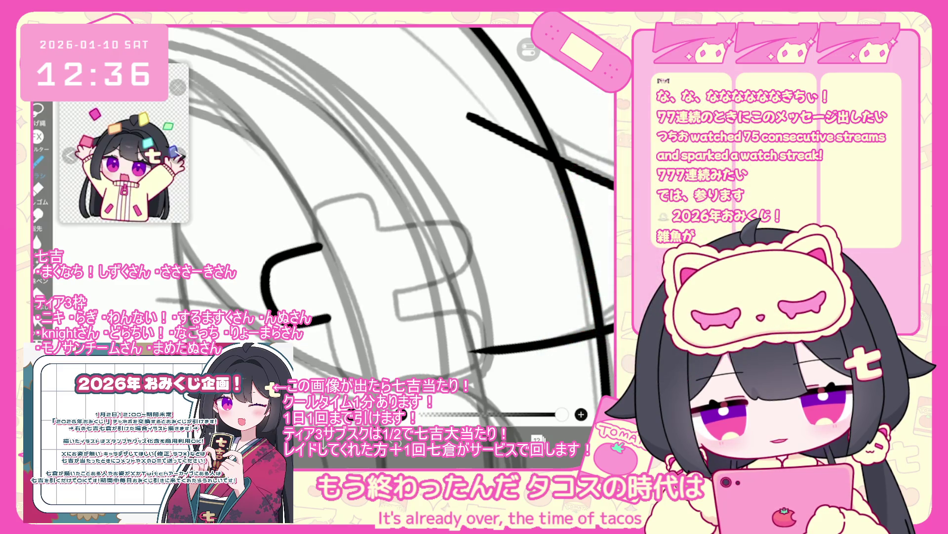
{"action": "key", "text": "ctrl+z"}
{"action": "mouse_move", "coordinate": [281, 255]}
{"action": "left_mouse_down"}
{"action": "mouse_move", "coordinate": [289, 309]}
{"action": "mouse_move", "coordinate": [328, 318]}
{"action": "mouse_move", "coordinate": [335, 343]}
{"action": "mouse_move", "coordinate": [456, 368]}
{"action": "left_mouse_up"}
{"action": "key", "text": "ctrl+z"}
{"action": "mouse_move", "coordinate": [326, 312]}
{"action": "left_mouse_down"}
{"action": "mouse_move", "coordinate": [369, 376]}
{"action": "mouse_move", "coordinate": [483, 326]}
{"action": "left_mouse_up"}
- Add the joining stroke and upper hook, then redraw the clip's upper outline as one clean shape
{"action": "left_click_drag", "start_coordinate": [403, 294], "coordinate": [480, 324]}
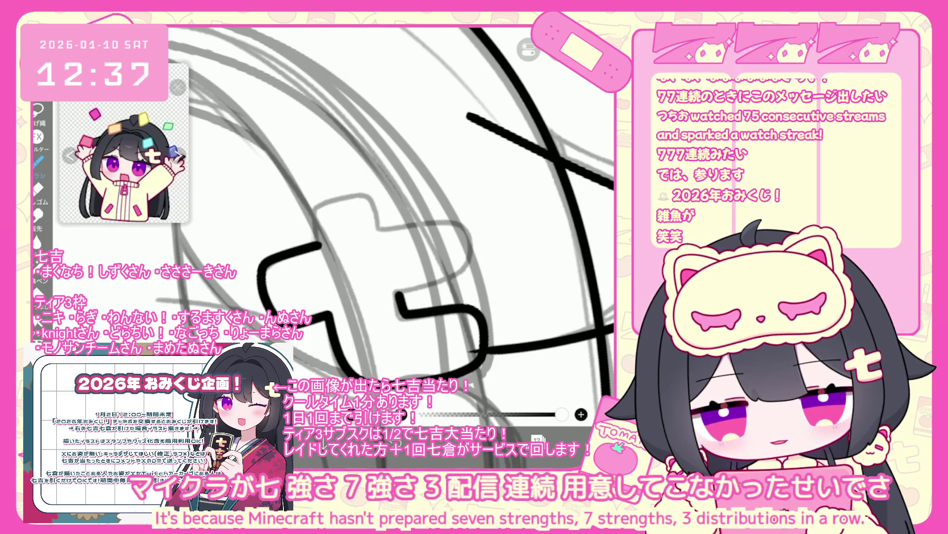
{"action": "left_click_drag", "start_coordinate": [419, 286], "coordinate": [467, 261]}
{"action": "key", "text": "ctrl+z"}
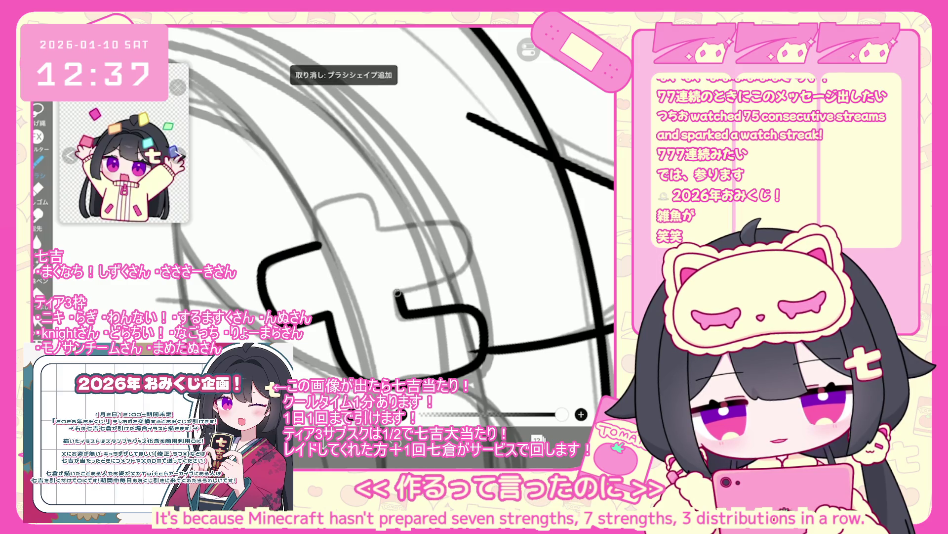
{"action": "left_click_drag", "start_coordinate": [398, 295], "coordinate": [467, 260]}
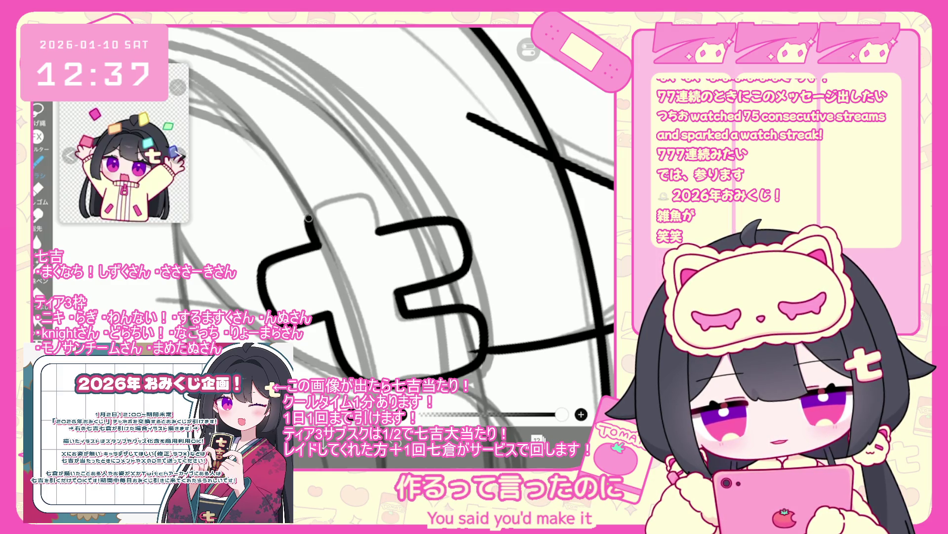
{"action": "scroll", "coordinate": [308, 218], "scroll_direction": "up", "scroll_amount": 3}
{"action": "key", "text": "ctrl+z"}
{"action": "mouse_move", "coordinate": [296, 230]}
{"action": "left_mouse_down"}
{"action": "mouse_move", "coordinate": [346, 208]}
{"action": "mouse_move", "coordinate": [387, 222]}
{"action": "mouse_move", "coordinate": [385, 265]}
{"action": "left_mouse_up"}
{"action": "key", "text": "ctrl+z"}
{"action": "mouse_move", "coordinate": [300, 251]}
{"action": "left_mouse_down"}
{"action": "mouse_move", "coordinate": [363, 210]}
{"action": "mouse_move", "coordinate": [386, 271]}
{"action": "left_mouse_up"}
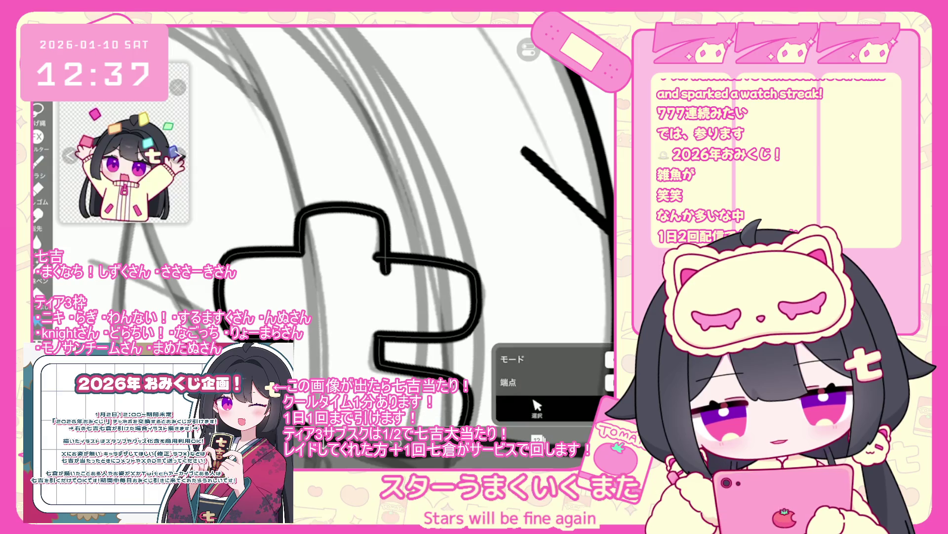
- Zoom to check the 七 clip, select its lower curve's vector points, and bring up the layer list showing layer 12
{"action": "scroll", "coordinate": [390, 227], "scroll_direction": "down", "scroll_amount": 5}
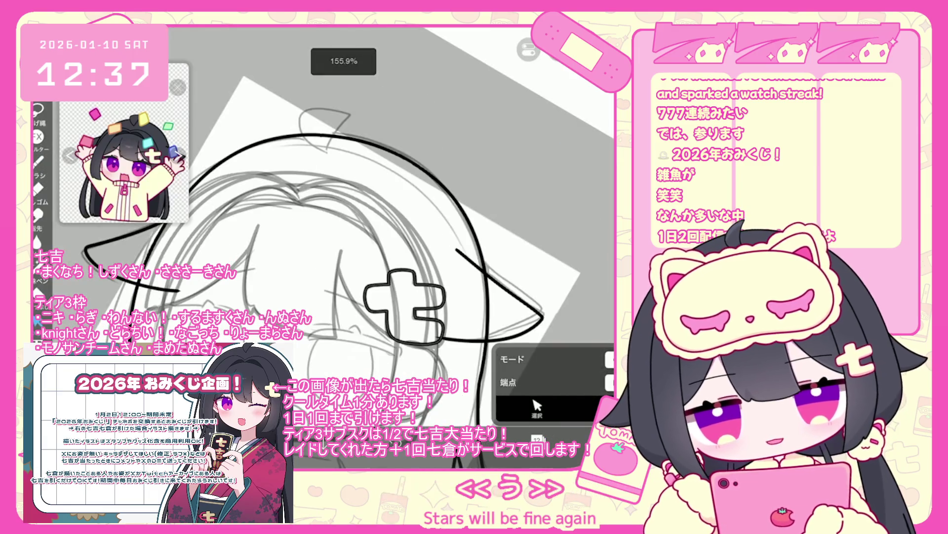
{"action": "scroll", "coordinate": [390, 232], "scroll_direction": "up", "scroll_amount": 2}
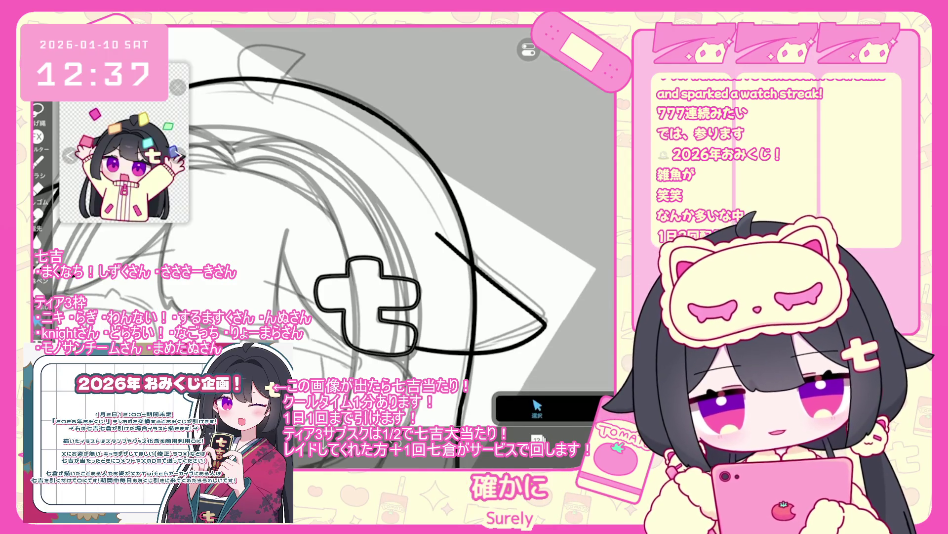
{"action": "scroll", "coordinate": [391, 232], "scroll_direction": "up", "scroll_amount": 2}
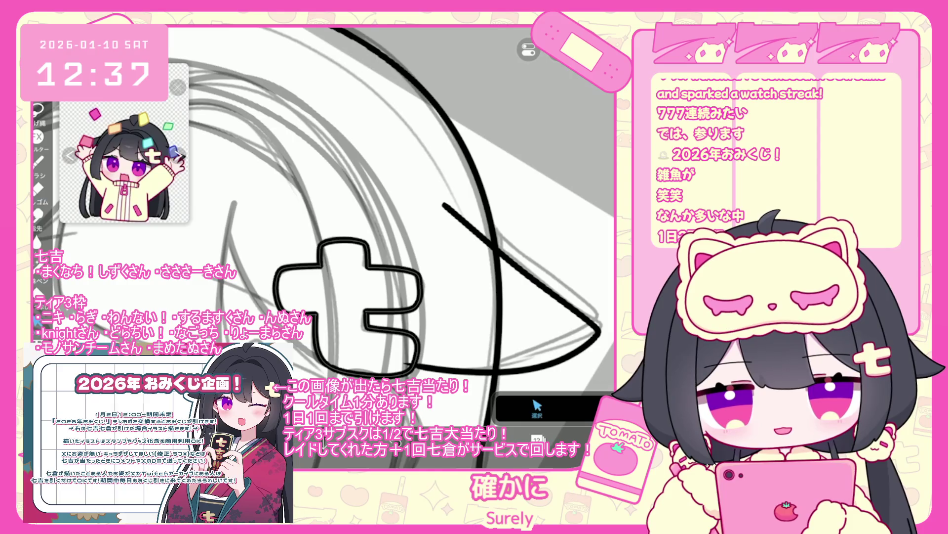
{"action": "left_click", "coordinate": [390, 298]}
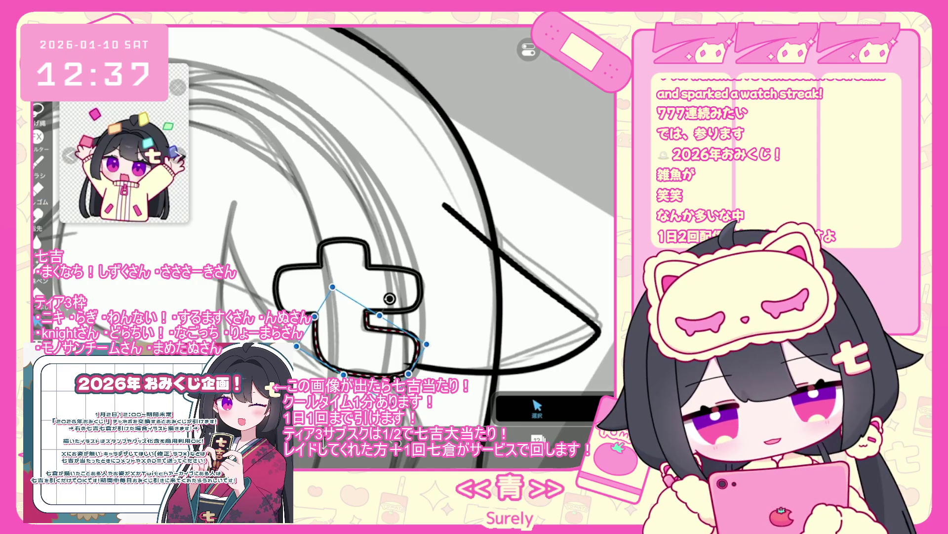
{"action": "scroll", "coordinate": [364, 237], "scroll_direction": "down", "scroll_amount": 3}
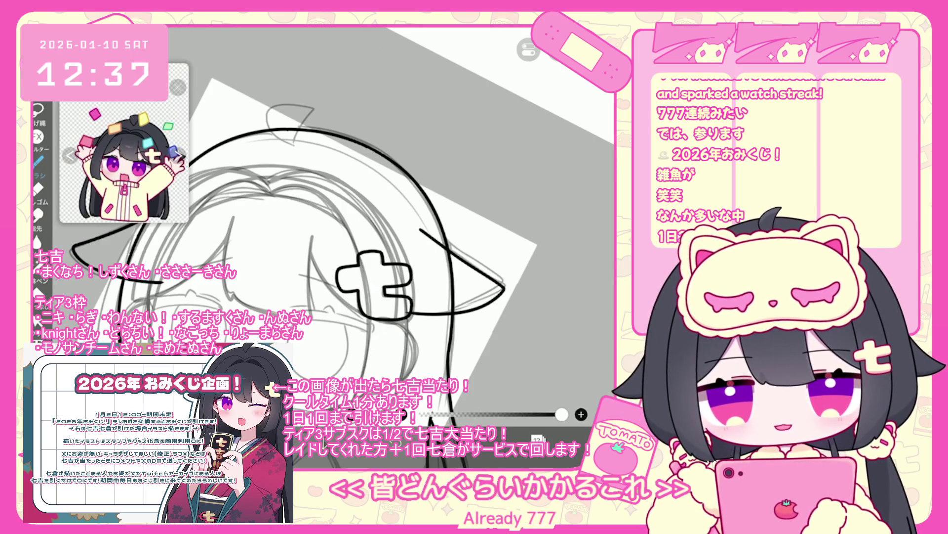
{"action": "scroll", "coordinate": [364, 237], "scroll_direction": "down", "scroll_amount": 3}
{"action": "left_click", "coordinate": [537, 439]}
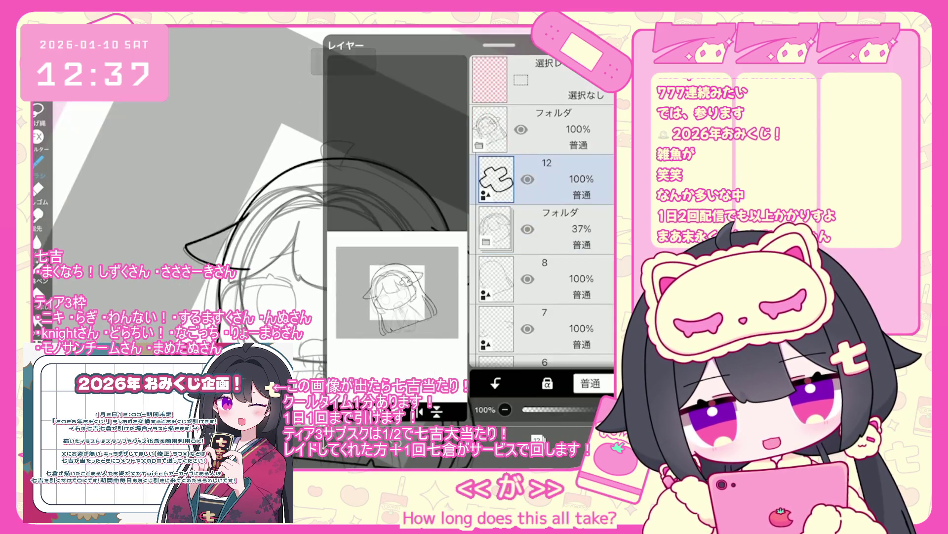
- Make layer 8 the working layer and undo the three most recent head-outline strokes
{"action": "left_click", "coordinate": [548, 279]}
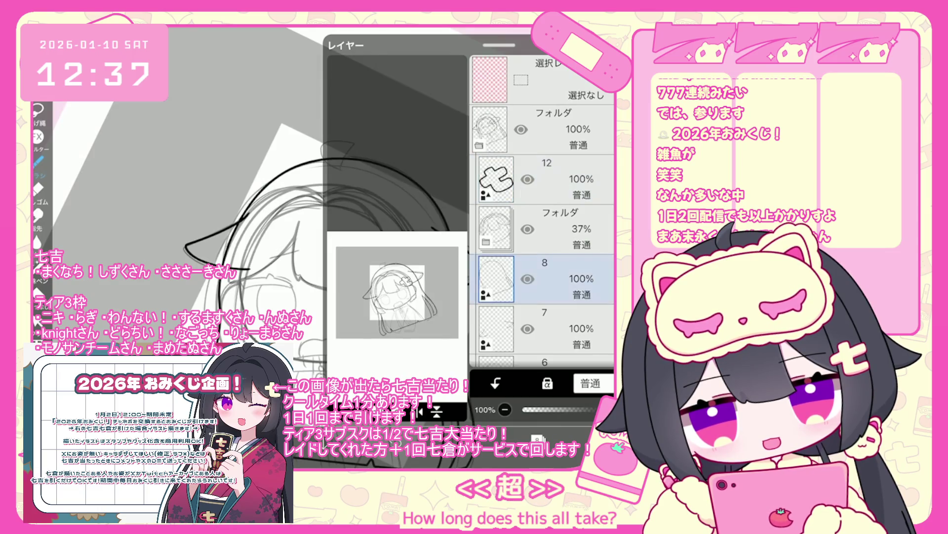
{"action": "left_click", "coordinate": [537, 439]}
{"action": "scroll", "coordinate": [395, 247], "scroll_direction": "up", "scroll_amount": 3}
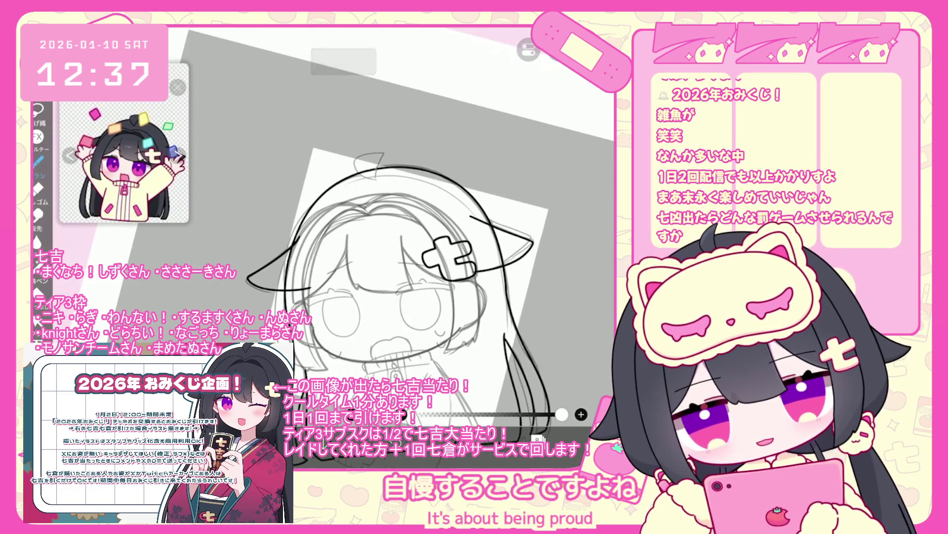
{"action": "key", "text": "ctrl+z"}
{"action": "scroll", "coordinate": [414, 271], "scroll_direction": "up", "scroll_amount": 1}
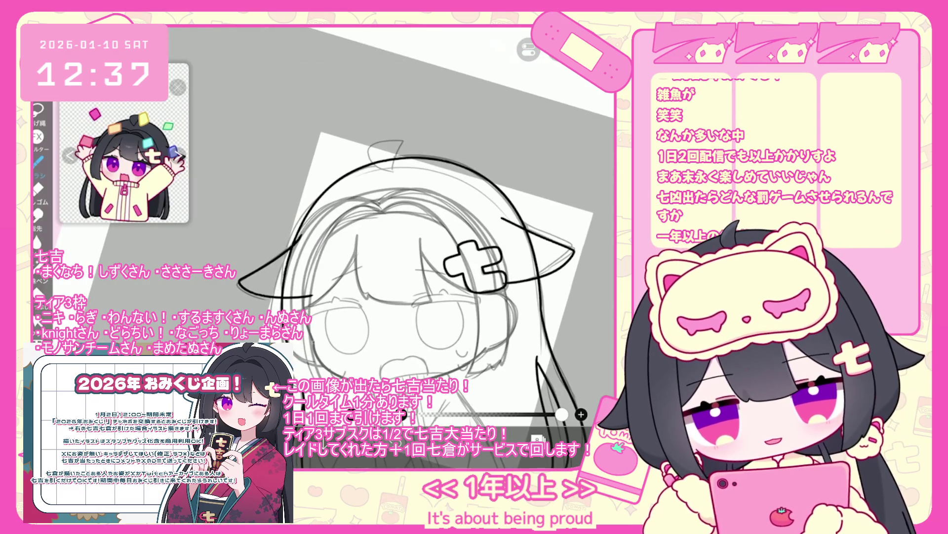
{"action": "key", "text": "ctrl+z"}
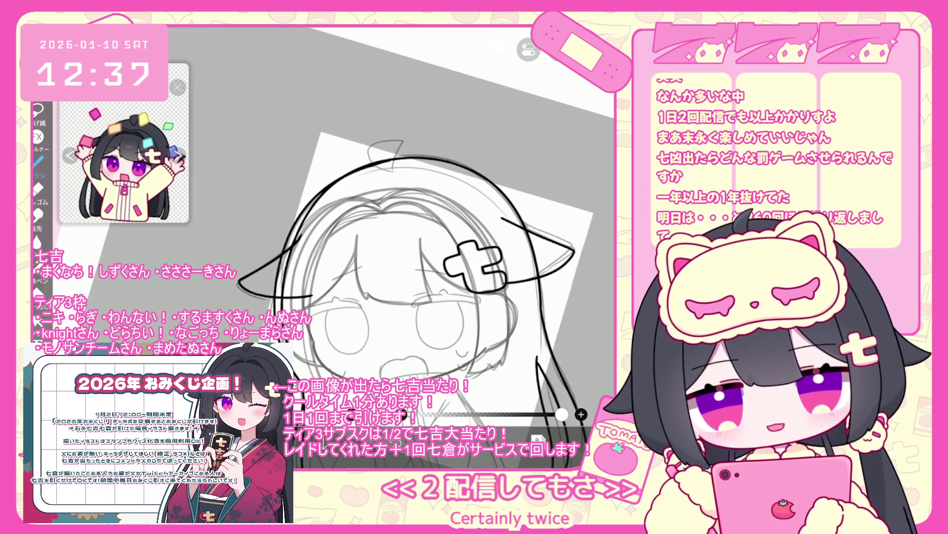
{"action": "key", "text": "ctrl+z"}
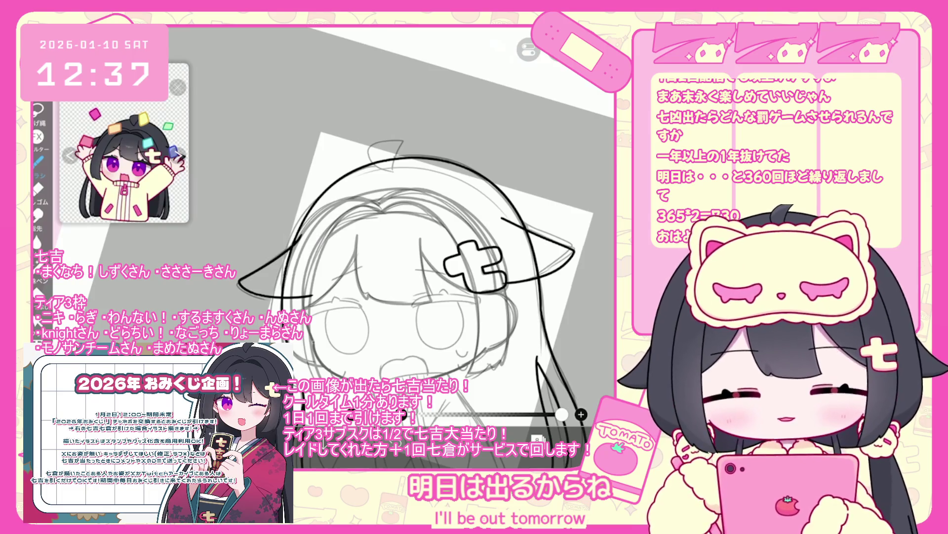
- Undo more strokes, including two on the drawing's left side, zooming in to review
{"action": "scroll", "coordinate": [423, 269], "scroll_direction": "up", "scroll_amount": 2}
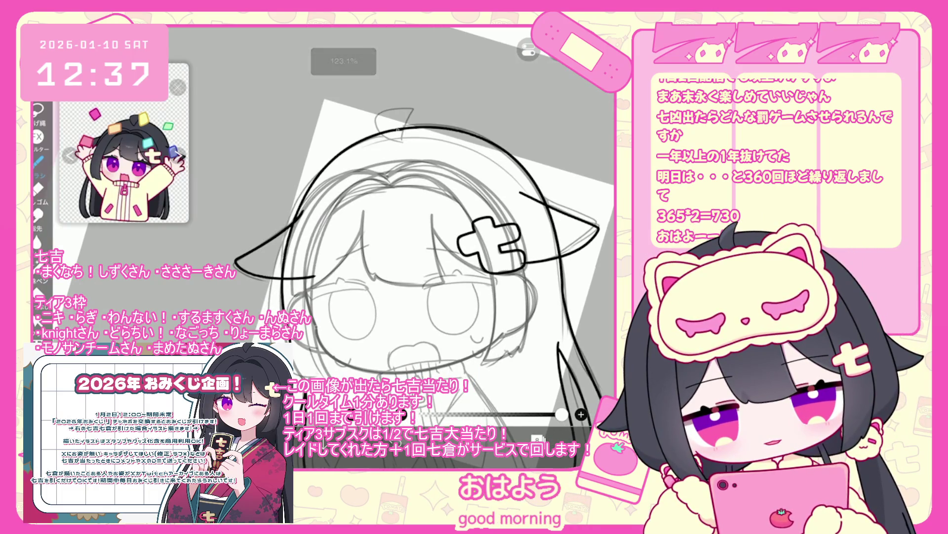
{"action": "key", "text": "ctrl+z"}
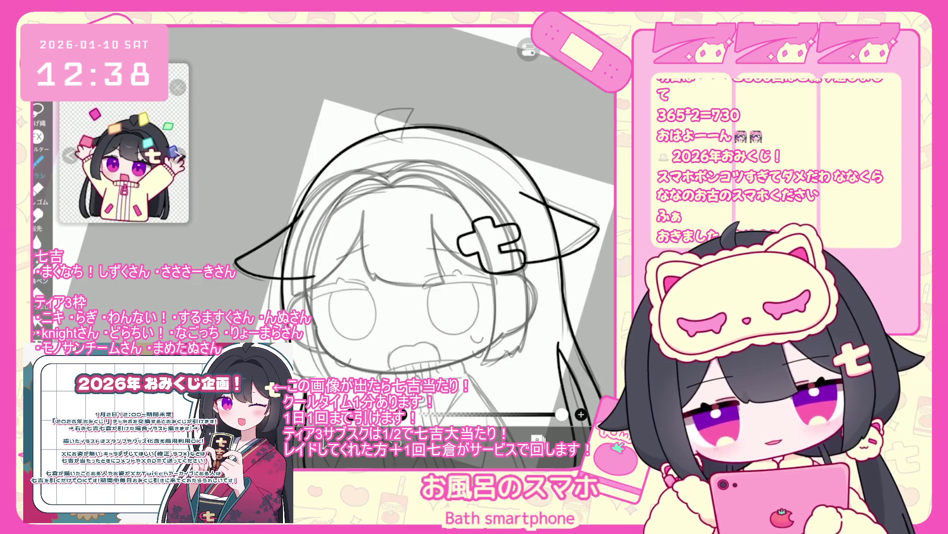
{"action": "scroll", "coordinate": [410, 272], "scroll_direction": "up", "scroll_amount": 2}
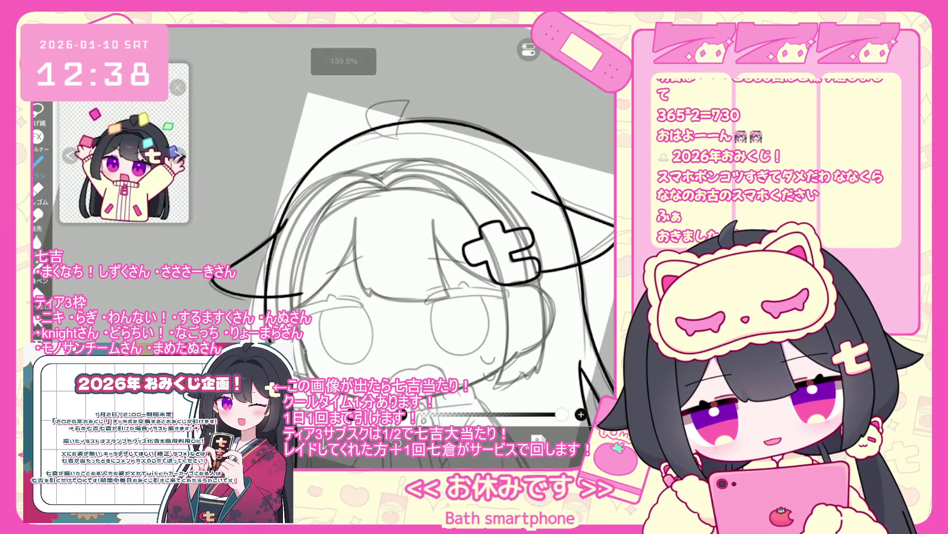
{"action": "key", "text": "ctrl+z"}
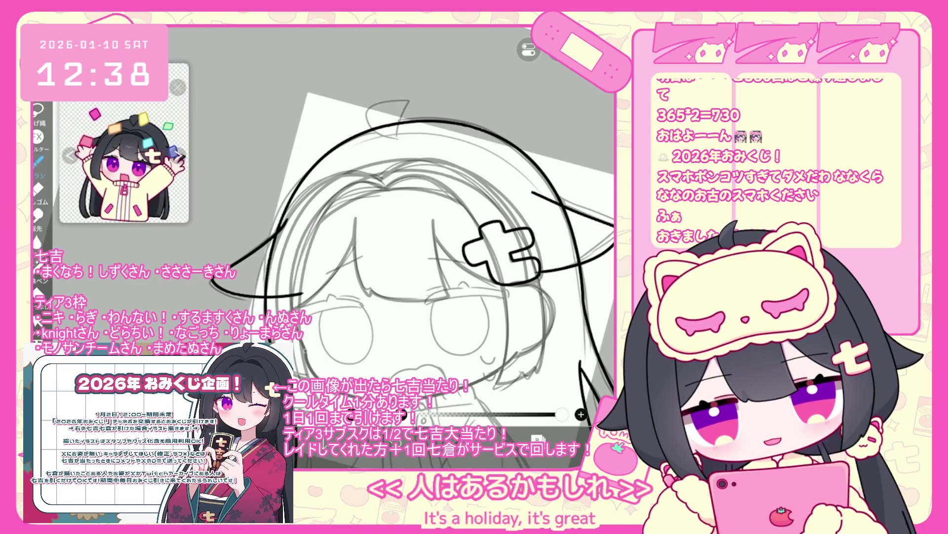
{"action": "key", "text": "ctrl+z"}
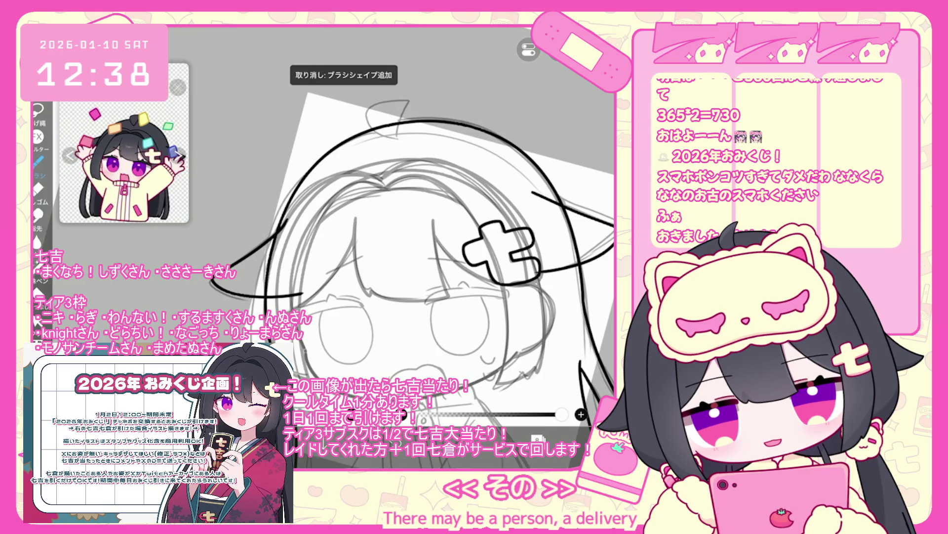
{"action": "scroll", "coordinate": [412, 272], "scroll_direction": "down", "scroll_amount": 3}
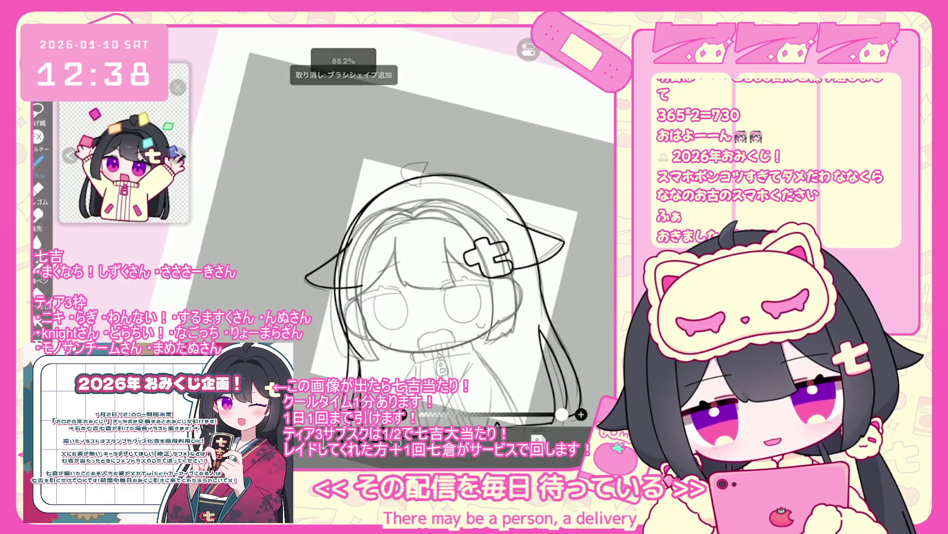
{"action": "scroll", "coordinate": [426, 267], "scroll_direction": "up", "scroll_amount": 3}
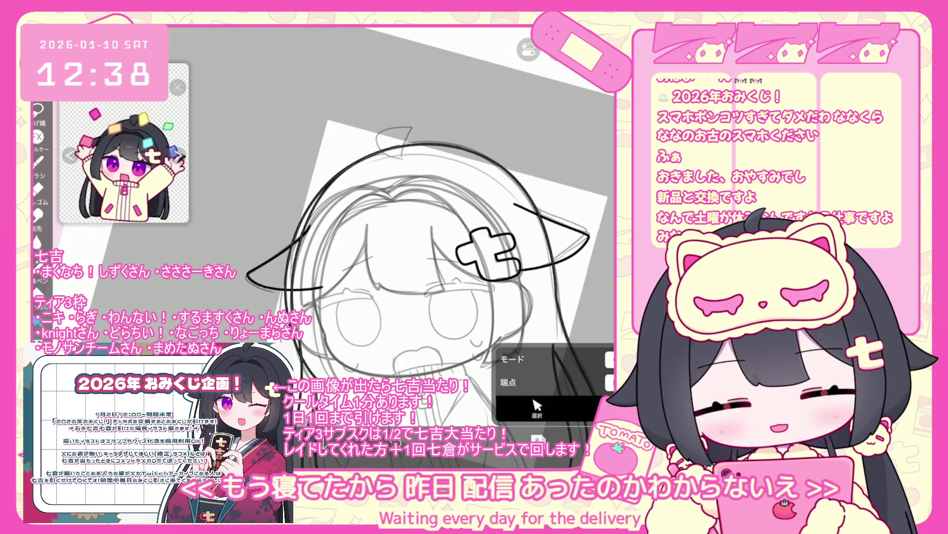
{"action": "scroll", "coordinate": [423, 267], "scroll_direction": "up", "scroll_amount": 2}
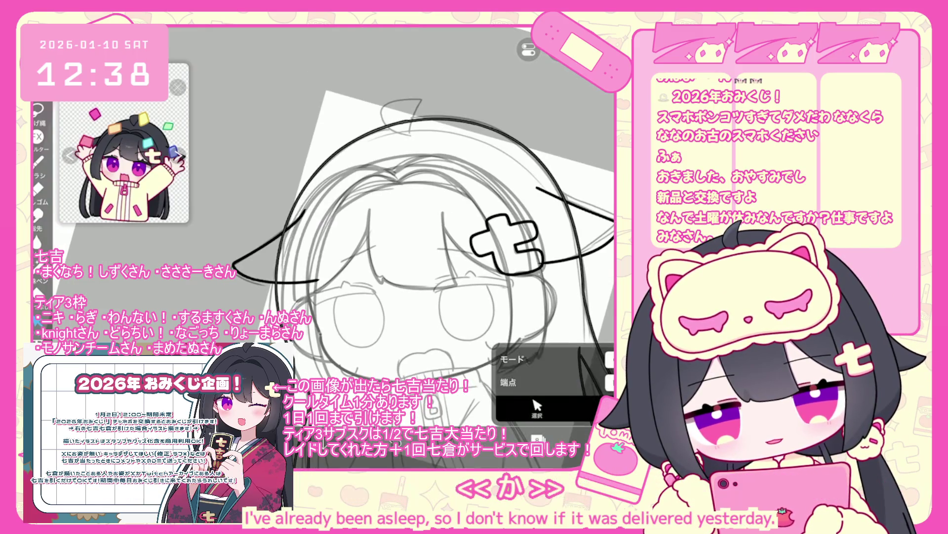
{"action": "scroll", "coordinate": [370, 222], "scroll_direction": "up", "scroll_amount": 3}
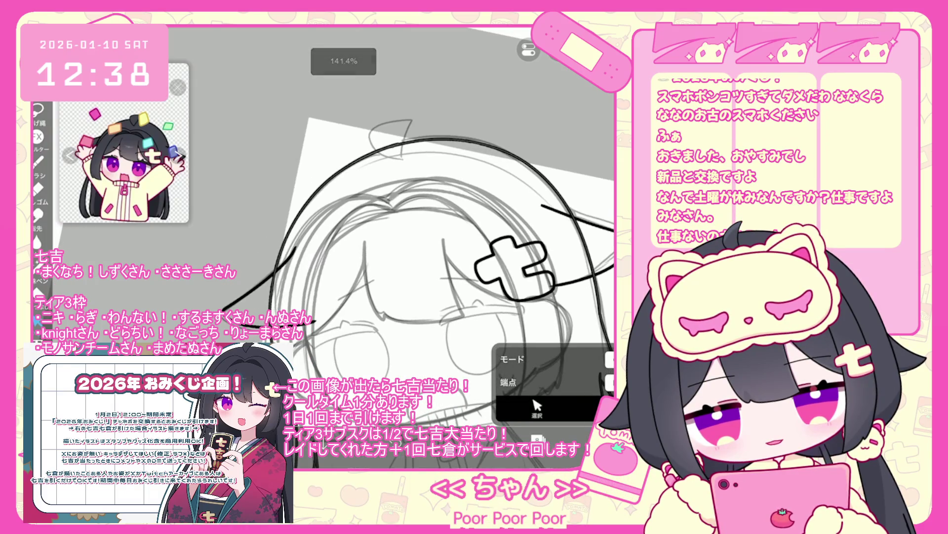
{"action": "scroll", "coordinate": [370, 222], "scroll_direction": "up", "scroll_amount": 3}
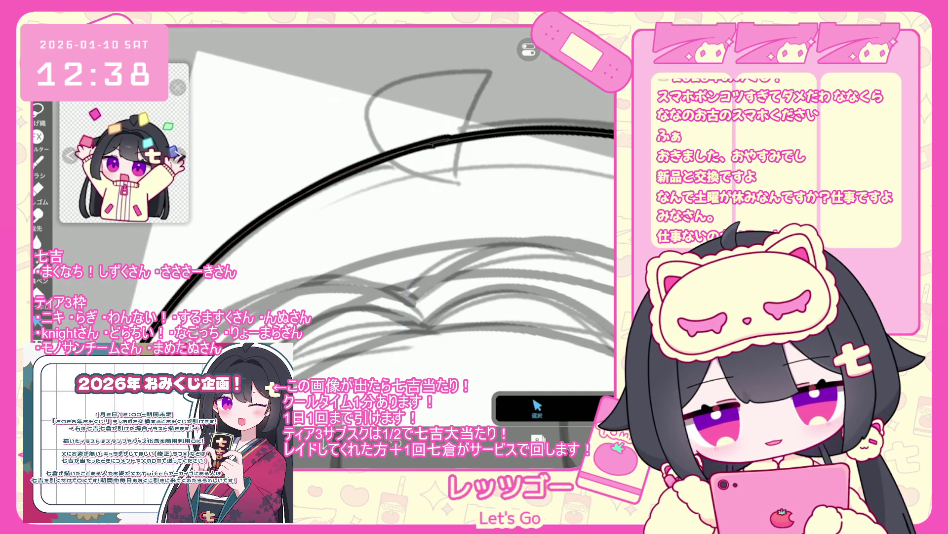
- Reshape and commit the head outline curve, then put a transform box around it
{"action": "left_click", "coordinate": [530, 130]}
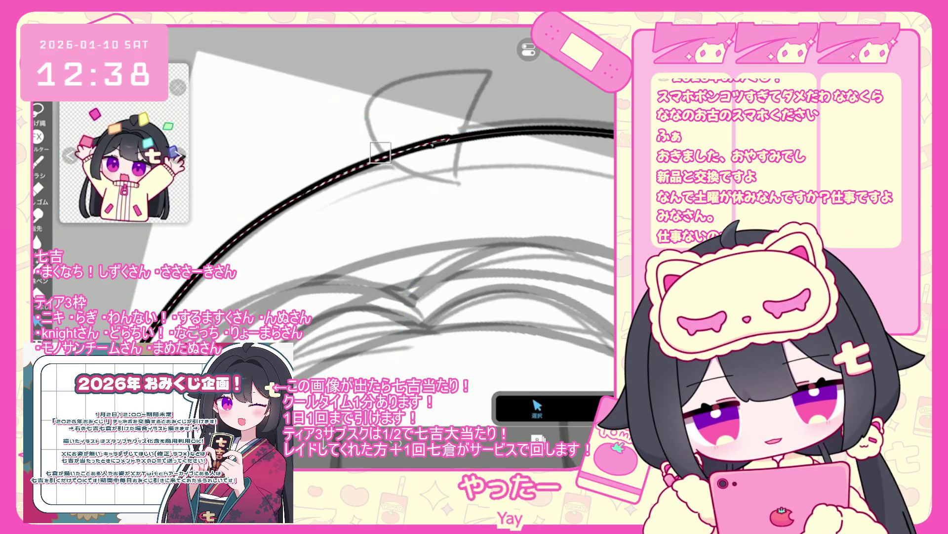
{"action": "left_click", "coordinate": [558, 50]}
{"action": "left_click", "coordinate": [509, 140]}
{"action": "scroll", "coordinate": [370, 222], "scroll_direction": "down", "scroll_amount": 2}
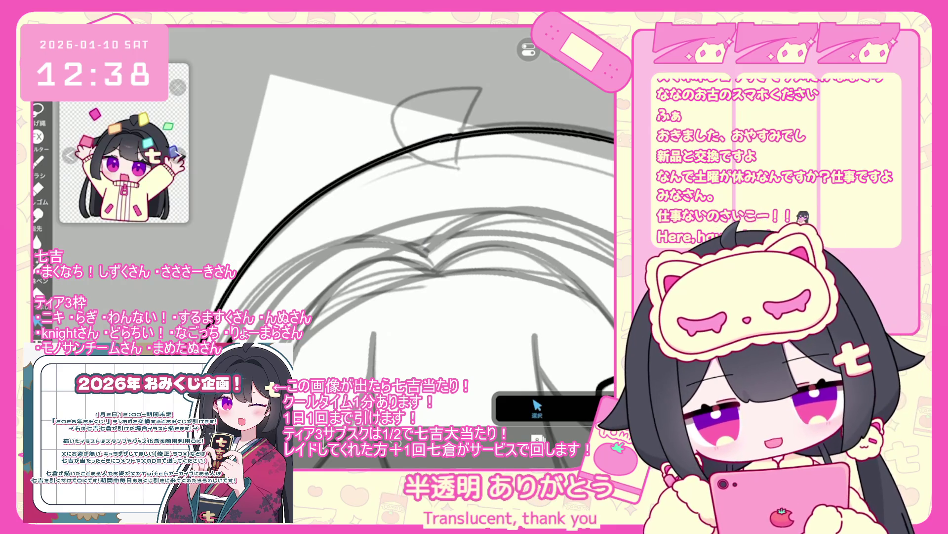
{"action": "key", "text": "ctrl+t"}
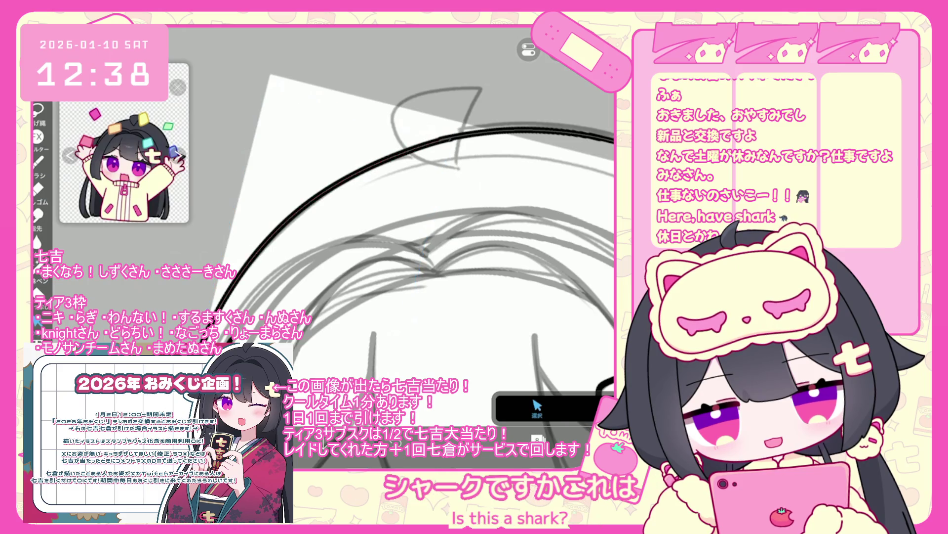
{"action": "scroll", "coordinate": [412, 240], "scroll_direction": "down", "scroll_amount": 2}
{"action": "scroll", "coordinate": [434, 247], "scroll_direction": "down", "scroll_amount": 2}
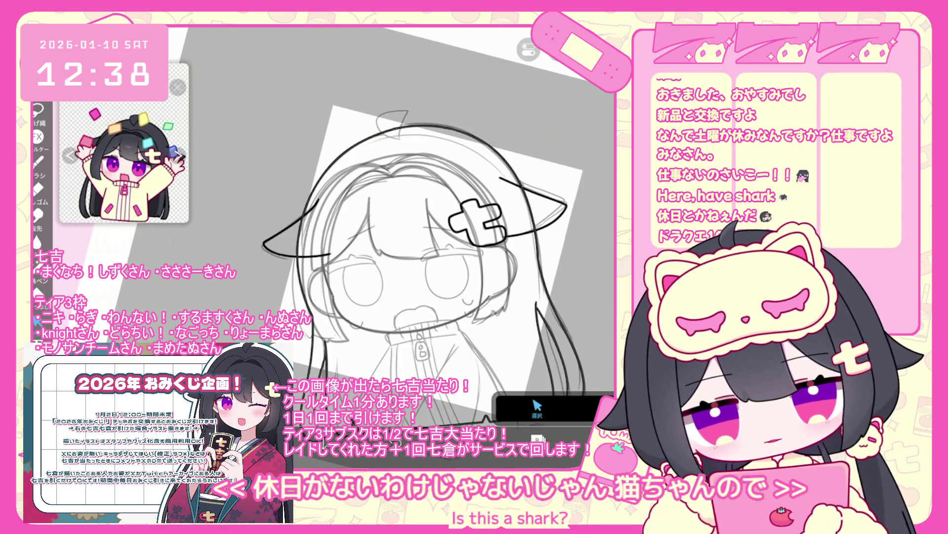
- Use the vector tool's Select mode to pick the inked hair outline curve, then deselect it
{"action": "left_click", "coordinate": [537, 407]}
{"action": "scroll", "coordinate": [355, 222], "scroll_direction": "up", "scroll_amount": 10}
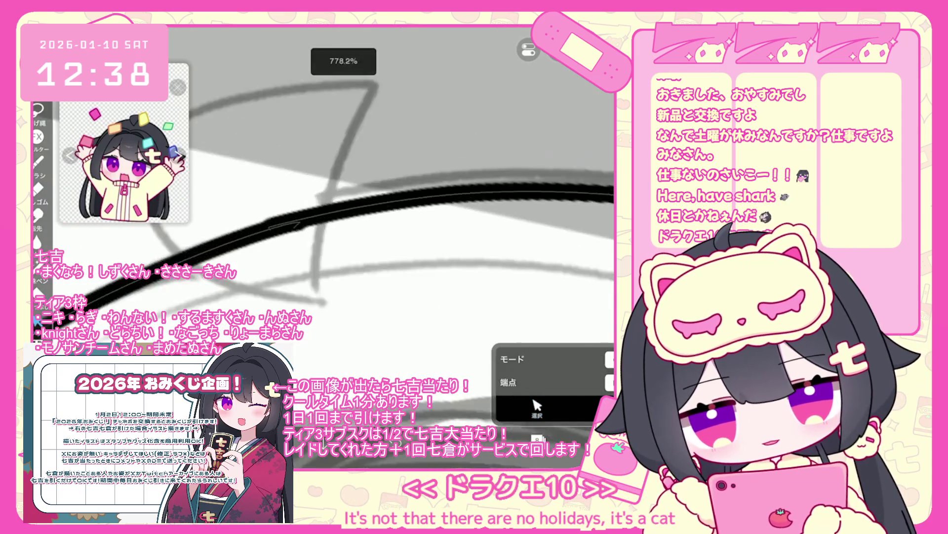
{"action": "left_click", "coordinate": [538, 408]}
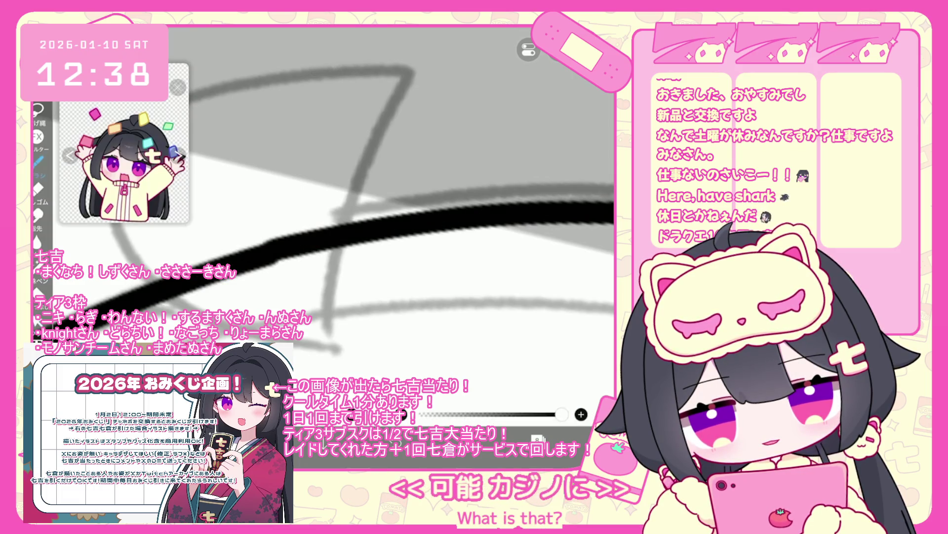
{"action": "scroll", "coordinate": [356, 222], "scroll_direction": "down", "scroll_amount": 6}
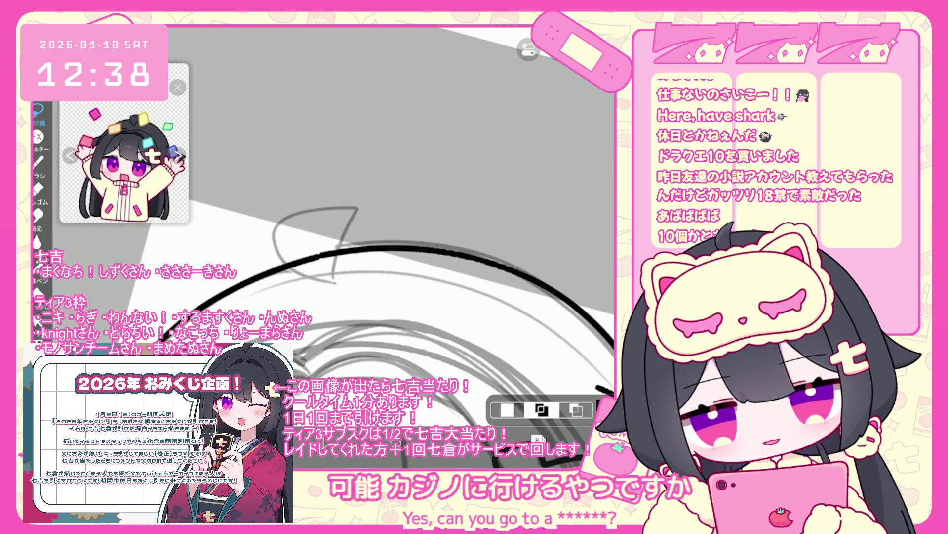
{"action": "scroll", "coordinate": [370, 247], "scroll_direction": "down", "scroll_amount": 5}
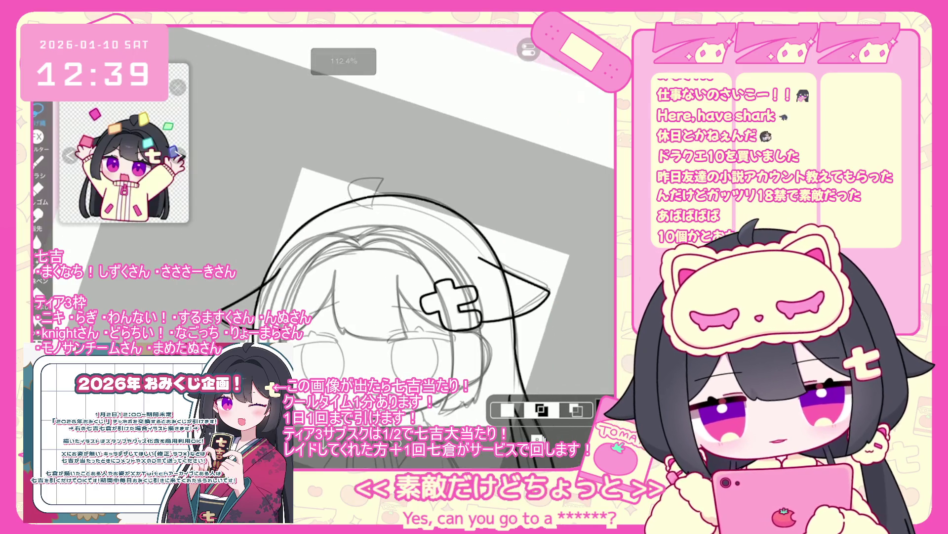
{"action": "left_click", "coordinate": [542, 409]}
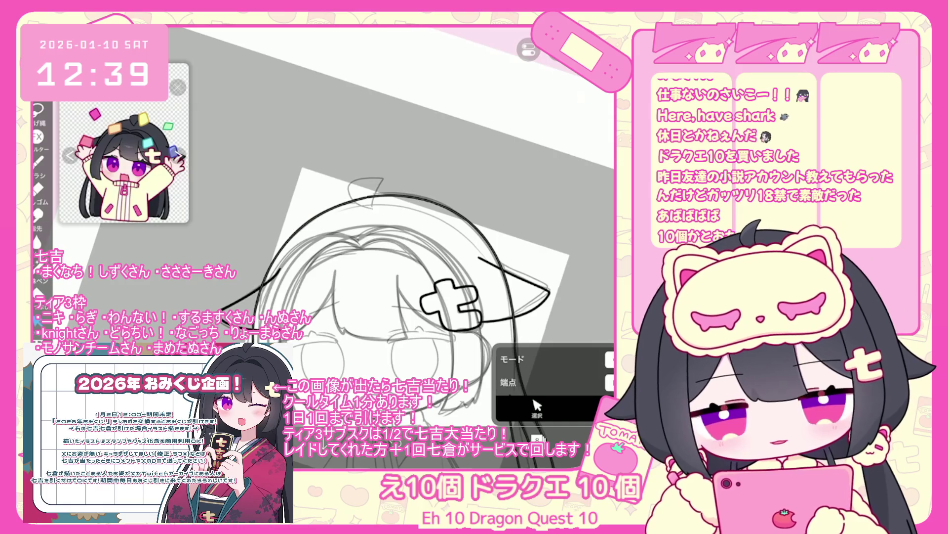
{"action": "left_click", "coordinate": [296, 232]}
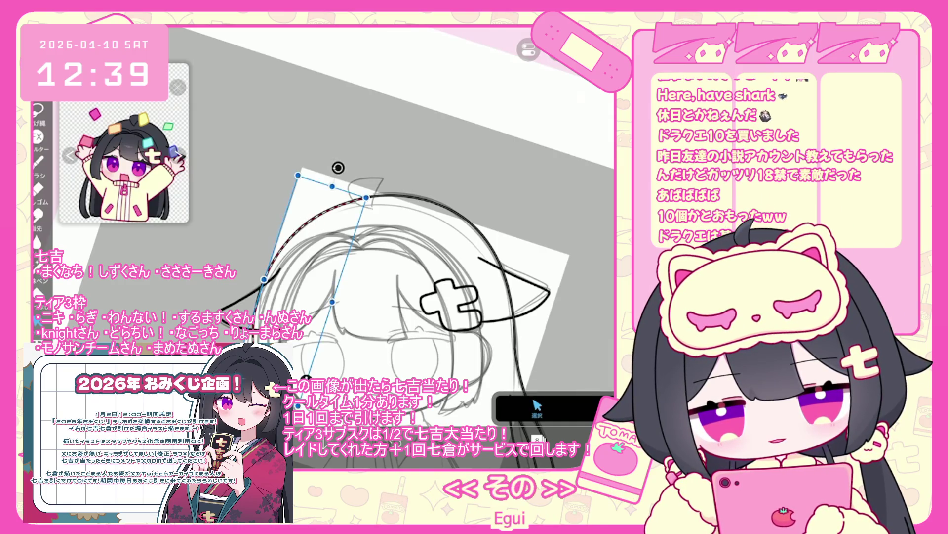
{"action": "key", "text": "ctrl+shift+a"}
{"action": "scroll", "coordinate": [385, 276], "scroll_direction": "up", "scroll_amount": 1}
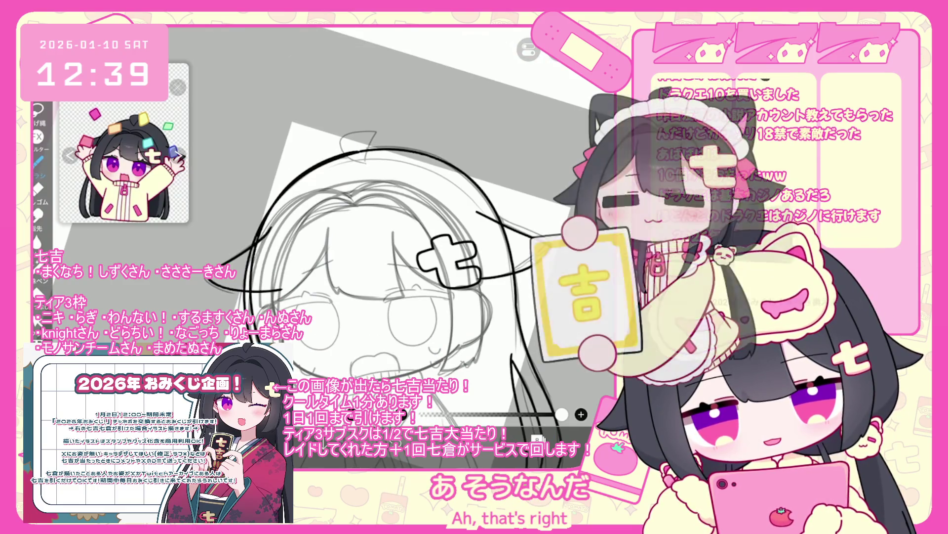
- Undo the last four added brush shapes and bring up the layer list
{"action": "key", "text": "ctrl+z"}
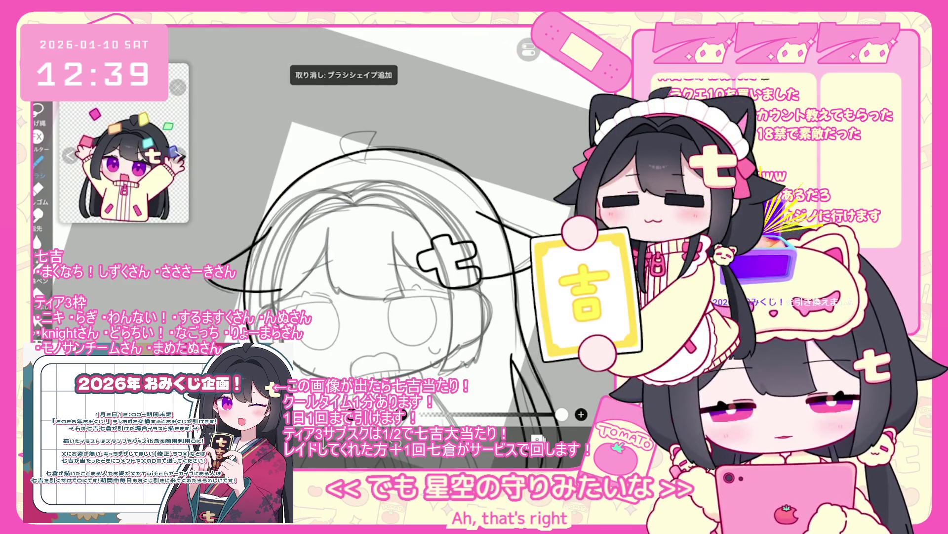
{"action": "key", "text": "ctrl+z"}
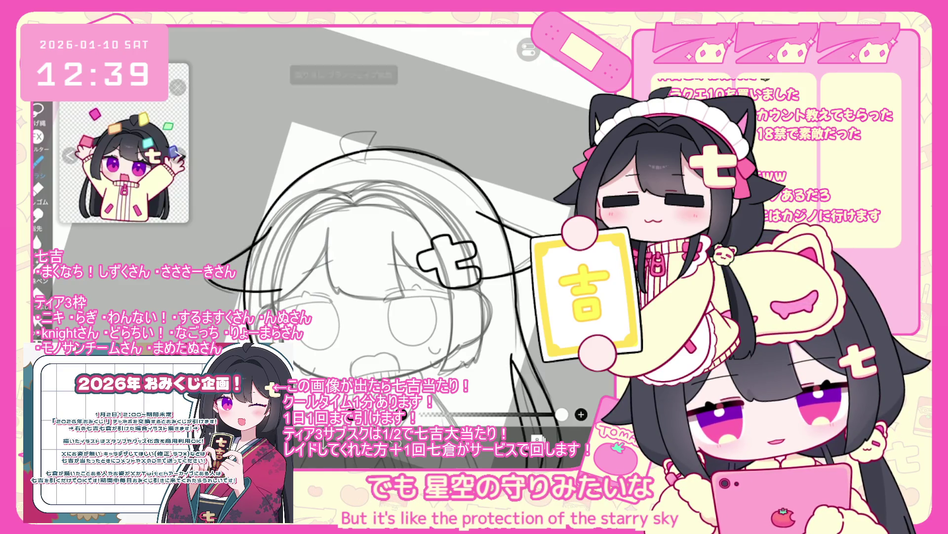
{"action": "key", "text": "ctrl+z"}
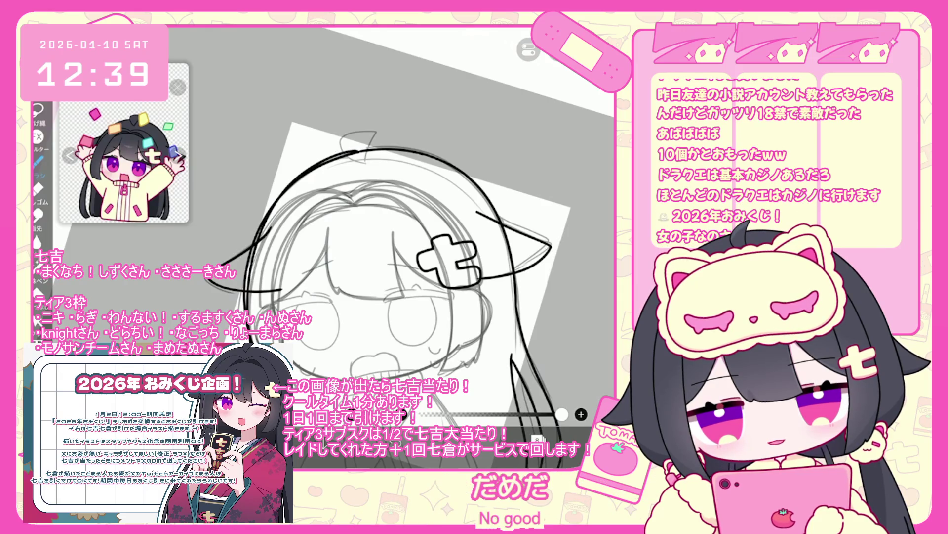
{"action": "key", "text": "ctrl+z"}
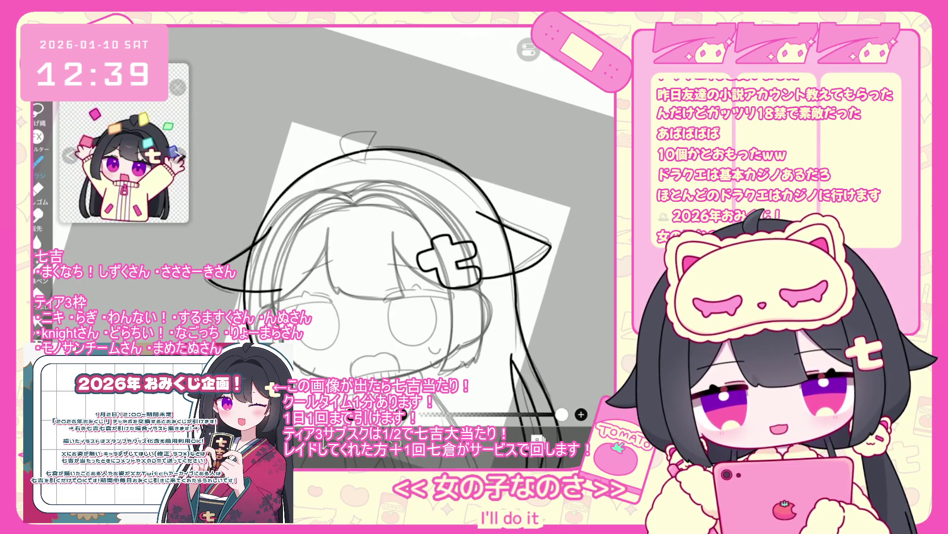
{"action": "left_click", "coordinate": [538, 440]}
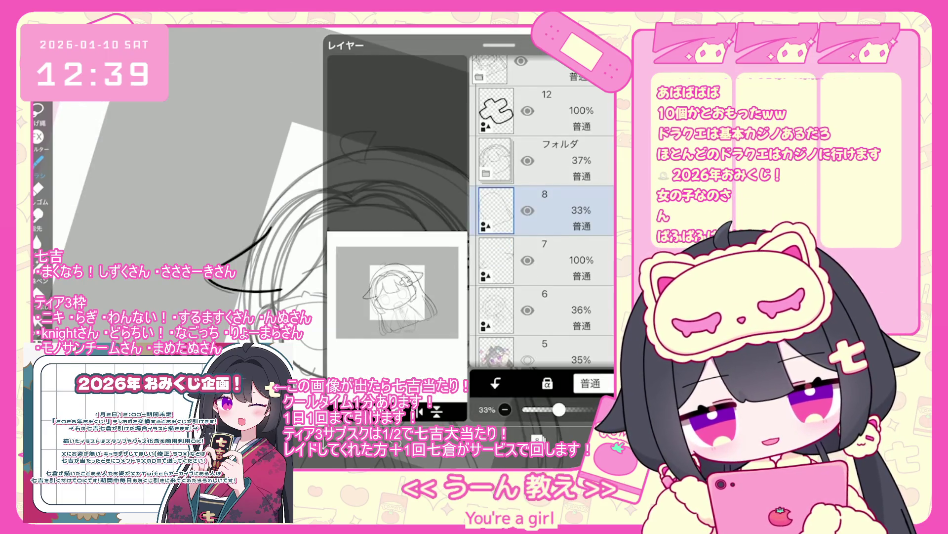
- Create a new layer 9 above layer 8
{"action": "left_click", "coordinate": [341, 410]}
{"action": "left_click", "coordinate": [366, 322]}
{"action": "left_click", "coordinate": [537, 440]}
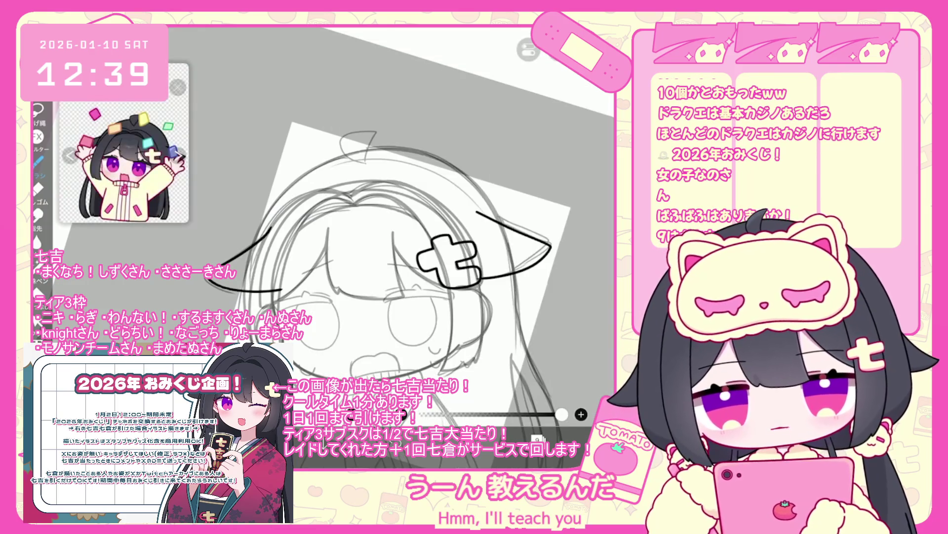
- Ink a long curve down the hair's left side after several retries, then select layer 8
{"action": "left_click", "coordinate": [359, 149]}
{"action": "key", "text": "ctrl+z"}
{"action": "mouse_move", "coordinate": [348, 151]}
{"action": "left_mouse_down"}
{"action": "mouse_move", "coordinate": [361, 150]}
{"action": "mouse_move", "coordinate": [247, 306]}
{"action": "left_mouse_up"}
{"action": "key", "text": "ctrl+z"}
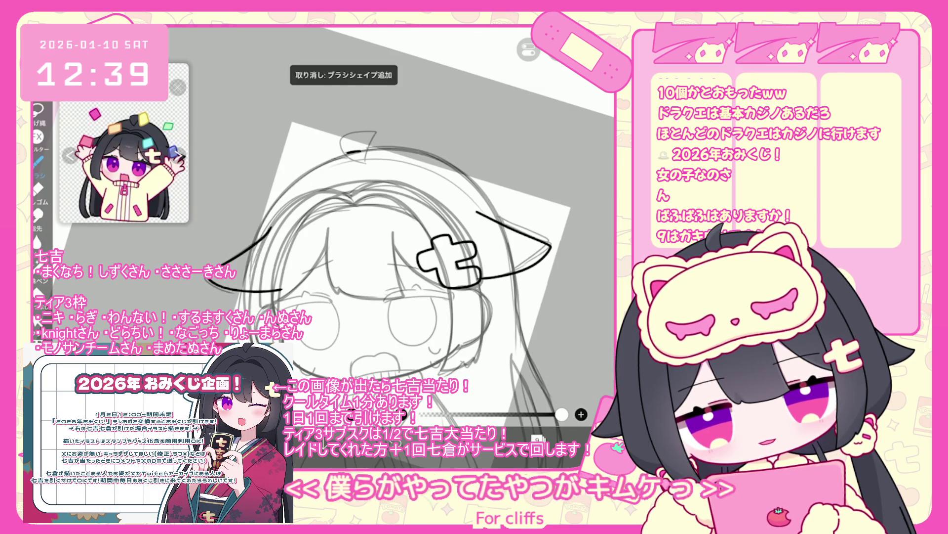
{"action": "left_click_drag", "start_coordinate": [359, 150], "coordinate": [250, 287]}
{"action": "mouse_move", "coordinate": [360, 150]}
{"action": "left_mouse_down"}
{"action": "mouse_move", "coordinate": [255, 310]}
{"action": "mouse_move", "coordinate": [255, 341]}
{"action": "left_mouse_up"}
{"action": "key", "text": "ctrl+z"}
{"action": "left_click_drag", "start_coordinate": [359, 149], "coordinate": [255, 346]}
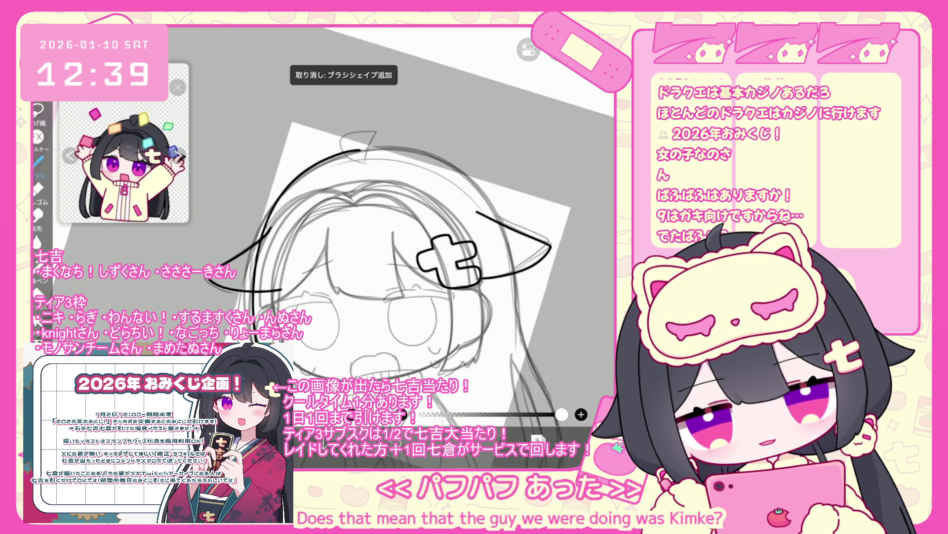
{"action": "key", "text": "ctrl+z"}
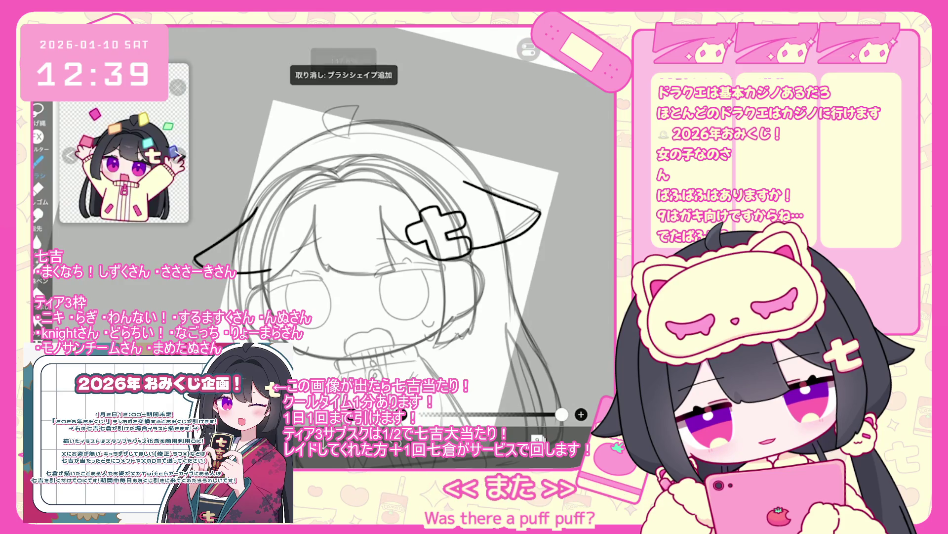
{"action": "key", "text": "ctrl+z"}
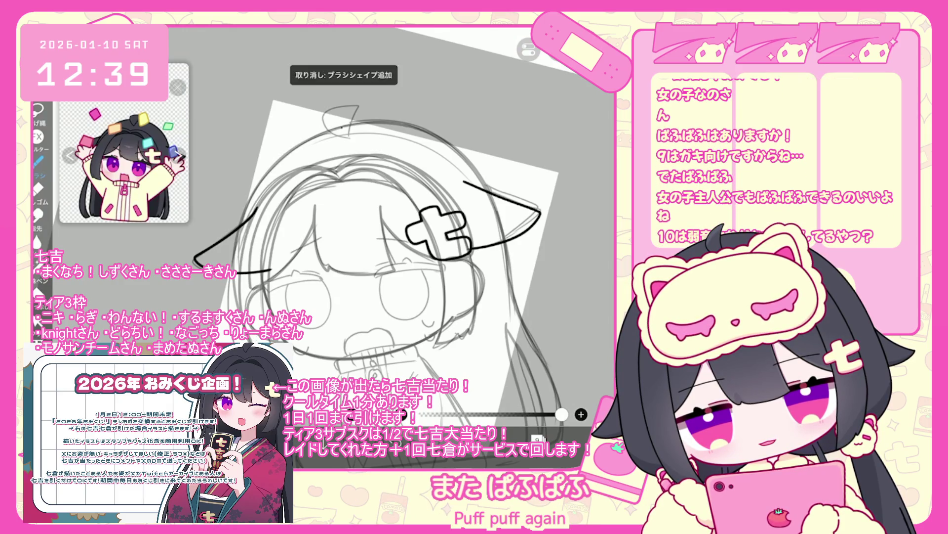
{"action": "left_click_drag", "start_coordinate": [340, 128], "coordinate": [240, 316]}
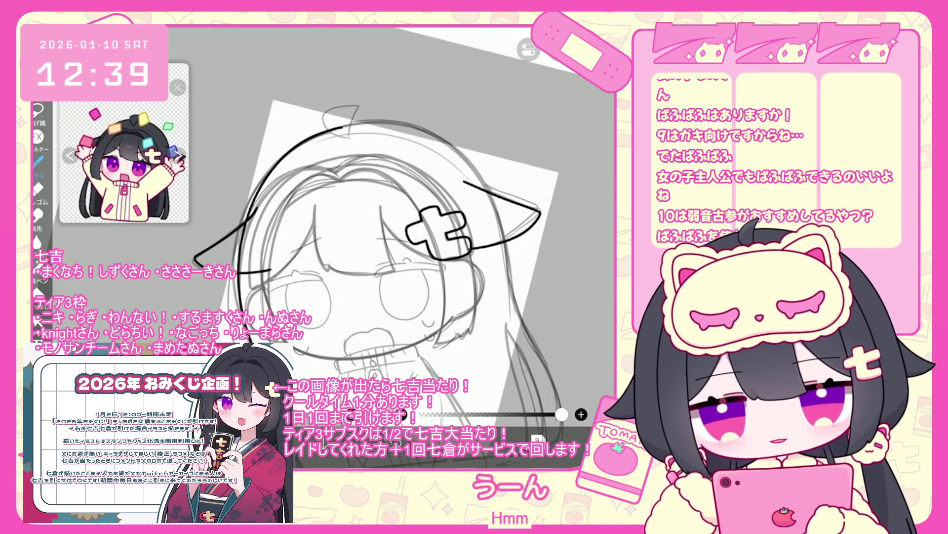
{"action": "left_click", "coordinate": [538, 438]}
{"action": "left_click", "coordinate": [568, 261]}
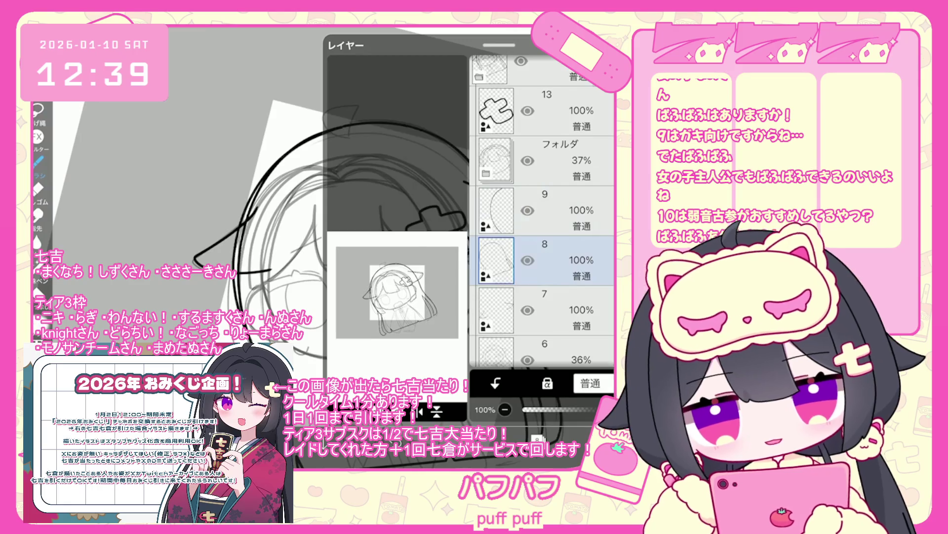
- Switch to layer 9 and inspect its lines with a transform box before dismissing it
{"action": "left_click", "coordinate": [537, 438]}
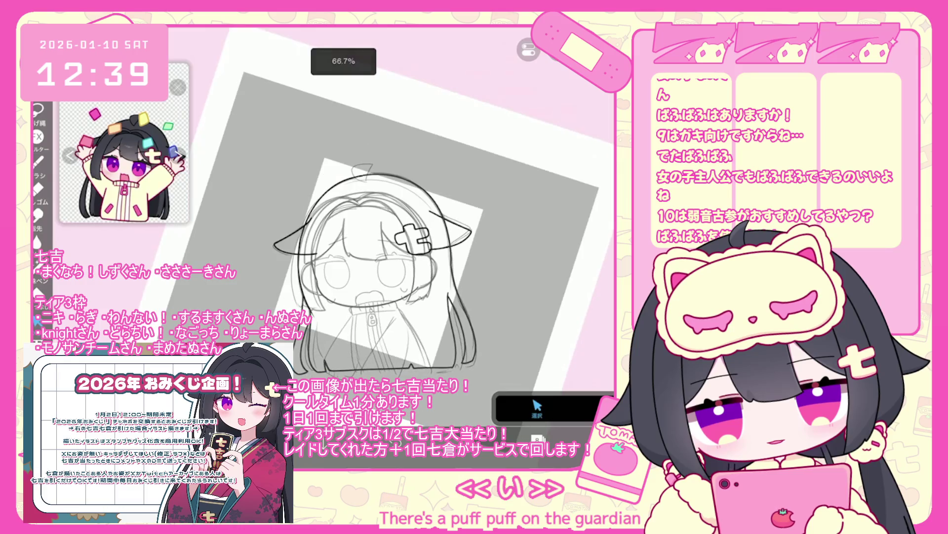
{"action": "left_click", "coordinate": [538, 438]}
{"action": "left_click", "coordinate": [563, 161]}
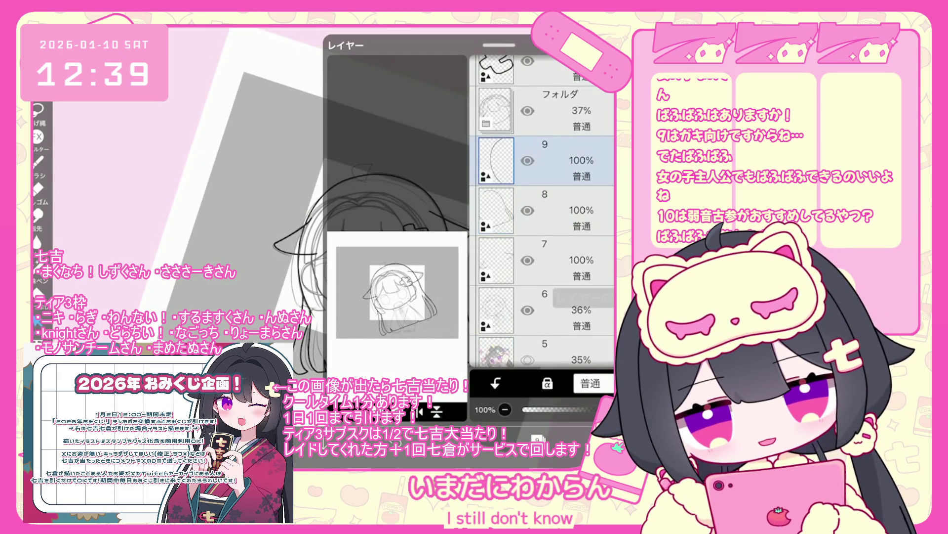
{"action": "left_click", "coordinate": [537, 438]}
{"action": "scroll", "coordinate": [385, 257], "scroll_direction": "up", "scroll_amount": 3}
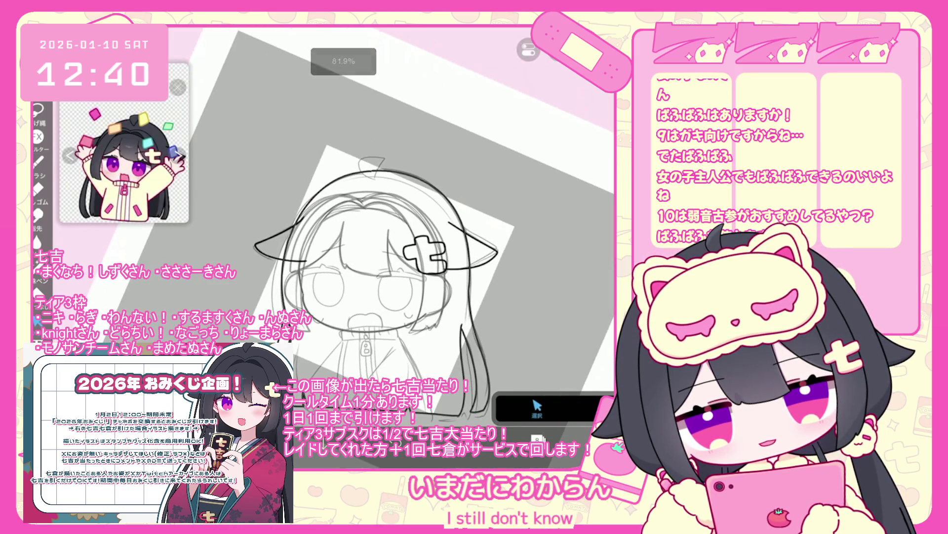
{"action": "key", "text": "ctrl+t"}
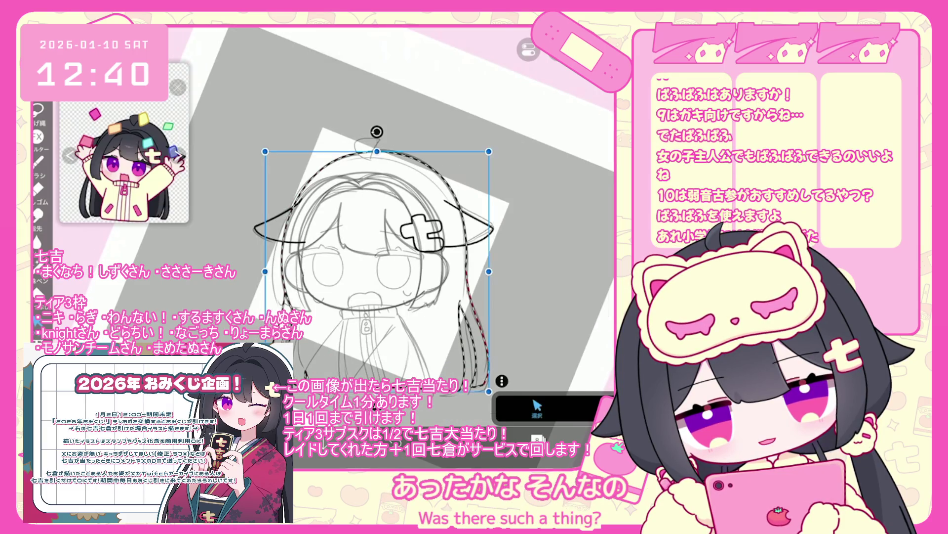
{"action": "key", "text": "ctrl+d"}
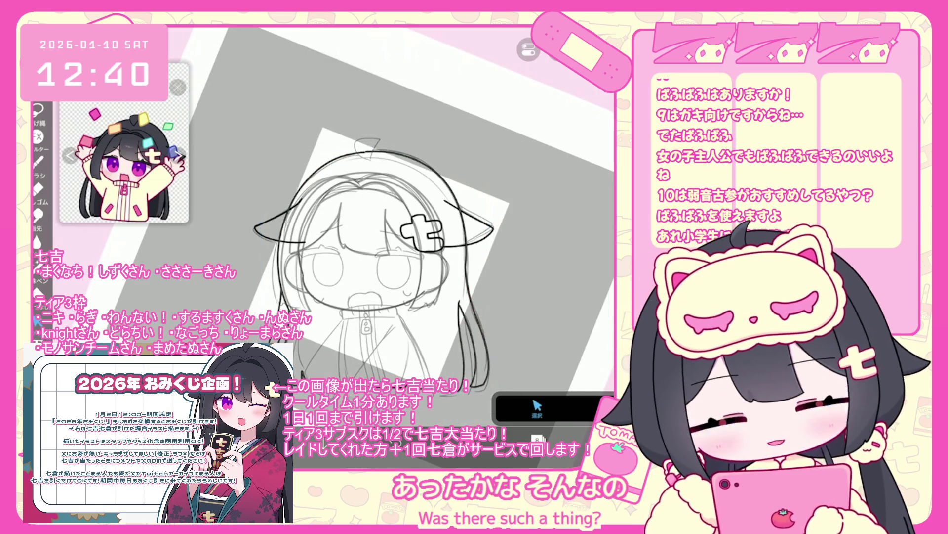
{"action": "scroll", "coordinate": [375, 256], "scroll_direction": "up", "scroll_amount": 5}
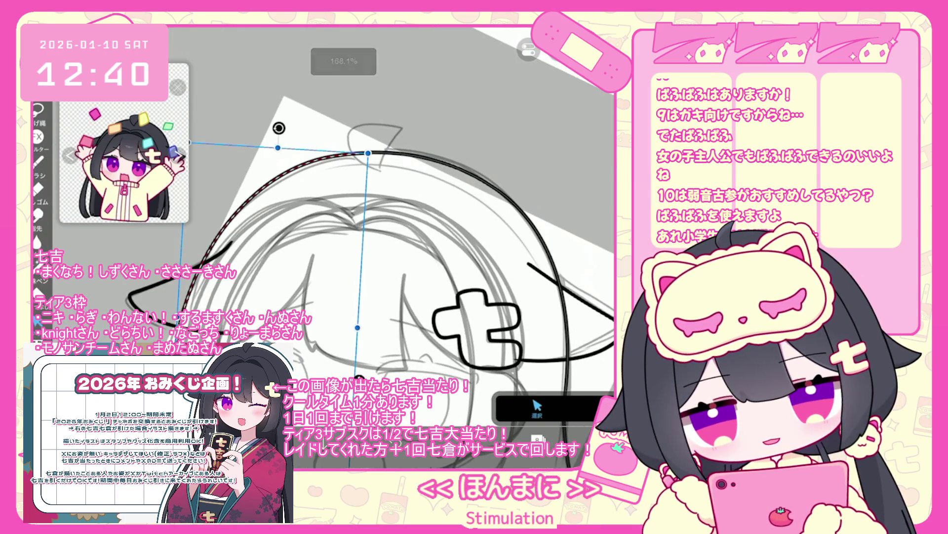
{"action": "scroll", "coordinate": [375, 257], "scroll_direction": "down", "scroll_amount": 5}
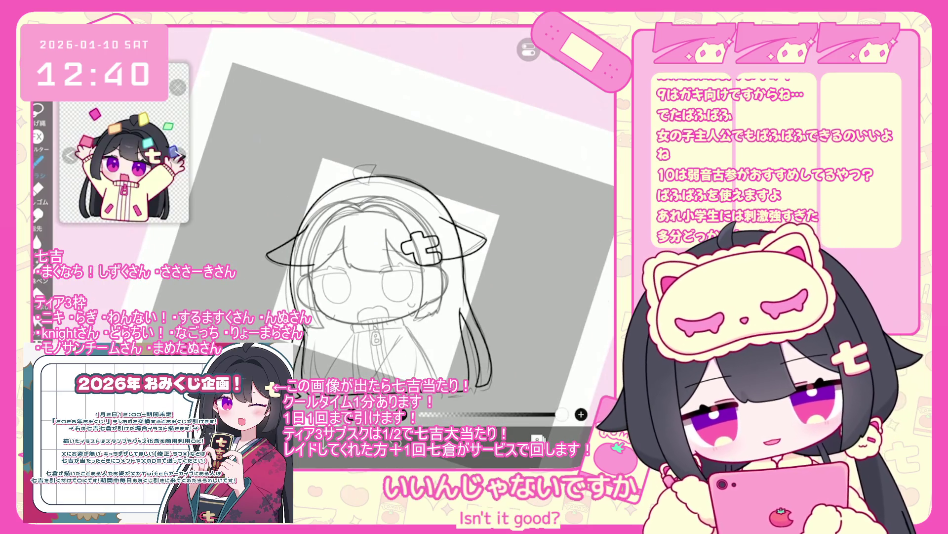
{"action": "left_click", "coordinate": [537, 438]}
{"action": "left_click", "coordinate": [537, 438]}
{"action": "scroll", "coordinate": [395, 222], "scroll_direction": "up", "scroll_amount": 3}
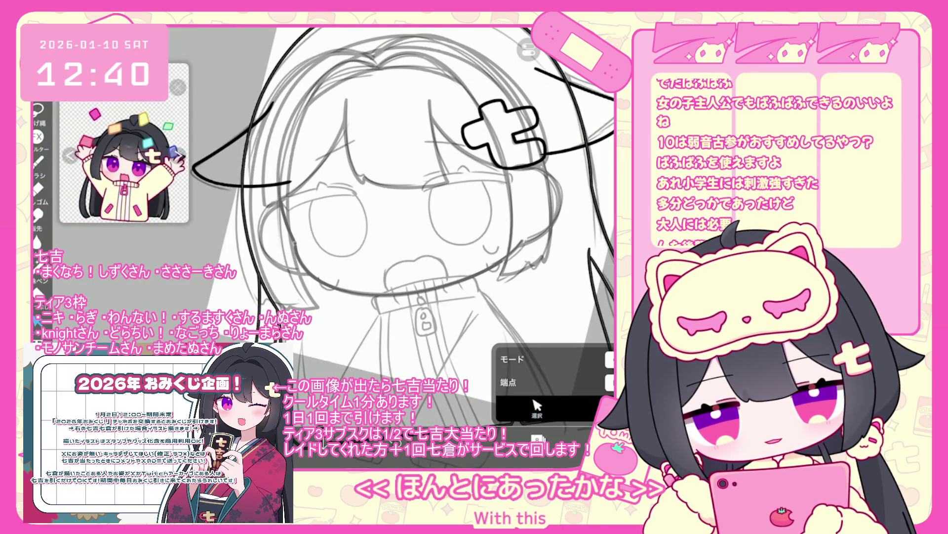
{"action": "scroll", "coordinate": [375, 237], "scroll_direction": "down", "scroll_amount": 3}
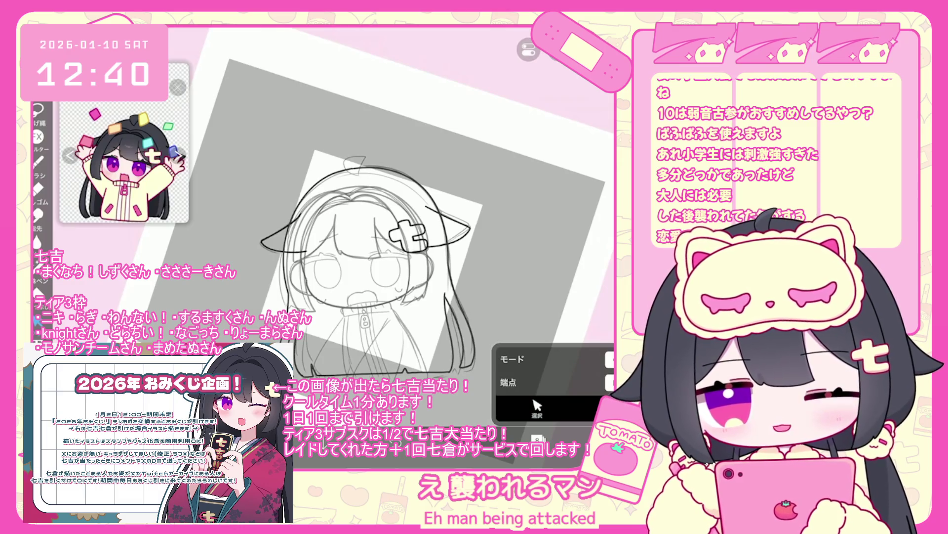
- Raise the sketch folder's opacity to 100% and add a new layer above it
{"action": "left_click", "coordinate": [543, 160]}
{"action": "left_click_drag", "start_coordinate": [563, 409], "coordinate": [608, 409]}
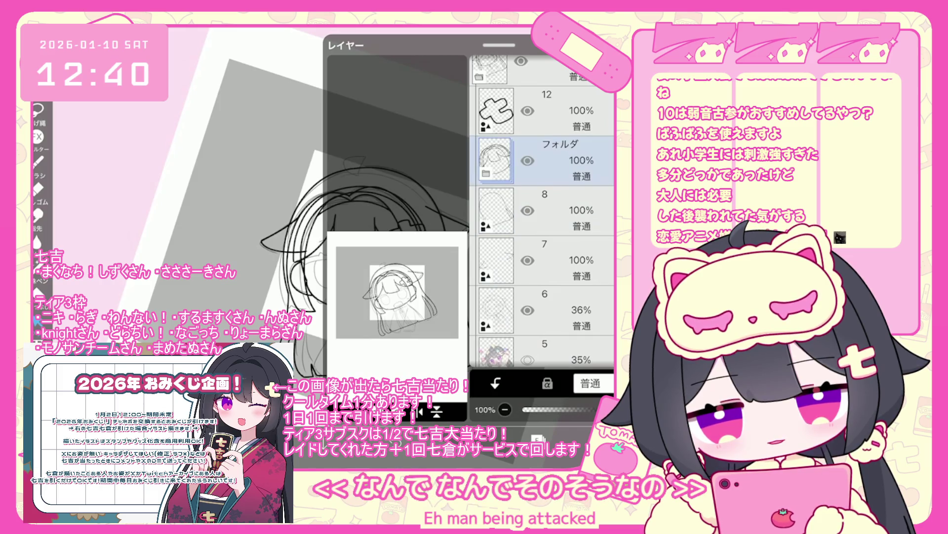
{"action": "left_click", "coordinate": [538, 437]}
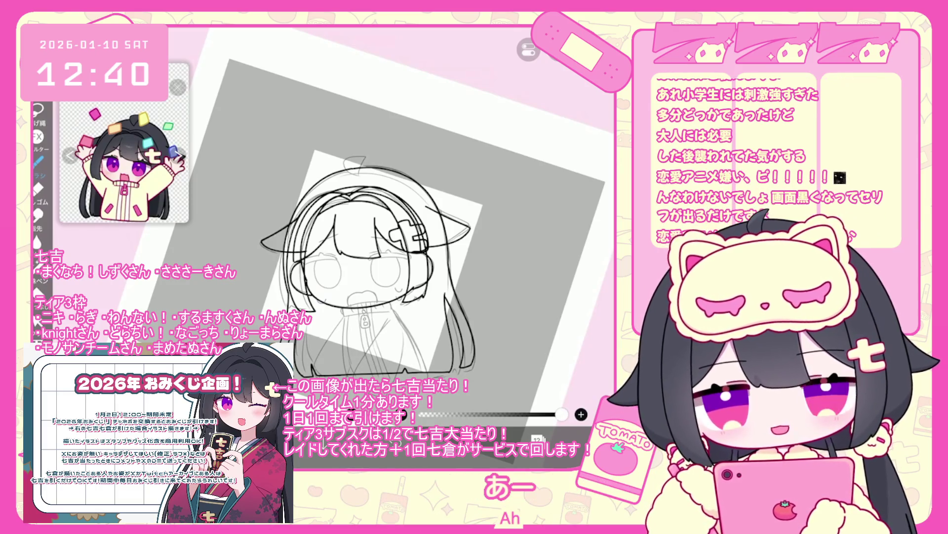
- Ink a dark line over the sketched loop, redrawing it once after an undo
{"action": "scroll", "coordinate": [390, 237], "scroll_direction": "up", "scroll_amount": 5}
{"action": "mouse_move", "coordinate": [341, 259]}
{"action": "left_mouse_down"}
{"action": "mouse_move", "coordinate": [299, 184]}
{"action": "mouse_move", "coordinate": [380, 186]}
{"action": "left_mouse_up"}
{"action": "key", "text": "ctrl+z"}
{"action": "mouse_move", "coordinate": [341, 259]}
{"action": "left_mouse_down"}
{"action": "mouse_move", "coordinate": [304, 184]}
{"action": "mouse_move", "coordinate": [379, 176]}
{"action": "mouse_move", "coordinate": [338, 259]}
{"action": "left_mouse_up"}
{"action": "scroll", "coordinate": [346, 272], "scroll_direction": "down", "scroll_amount": 3}
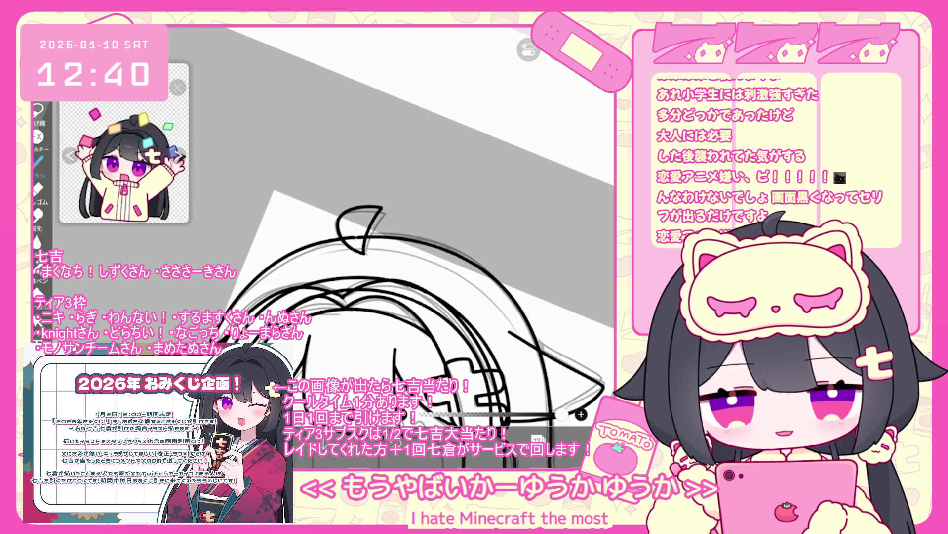
{"action": "scroll", "coordinate": [346, 271], "scroll_direction": "down", "scroll_amount": 3}
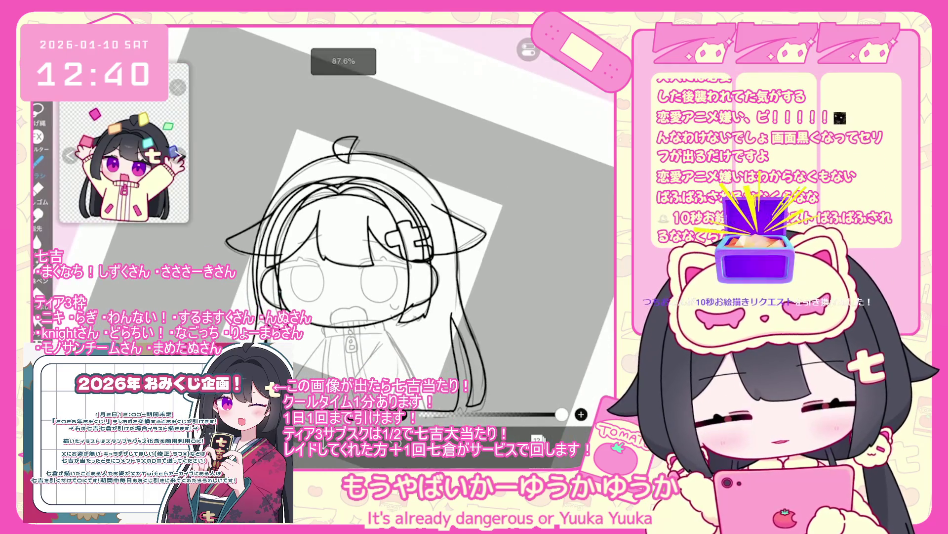
{"action": "scroll", "coordinate": [346, 222], "scroll_direction": "up", "scroll_amount": 5}
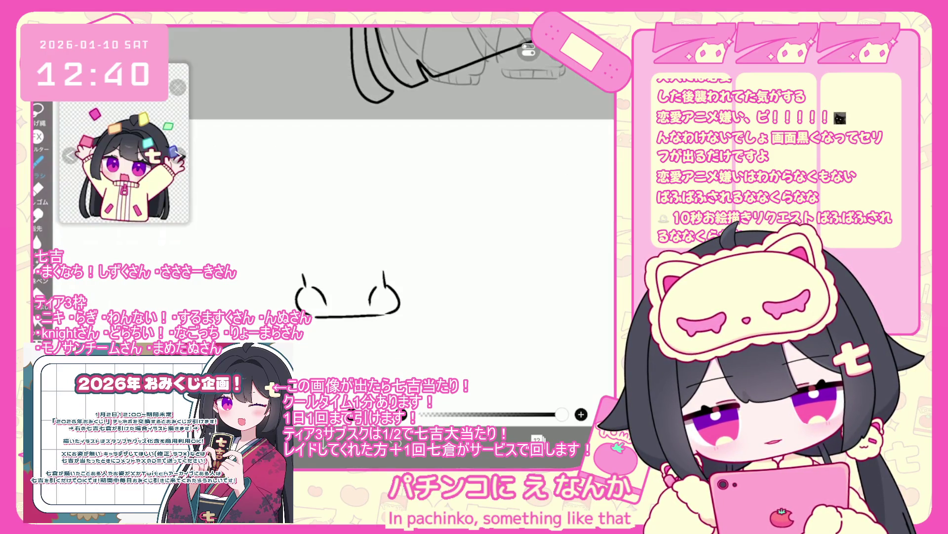
{"action": "left_click_drag", "start_coordinate": [283, 292], "coordinate": [279, 303]}
{"action": "left_click_drag", "start_coordinate": [292, 289], "coordinate": [288, 304]}
{"action": "left_click_drag", "start_coordinate": [398, 302], "coordinate": [415, 317]}
{"action": "mouse_move", "coordinate": [328, 256]}
{"action": "left_mouse_down"}
{"action": "mouse_move", "coordinate": [341, 271]}
{"action": "mouse_move", "coordinate": [355, 256]}
{"action": "left_mouse_up"}
{"action": "mouse_move", "coordinate": [328, 256]}
{"action": "left_mouse_down"}
{"action": "mouse_move", "coordinate": [309, 271]}
{"action": "mouse_move", "coordinate": [381, 273]}
{"action": "left_mouse_up"}
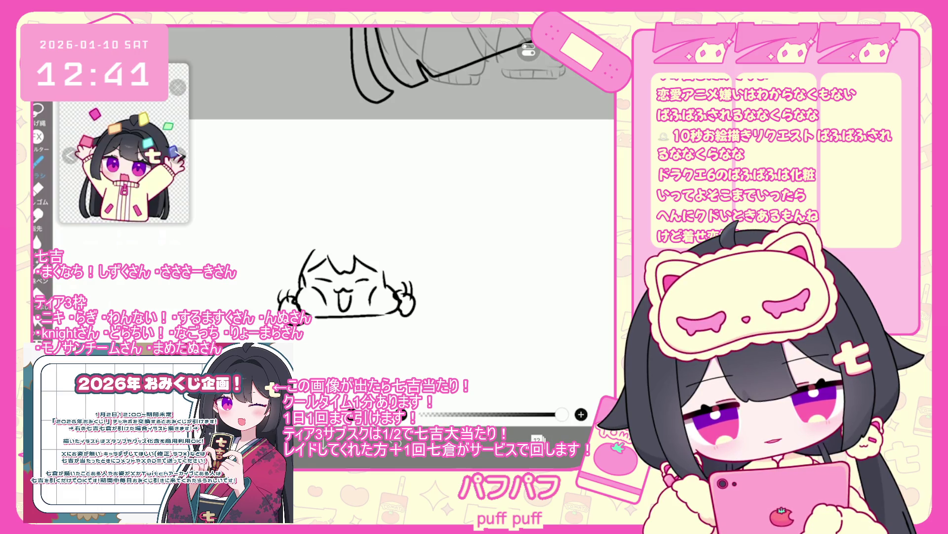
{"action": "key", "text": "ctrl+z"}
{"action": "key", "text": "ctrl+z"}
{"action": "mouse_move", "coordinate": [296, 234]}
{"action": "left_mouse_down"}
{"action": "mouse_move", "coordinate": [280, 294]}
{"action": "mouse_move", "coordinate": [348, 224]}
{"action": "mouse_move", "coordinate": [408, 279]}
{"action": "mouse_move", "coordinate": [388, 272]}
{"action": "left_mouse_up"}
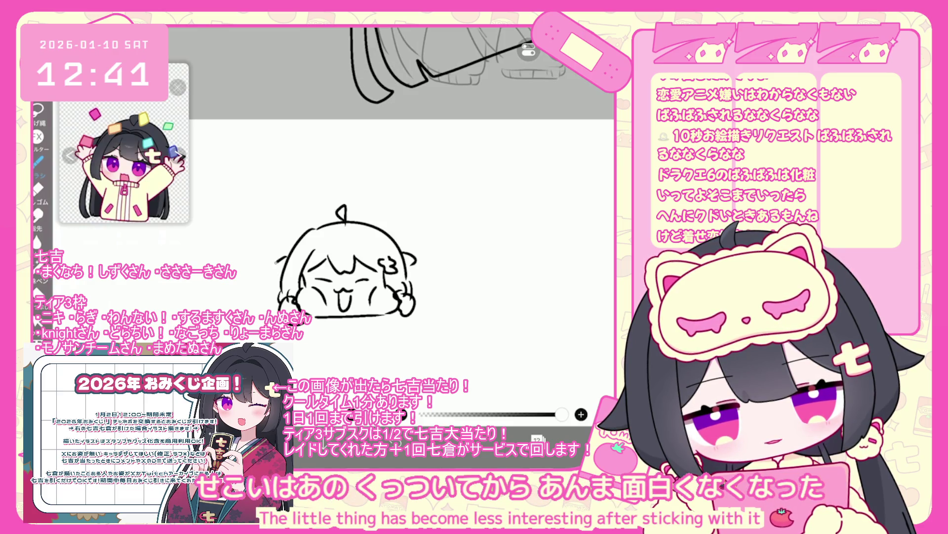
{"action": "left_click_drag", "start_coordinate": [427, 305], "coordinate": [426, 311]}
{"action": "left_click_drag", "start_coordinate": [435, 305], "coordinate": [435, 312]}
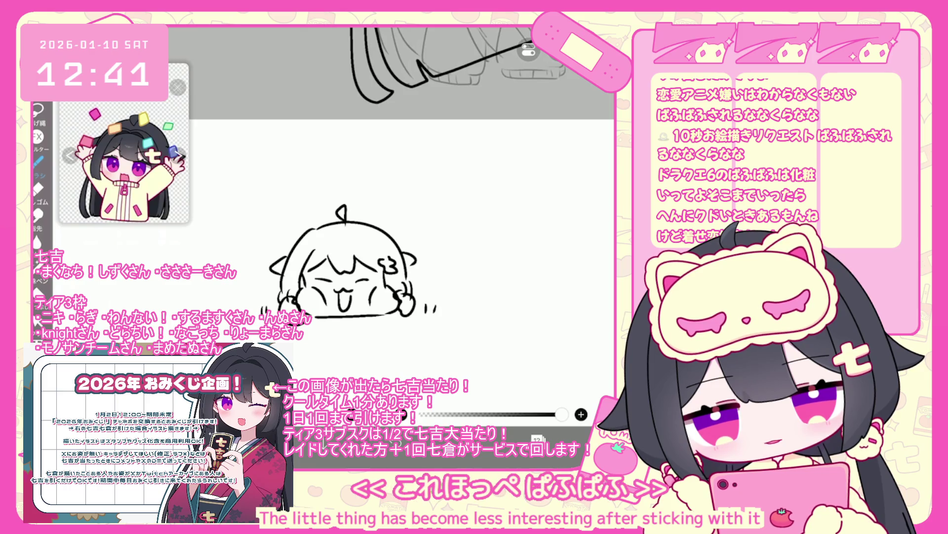
{"action": "scroll", "coordinate": [356, 267], "scroll_direction": "down", "scroll_amount": 2}
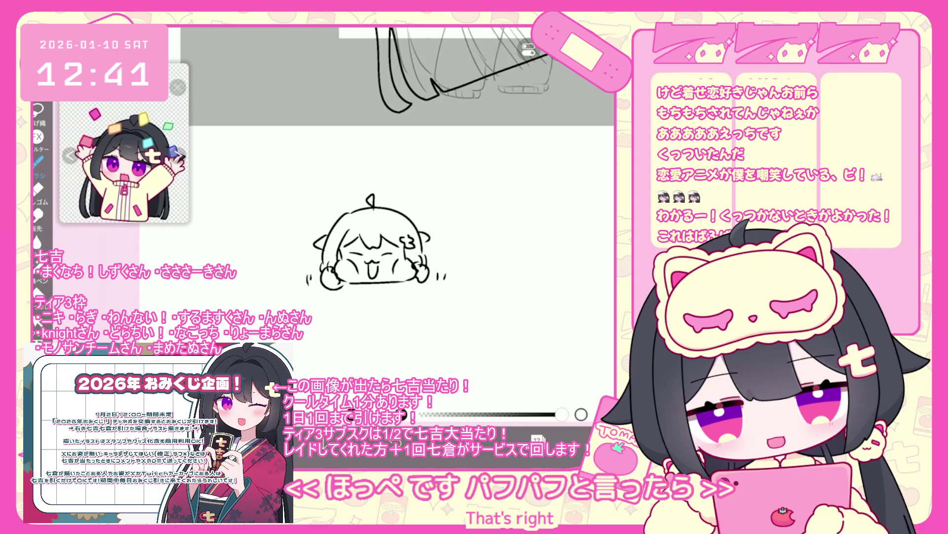
{"action": "left_click_drag", "start_coordinate": [415, 272], "coordinate": [411, 285]}
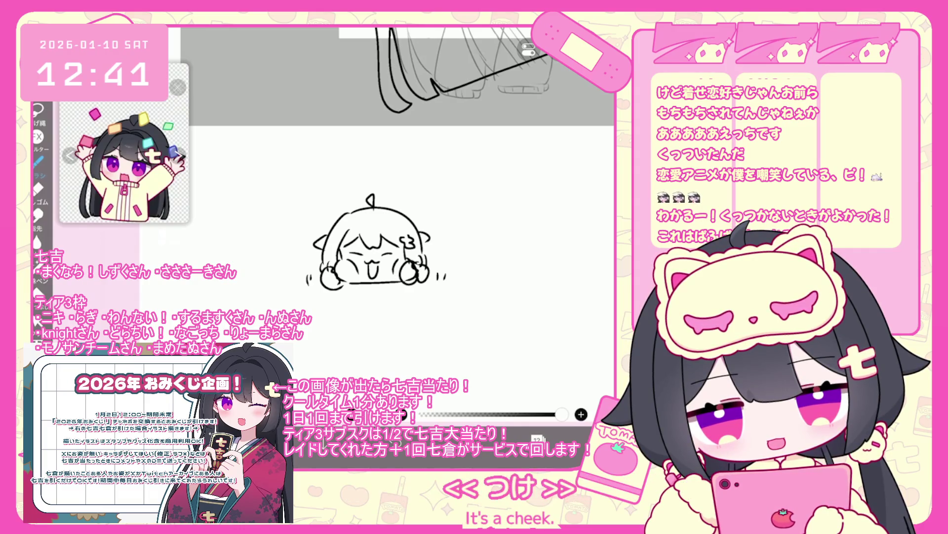
{"action": "left_click_drag", "start_coordinate": [439, 238], "coordinate": [456, 244]}
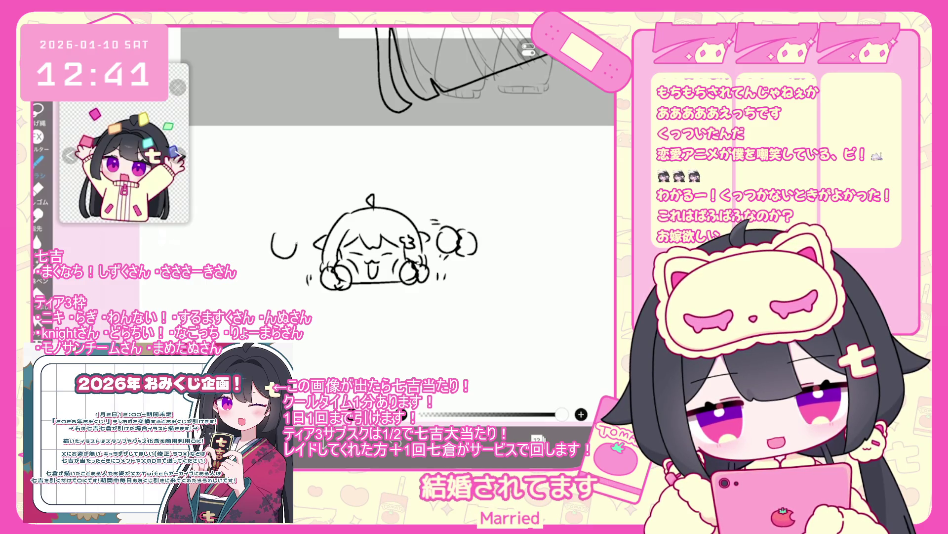
{"action": "left_click_drag", "start_coordinate": [303, 253], "coordinate": [299, 262]}
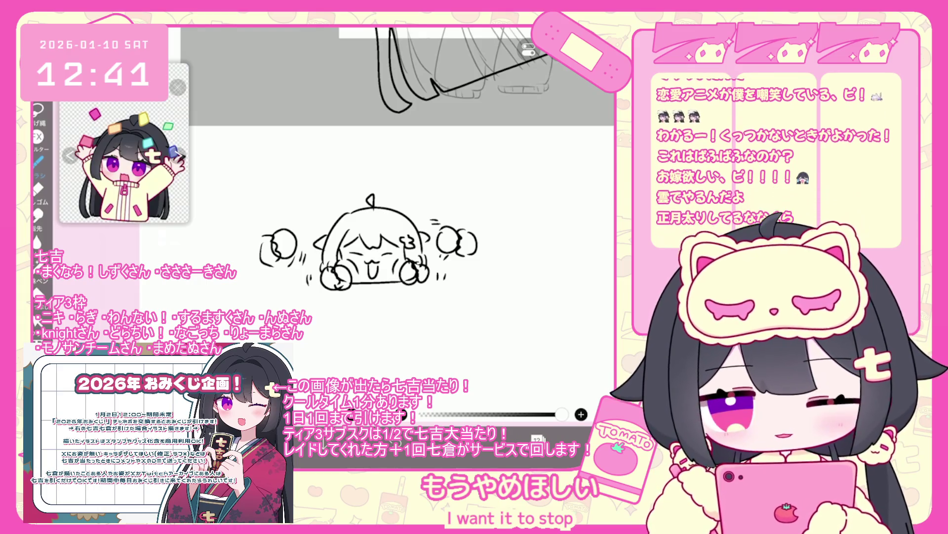
{"action": "left_click", "coordinate": [537, 439]}
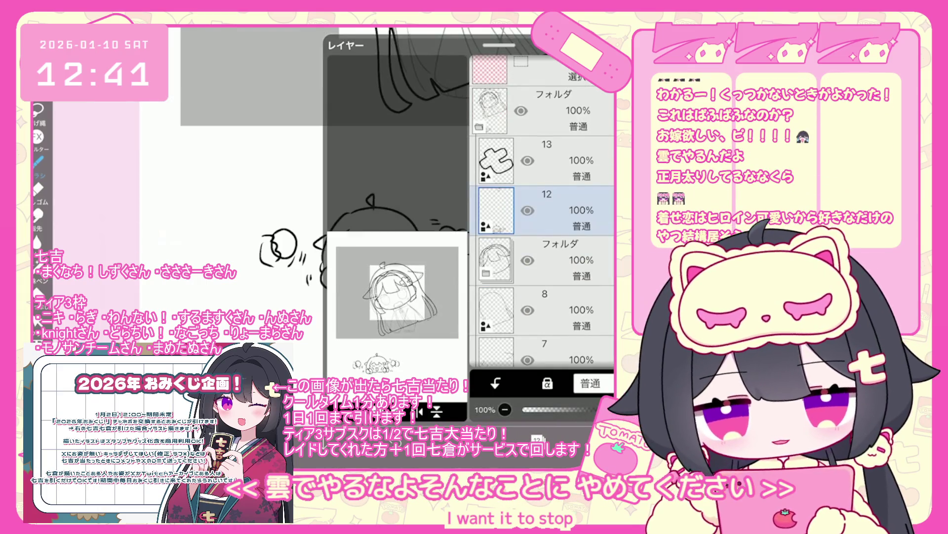
{"action": "left_click", "coordinate": [538, 438]}
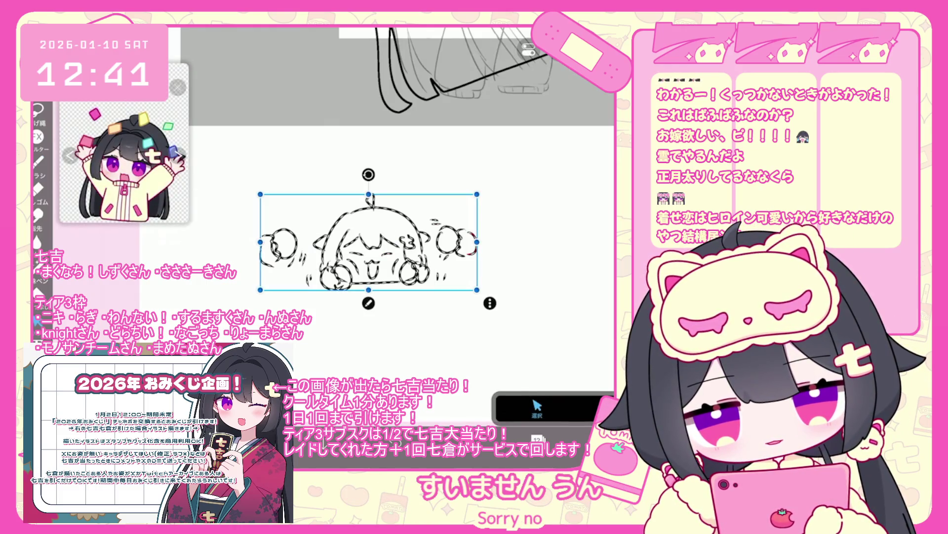
{"action": "key", "text": "Delete"}
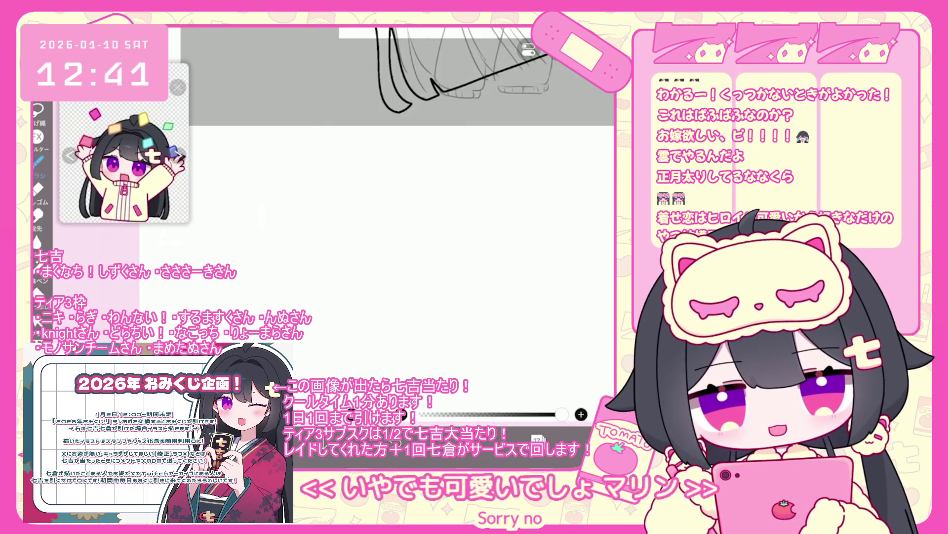
{"action": "scroll", "coordinate": [359, 192], "scroll_direction": "down", "scroll_amount": 5}
{"action": "scroll", "coordinate": [386, 198], "scroll_direction": "up", "scroll_amount": 3}
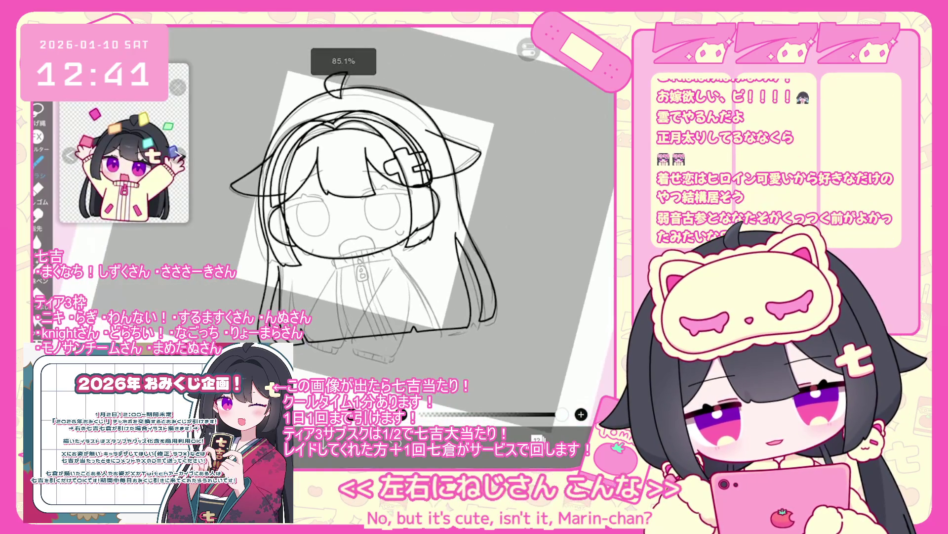
- Check layer 12 in the layer list, then undo five rejected face strokes while zooming in
{"action": "left_click", "coordinate": [537, 438]}
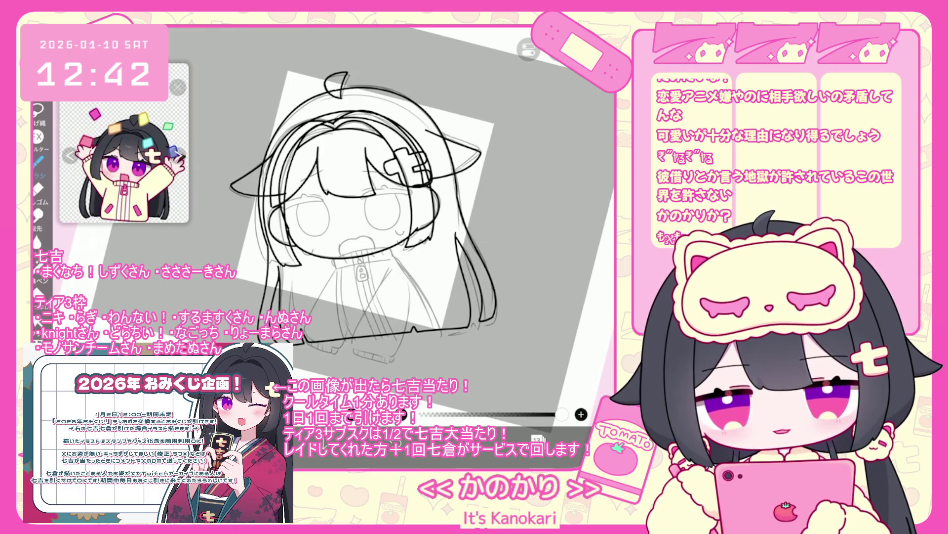
{"action": "scroll", "coordinate": [416, 259], "scroll_direction": "up", "scroll_amount": 3}
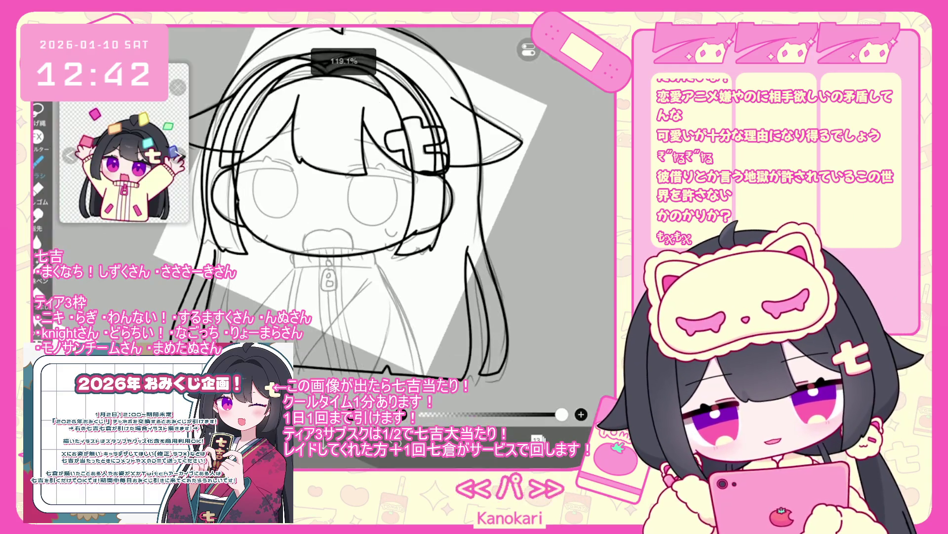
{"action": "key", "text": "ctrl+z"}
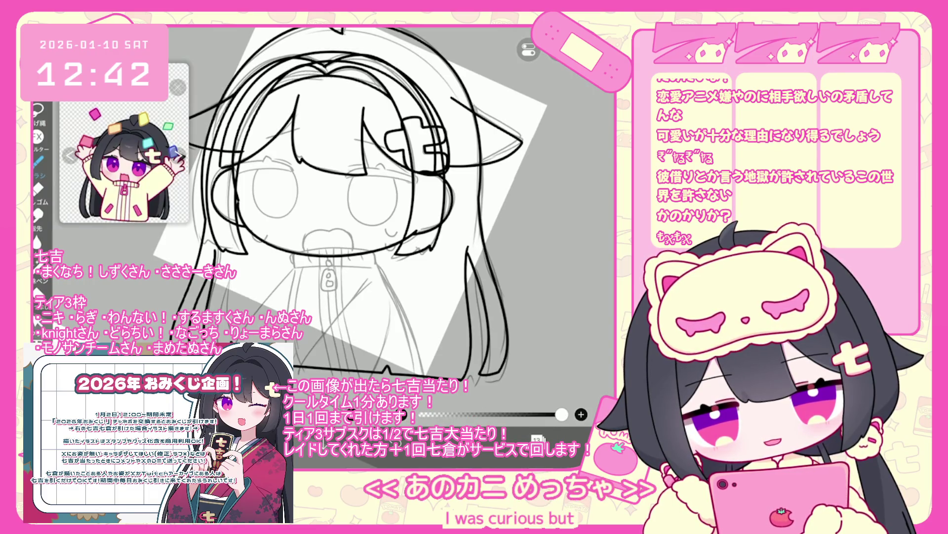
{"action": "scroll", "coordinate": [330, 218], "scroll_direction": "up", "scroll_amount": 2}
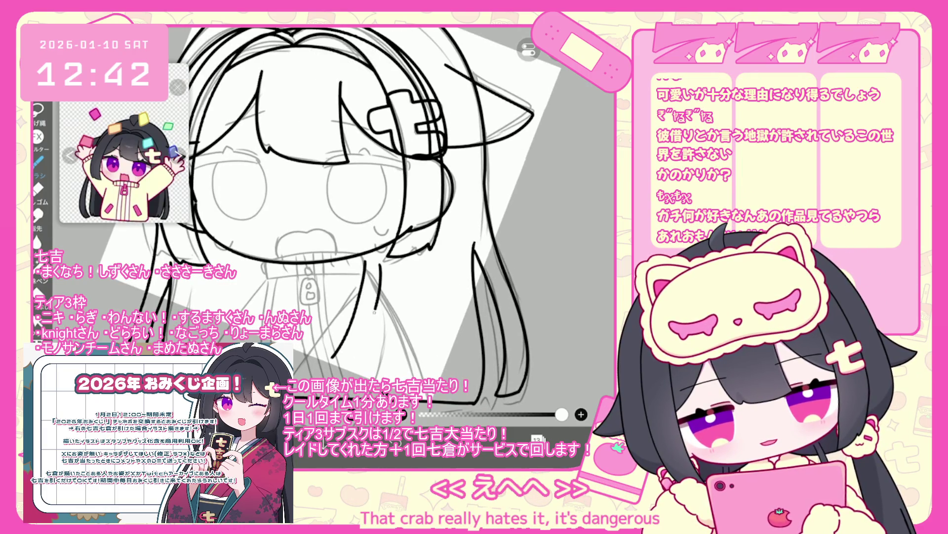
{"action": "key", "text": "ctrl+z"}
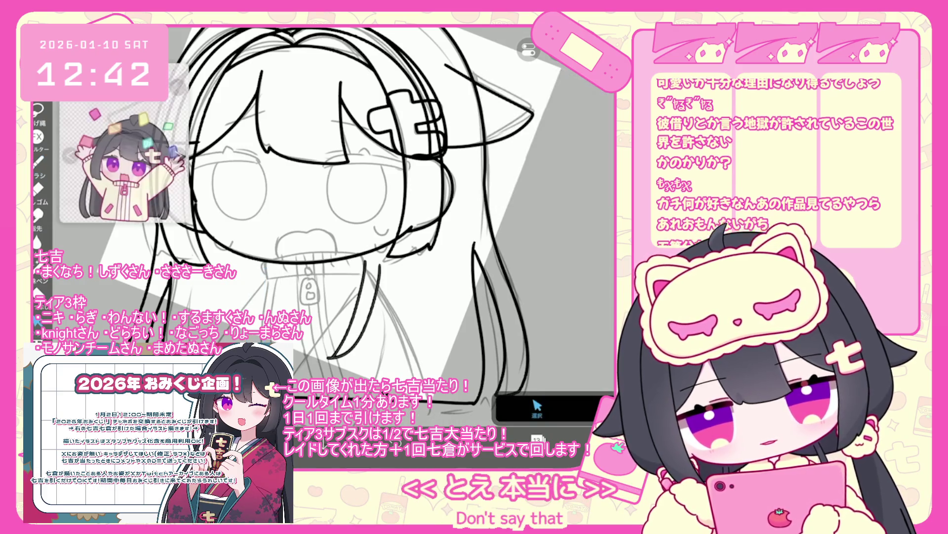
{"action": "scroll", "coordinate": [256, 249], "scroll_direction": "up", "scroll_amount": 2}
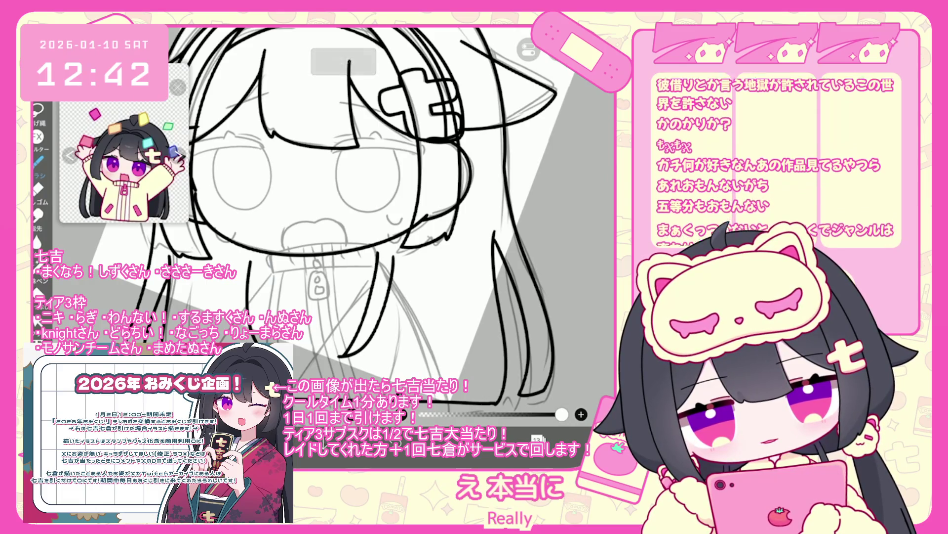
{"action": "key", "text": "ctrl+z"}
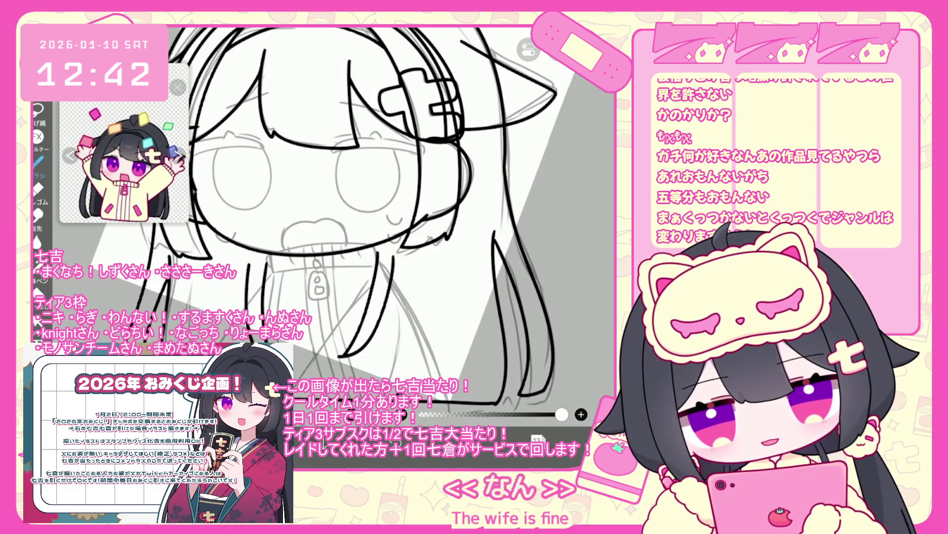
{"action": "key", "text": "ctrl+z"}
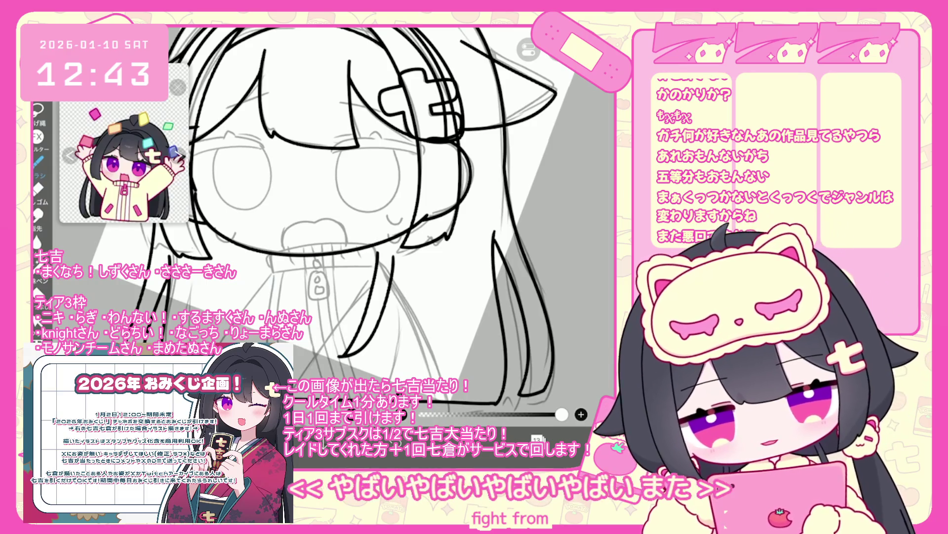
{"action": "key", "text": "ctrl+z"}
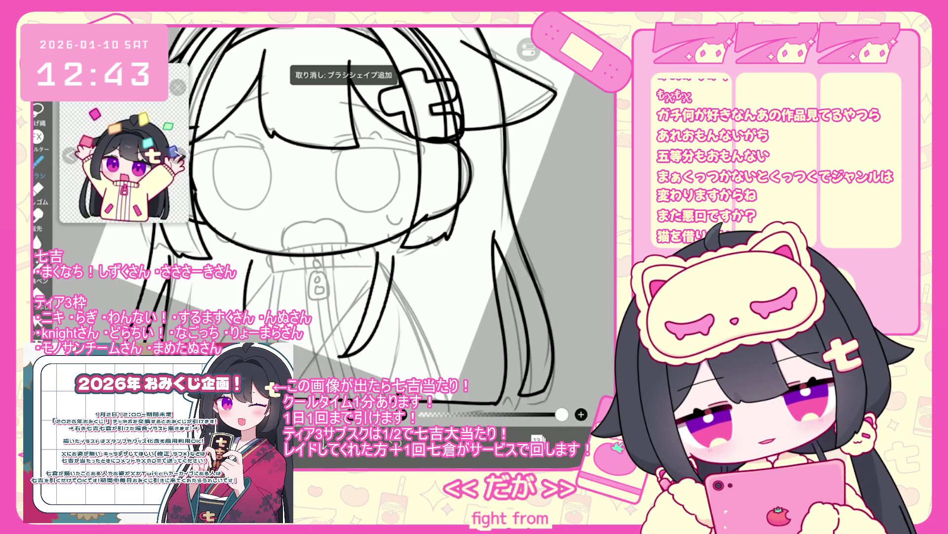
- Undo several stray hoodie strokes and the join of the two crescent strokes
{"action": "key", "text": "ctrl+z"}
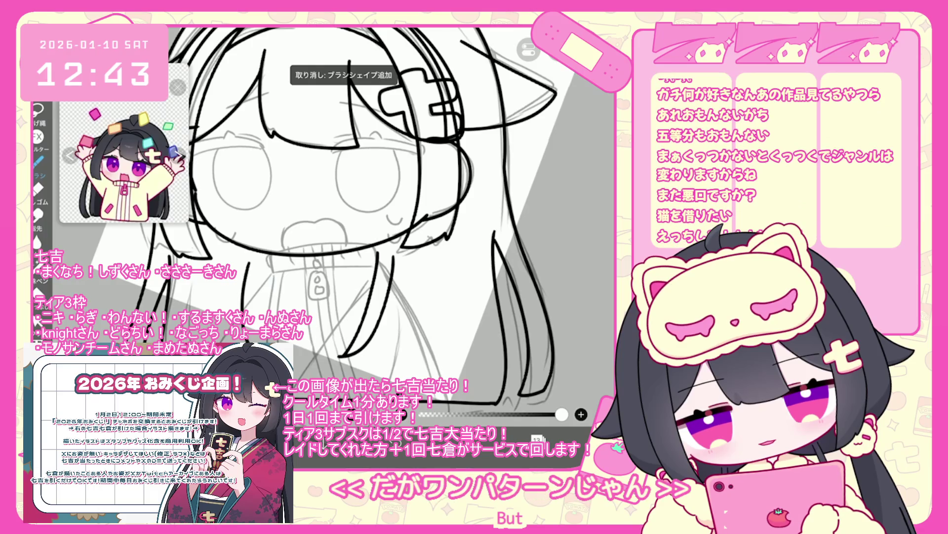
{"action": "key", "text": "ctrl+z"}
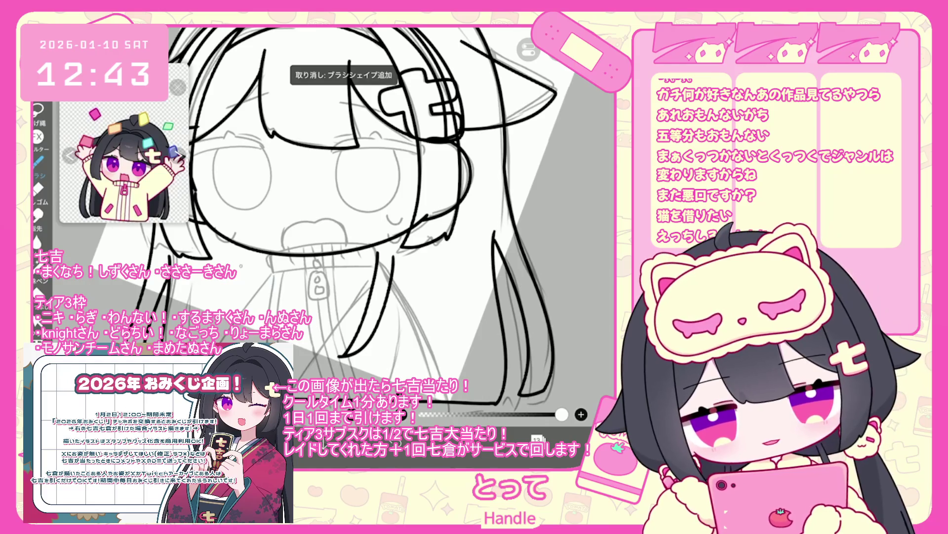
{"action": "key", "text": "ctrl+z"}
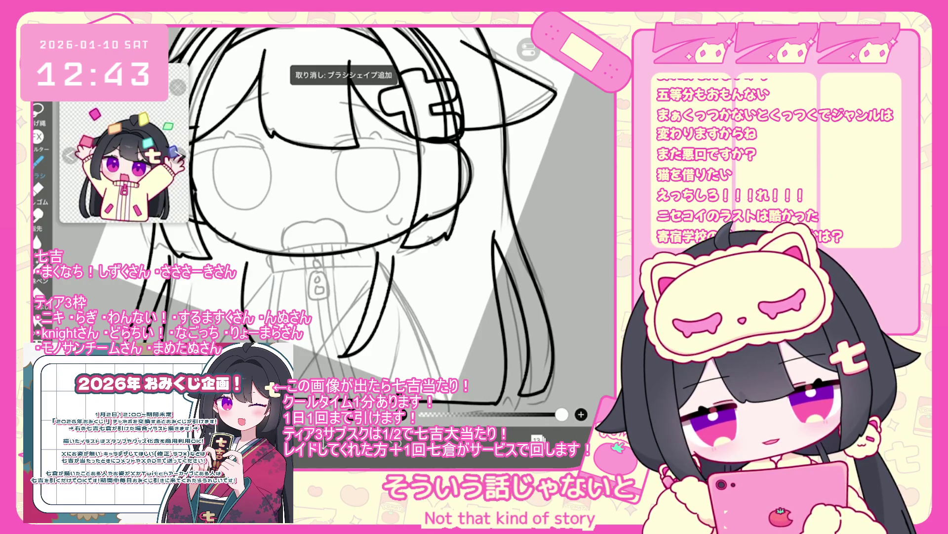
{"action": "key", "text": "ctrl+z"}
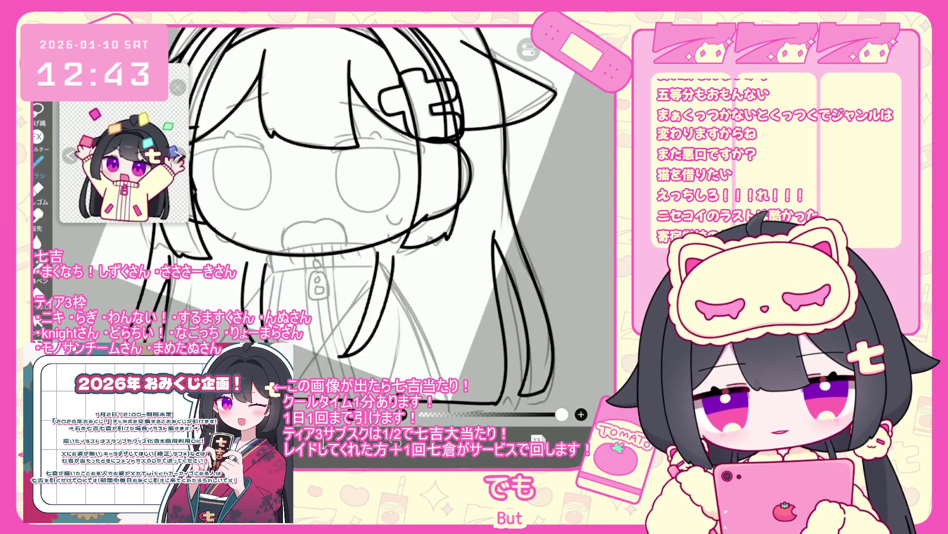
{"action": "key", "text": "ctrl+z"}
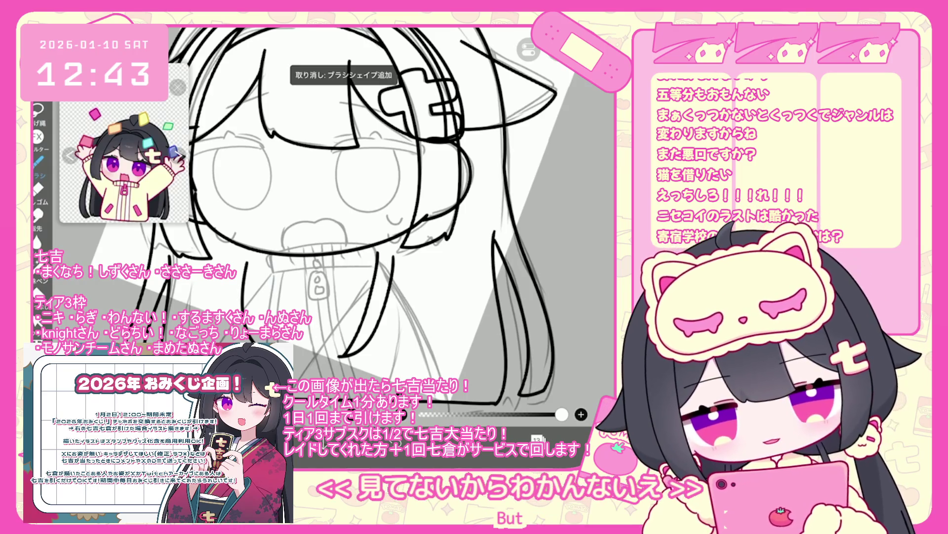
{"action": "left_click", "coordinate": [37, 320]}
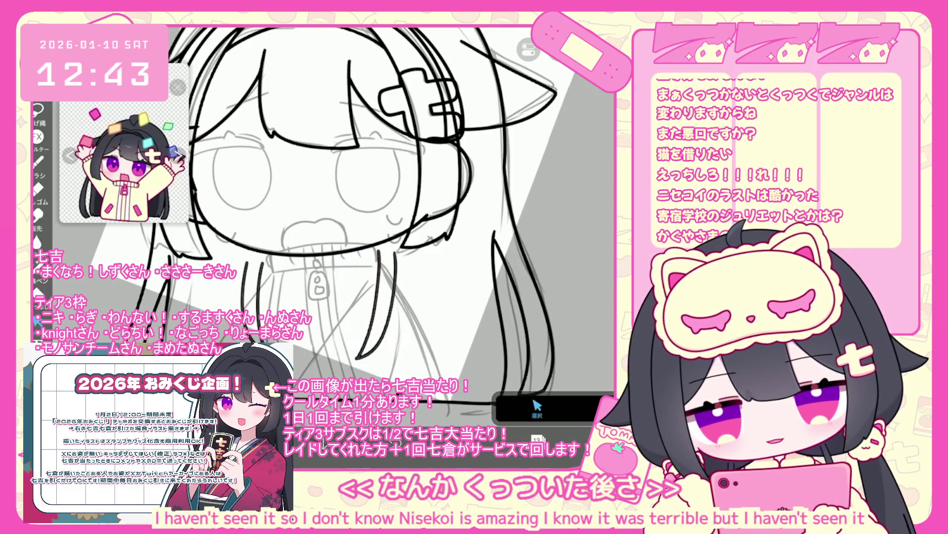
{"action": "key", "text": "ctrl+z"}
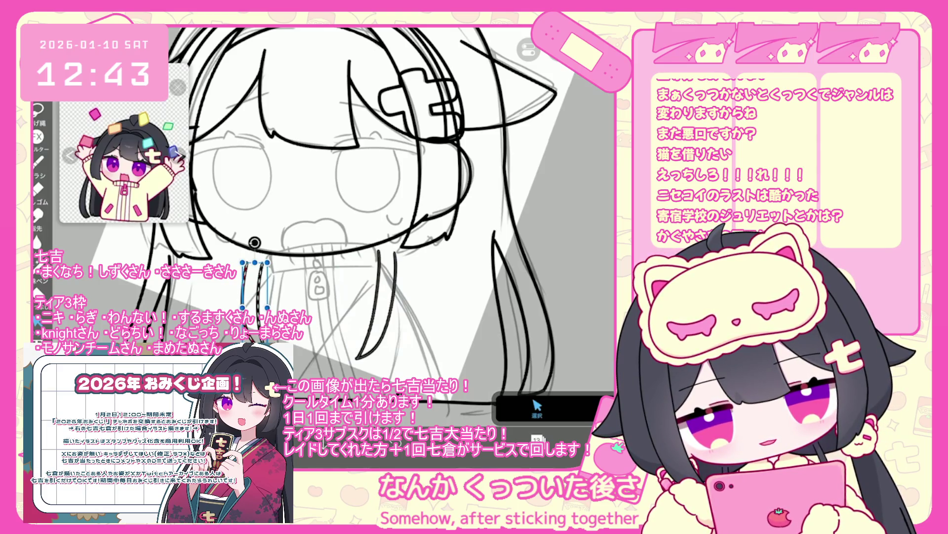
{"action": "scroll", "coordinate": [316, 237], "scroll_direction": "up", "scroll_amount": 3}
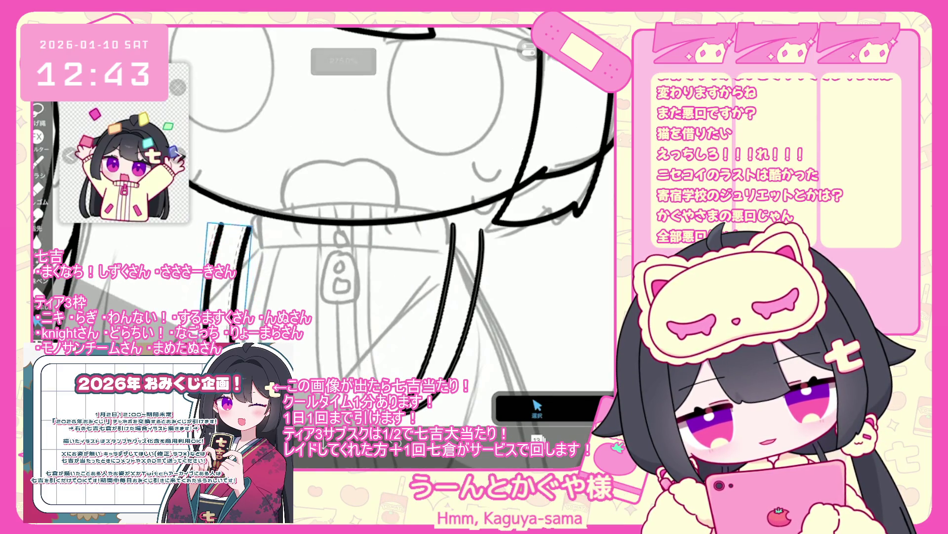
{"action": "scroll", "coordinate": [401, 211], "scroll_direction": "down", "scroll_amount": 3}
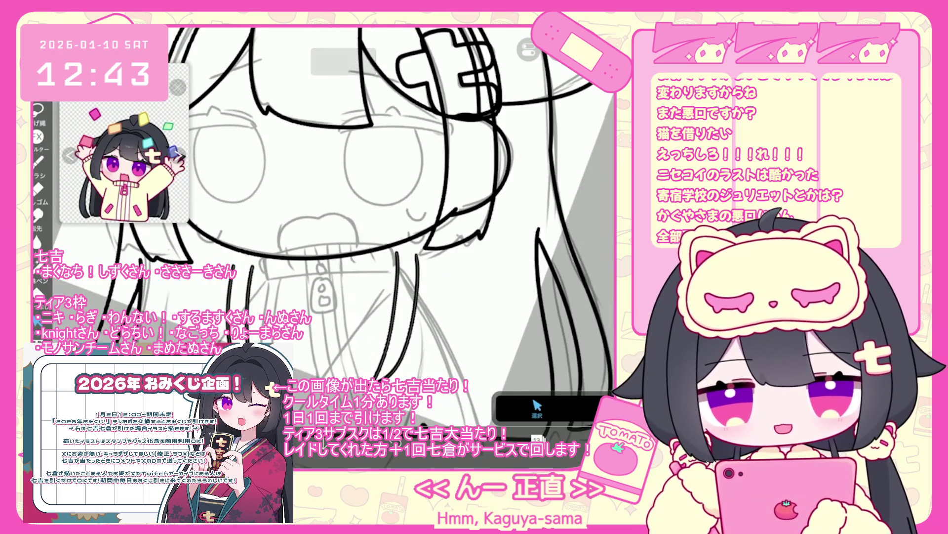
{"action": "scroll", "coordinate": [374, 229], "scroll_direction": "down", "scroll_amount": 2}
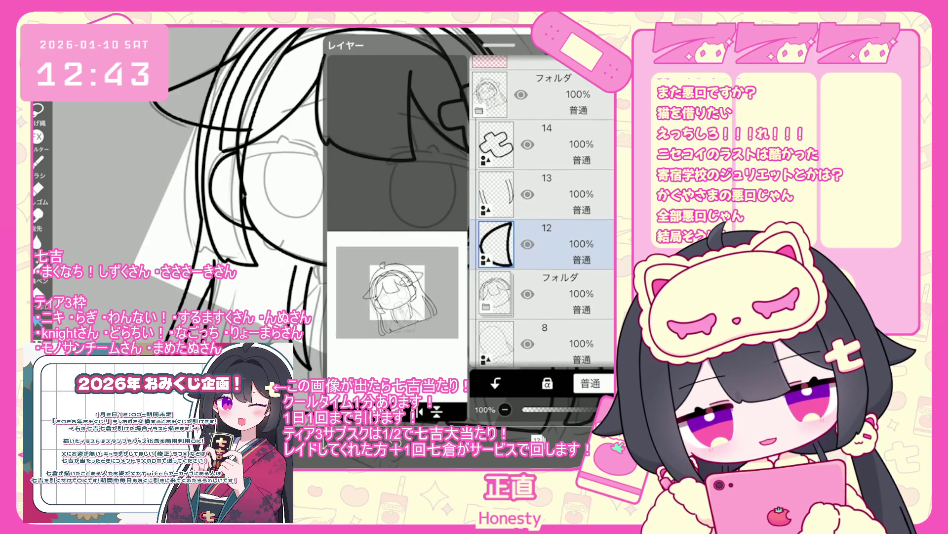
- Add a new empty layer above layer 12 for the hoodie line art
{"action": "left_click", "coordinate": [543, 285]}
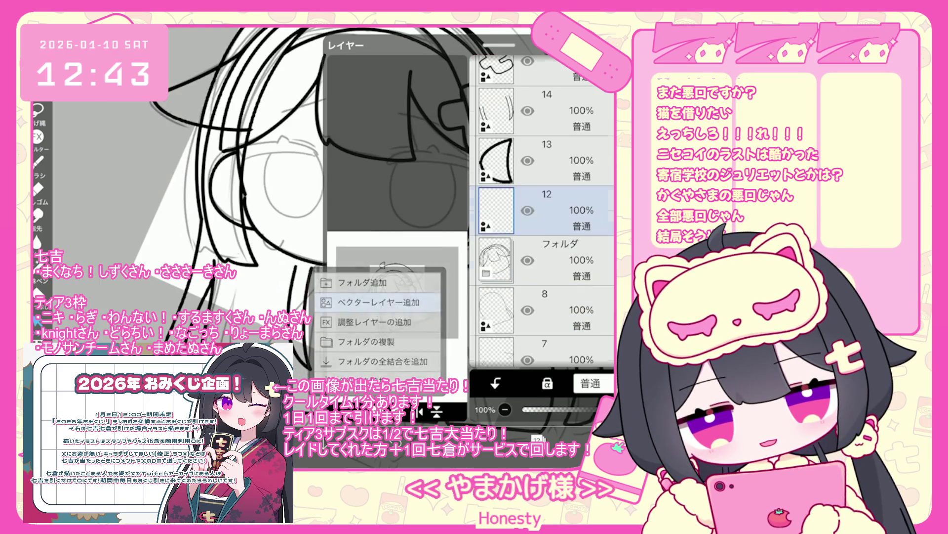
{"action": "left_click", "coordinate": [544, 160]}
{"action": "left_click", "coordinate": [247, 148]}
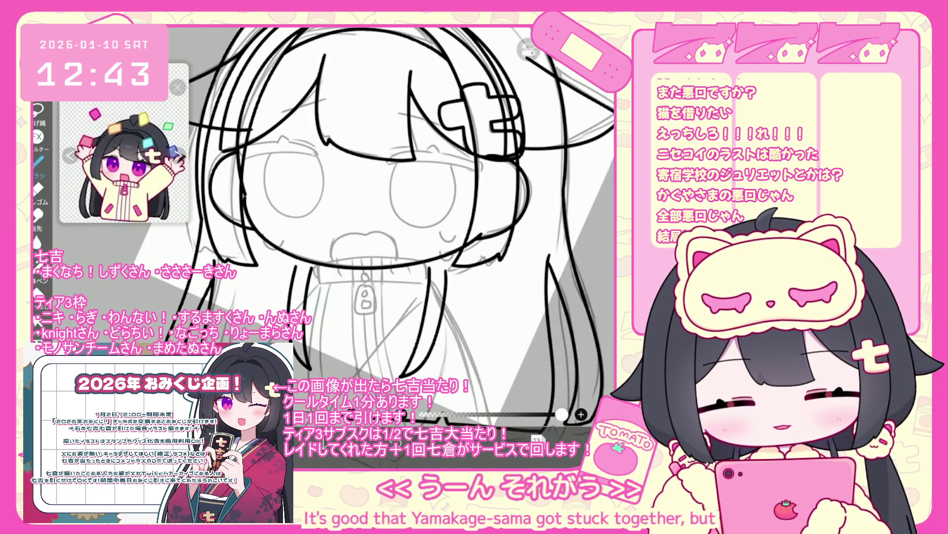
- Remove the stray mark near the mouth and ink the hoodie collar as one long curve
{"action": "scroll", "coordinate": [346, 222], "scroll_direction": "up", "scroll_amount": 3}
{"action": "scroll", "coordinate": [346, 223], "scroll_direction": "up", "scroll_amount": 3}
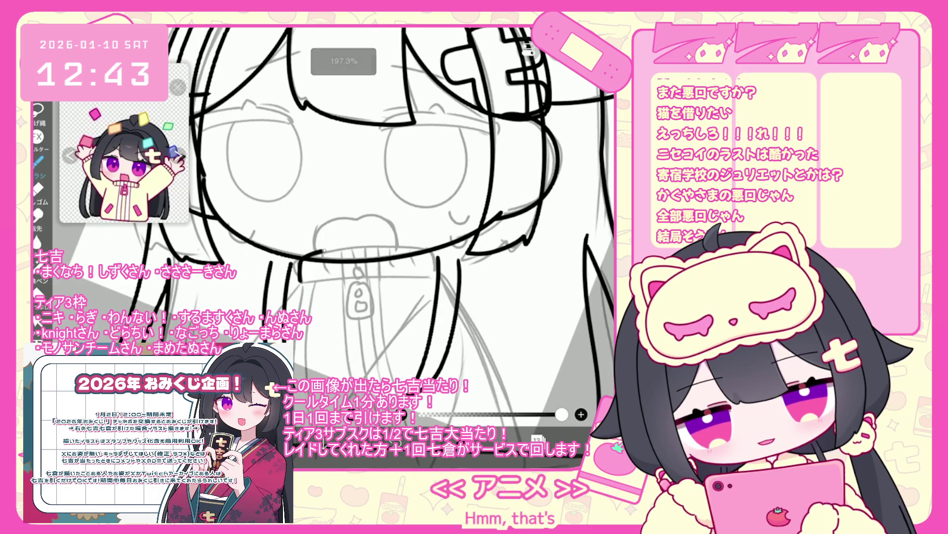
{"action": "key", "text": "ctrl+z"}
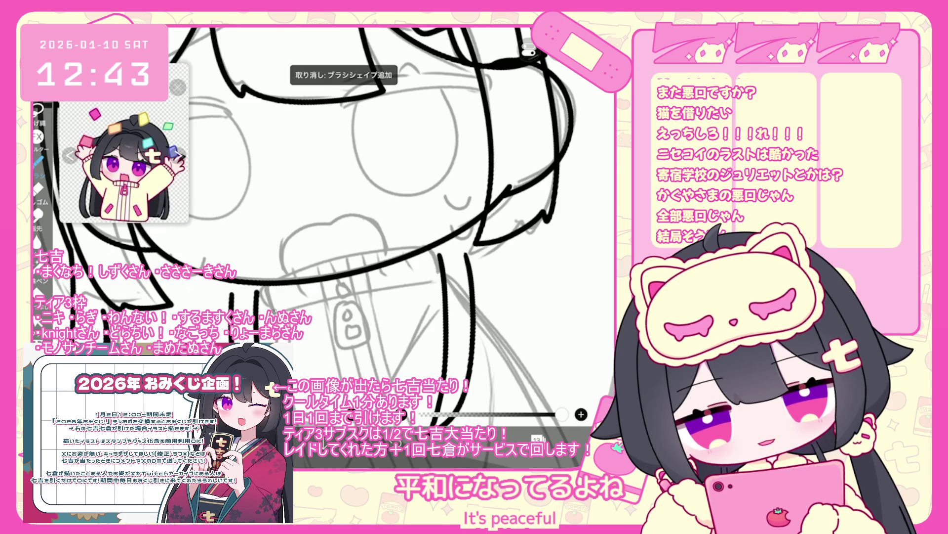
{"action": "left_click_drag", "start_coordinate": [271, 292], "coordinate": [333, 258]}
{"action": "mouse_move", "coordinate": [275, 310]}
{"action": "left_mouse_down"}
{"action": "mouse_move", "coordinate": [274, 296]}
{"action": "mouse_move", "coordinate": [306, 267]}
{"action": "mouse_move", "coordinate": [433, 265]}
{"action": "left_mouse_up"}
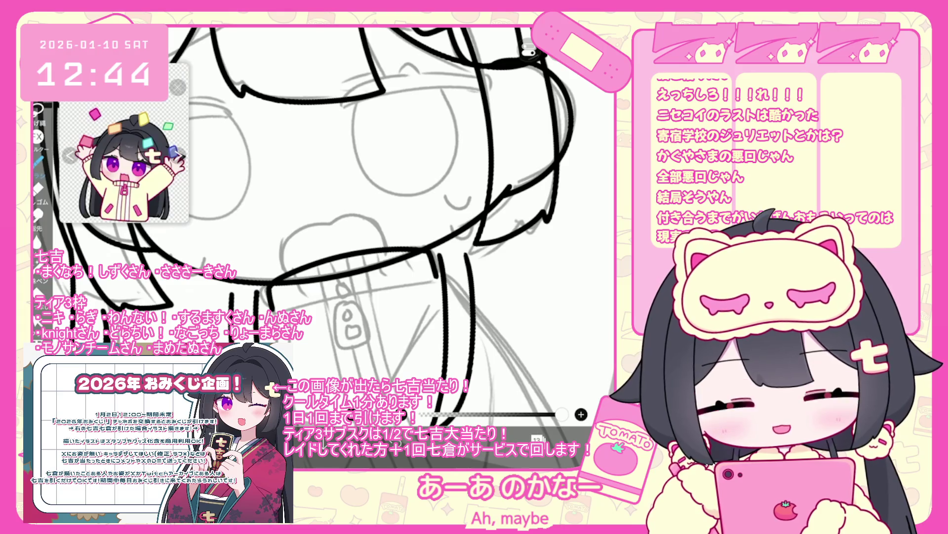
{"action": "scroll", "coordinate": [324, 237], "scroll_direction": "down", "scroll_amount": 3}
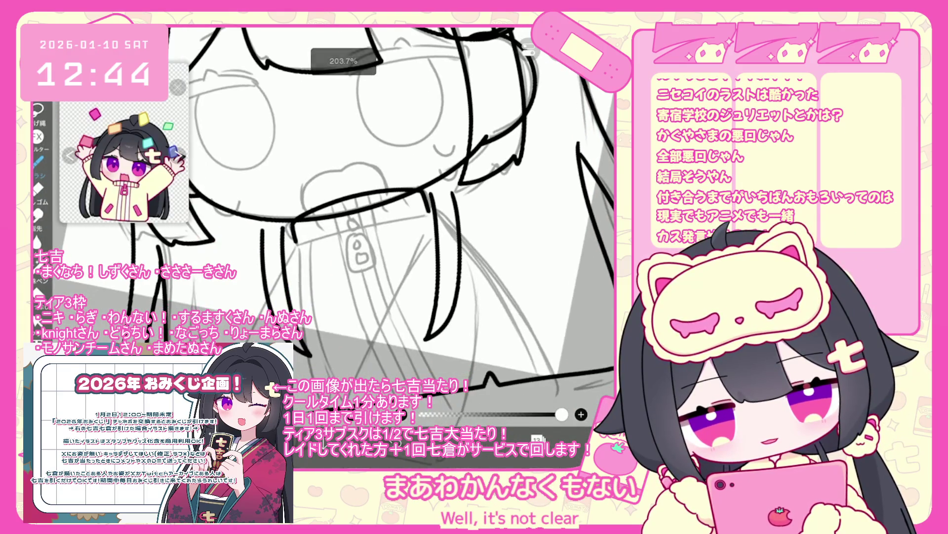
{"action": "scroll", "coordinate": [345, 207], "scroll_direction": "up", "scroll_amount": 1}
{"action": "scroll", "coordinate": [336, 218], "scroll_direction": "up", "scroll_amount": 1}
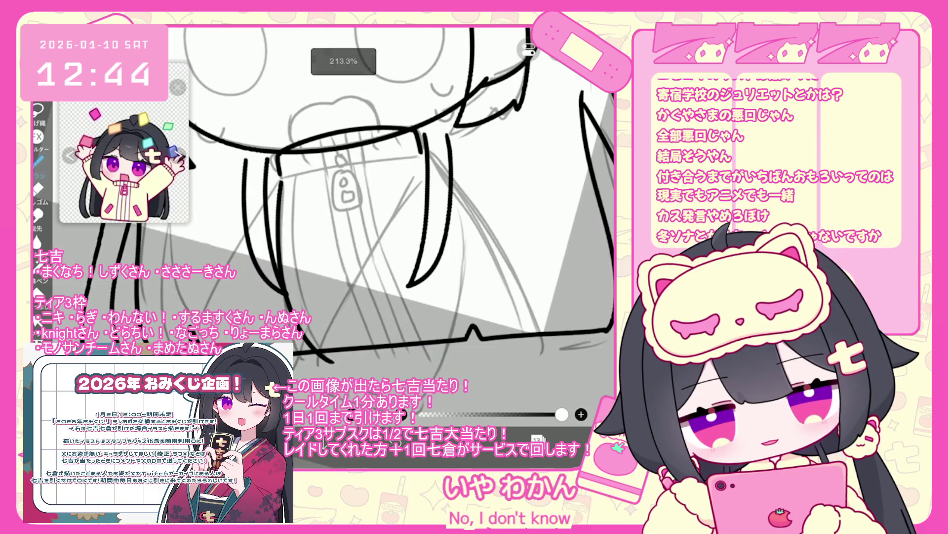
- Undo a series of unsatisfactory hoodie strokes near the hem
{"action": "key", "text": "ctrl+z"}
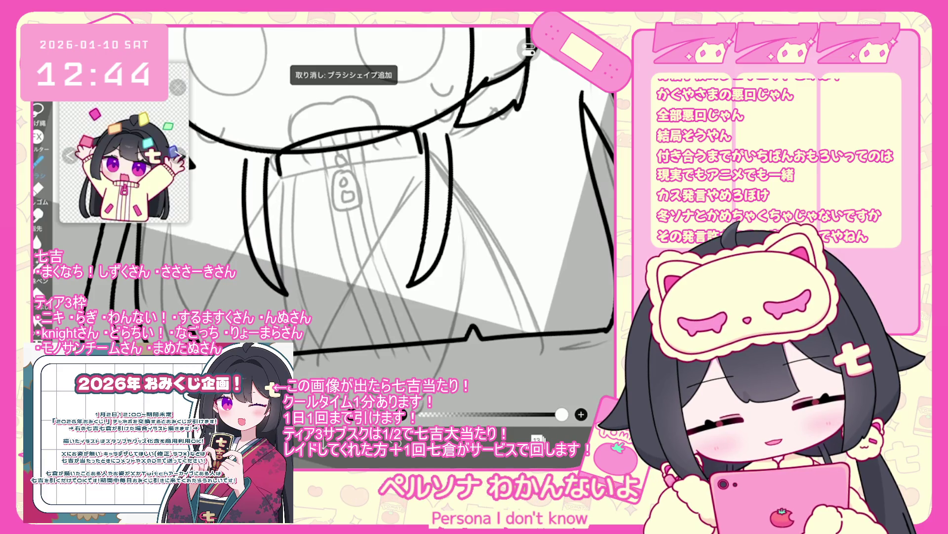
{"action": "scroll", "coordinate": [324, 219], "scroll_direction": "down", "scroll_amount": 1}
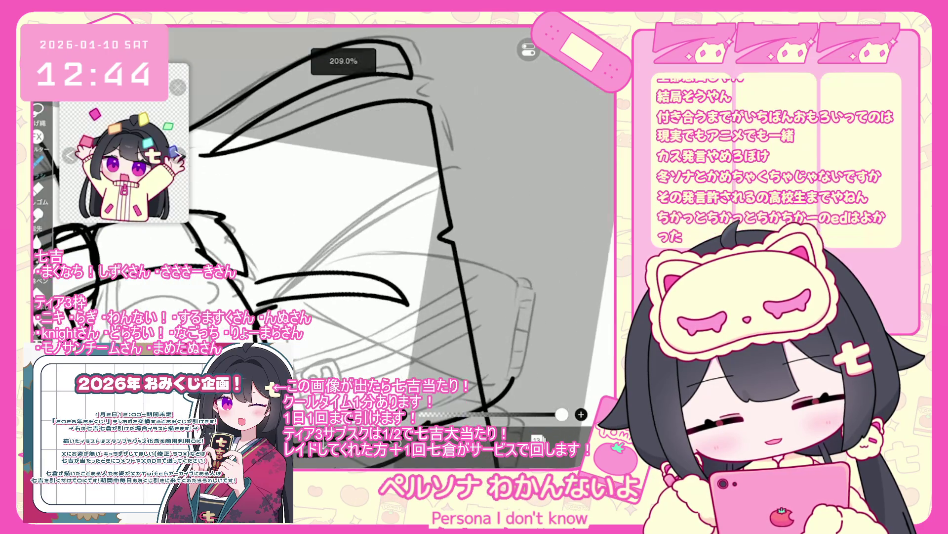
{"action": "key", "text": "ctrl+z"}
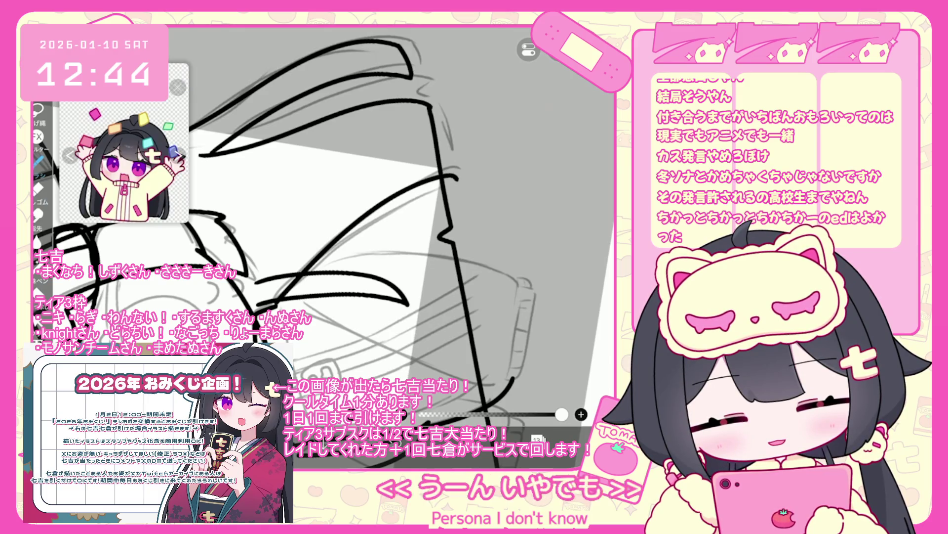
{"action": "key", "text": "ctrl+z"}
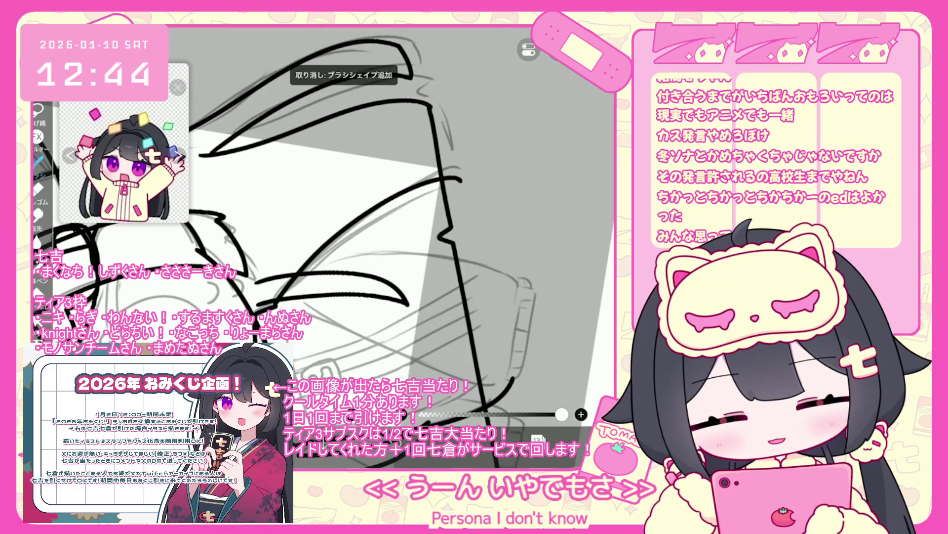
{"action": "scroll", "coordinate": [298, 274], "scroll_direction": "down", "scroll_amount": 1}
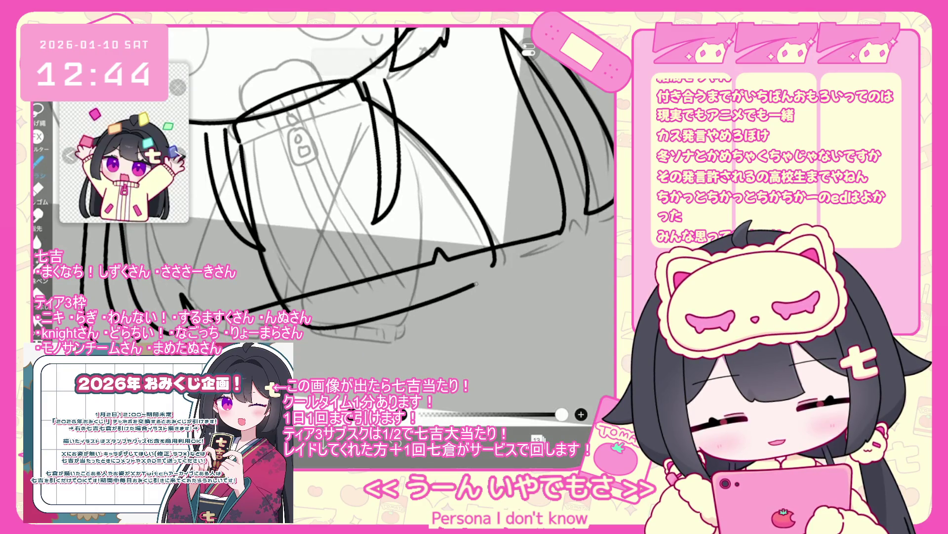
{"action": "key", "text": "ctrl+z"}
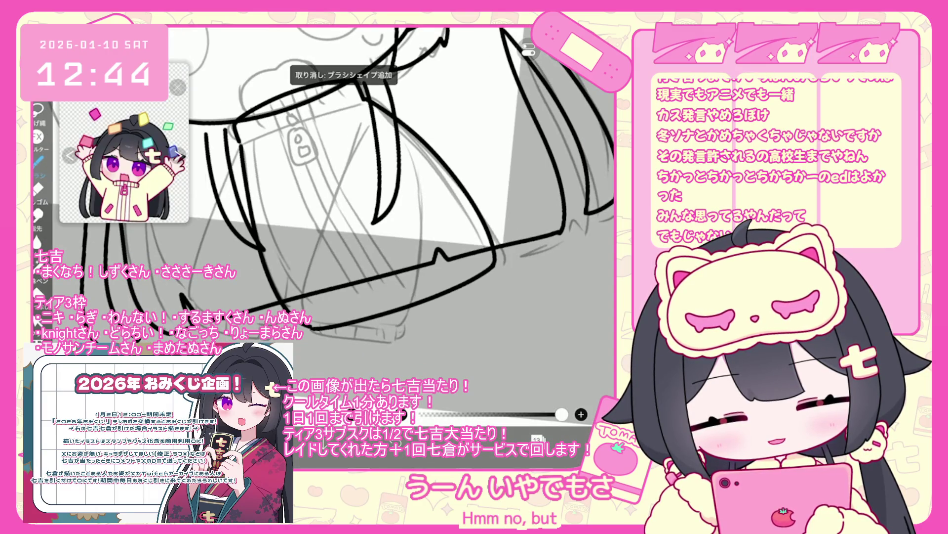
{"action": "key", "text": "ctrl+z"}
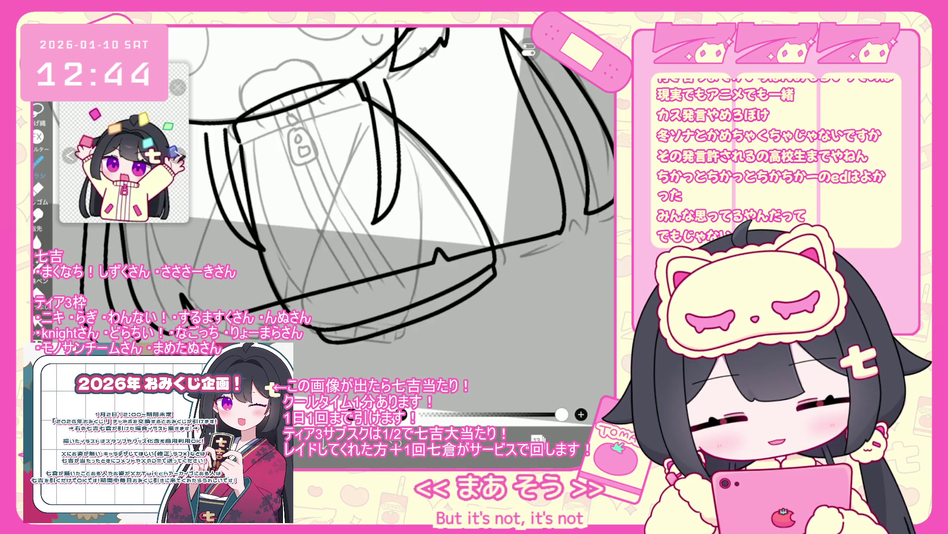
{"action": "key", "text": "ctrl+z"}
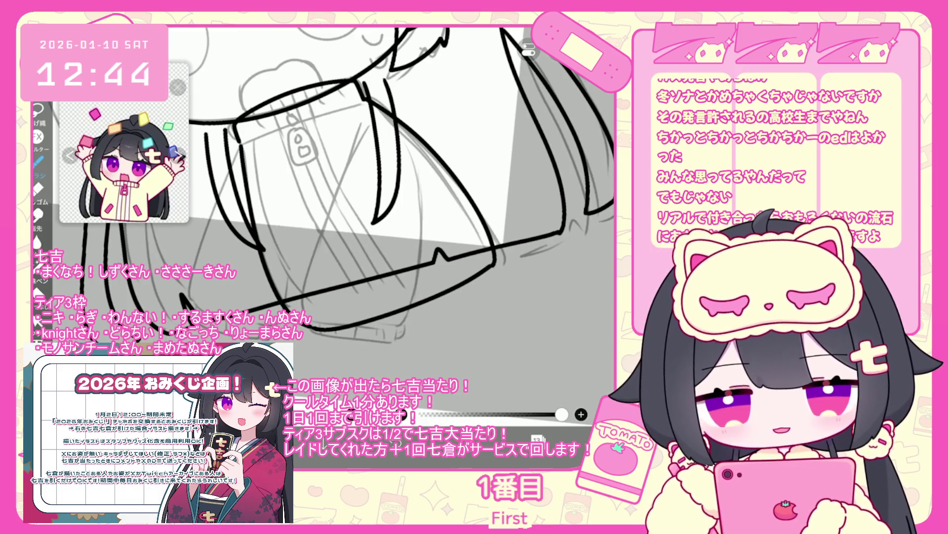
{"action": "scroll", "coordinate": [324, 185], "scroll_direction": "down", "scroll_amount": 1}
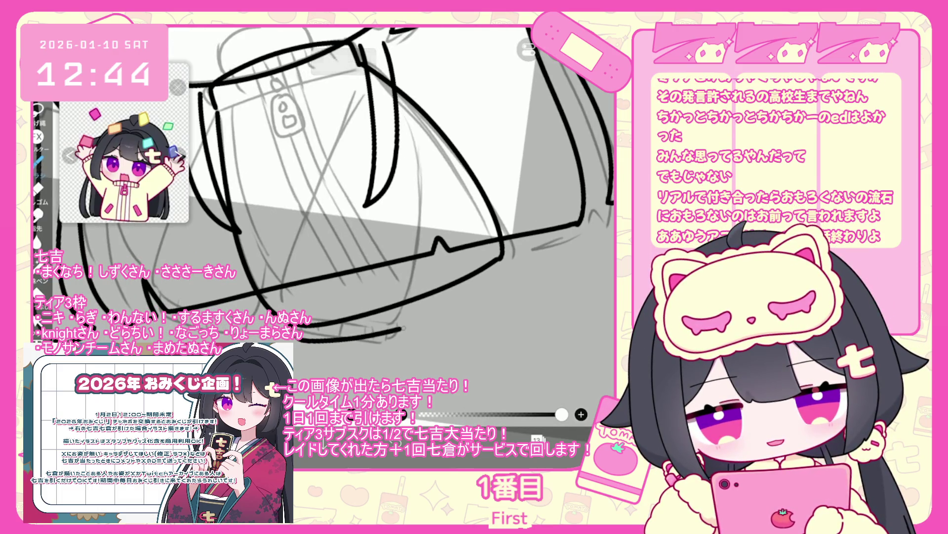
{"action": "key", "text": "ctrl+z"}
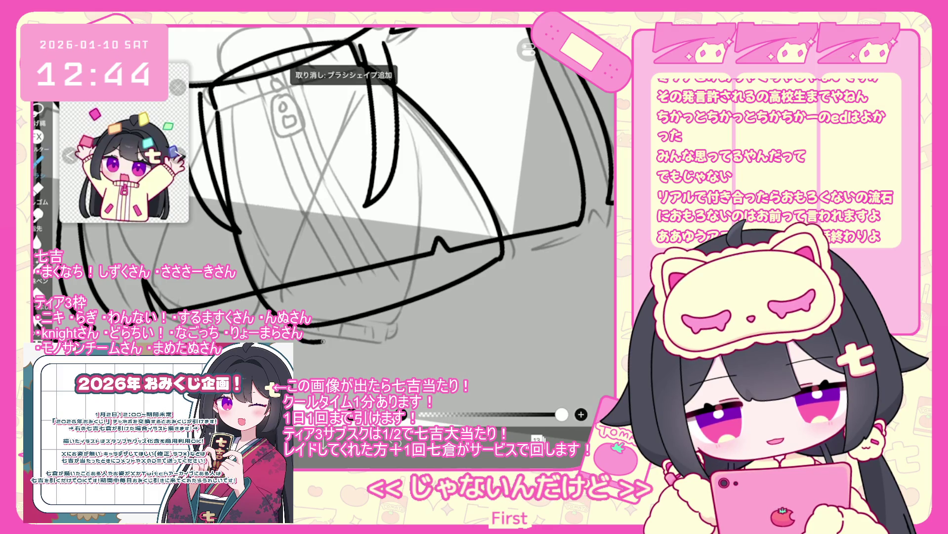
- Ink the hoodie side line down to the hem and redraw the bottom hem line
{"action": "left_click_drag", "start_coordinate": [321, 341], "coordinate": [484, 284]}
{"action": "key", "text": "ctrl+z"}
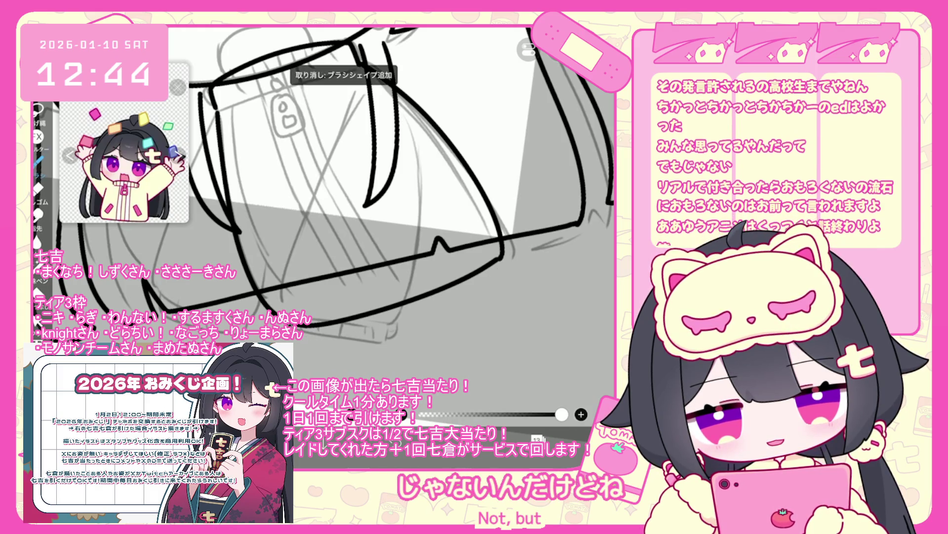
{"action": "left_click_drag", "start_coordinate": [309, 345], "coordinate": [427, 319]}
{"action": "scroll", "coordinate": [324, 205], "scroll_direction": "down", "scroll_amount": 5}
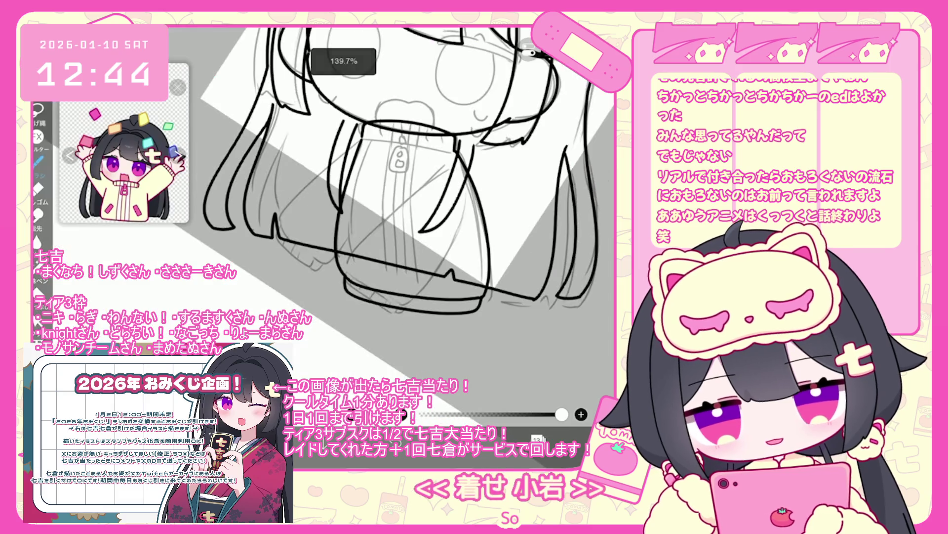
{"action": "scroll", "coordinate": [402, 186], "scroll_direction": "up", "scroll_amount": 3}
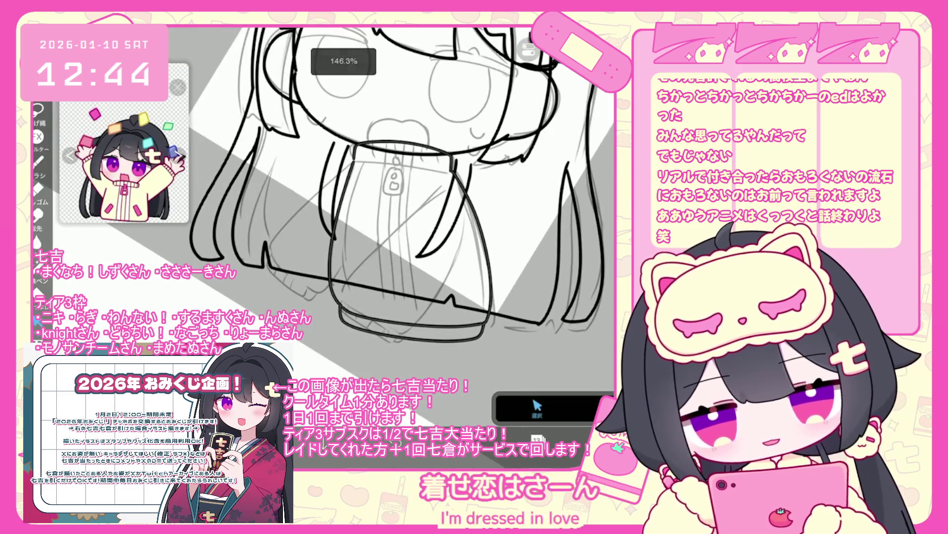
{"action": "scroll", "coordinate": [391, 193], "scroll_direction": "up", "scroll_amount": 3}
- Rotate the bottom hem stroke slightly, zoom out, and undo the last brush stroke
{"action": "left_click", "coordinate": [378, 341]}
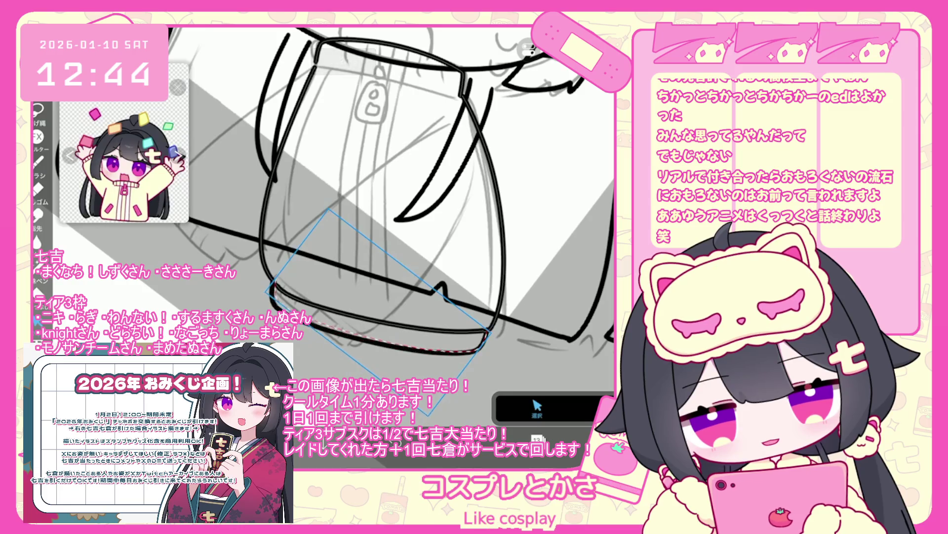
{"action": "left_click_drag", "start_coordinate": [379, 312], "coordinate": [381, 309]}
{"action": "scroll", "coordinate": [420, 276], "scroll_direction": "up", "scroll_amount": 3}
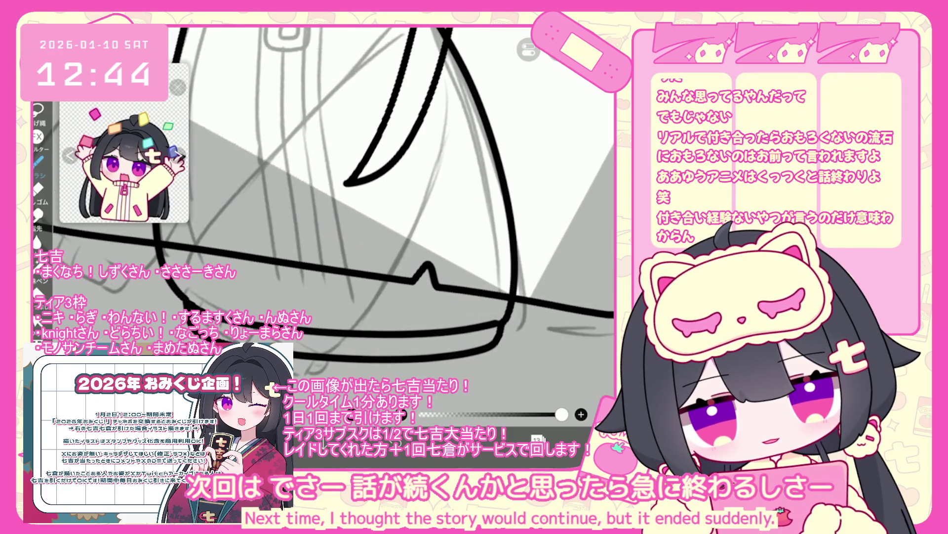
{"action": "scroll", "coordinate": [326, 178], "scroll_direction": "up", "scroll_amount": 1}
{"action": "scroll", "coordinate": [323, 203], "scroll_direction": "down", "scroll_amount": 5}
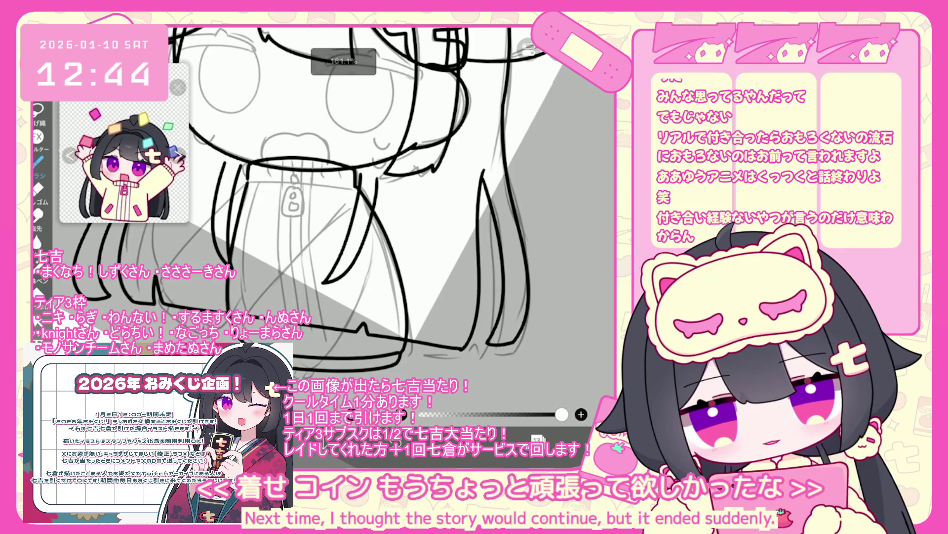
{"action": "scroll", "coordinate": [341, 218], "scroll_direction": "down", "scroll_amount": 3}
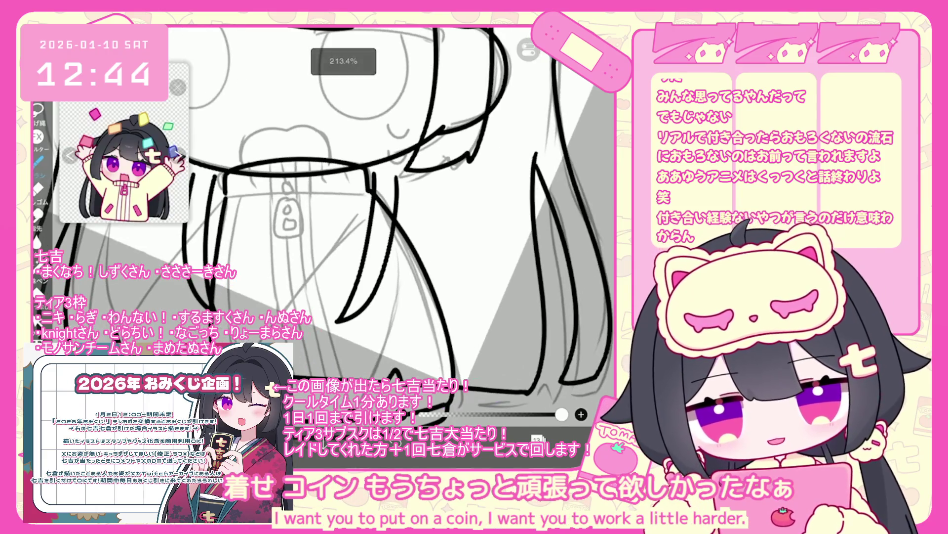
{"action": "scroll", "coordinate": [341, 217], "scroll_direction": "down", "scroll_amount": 2}
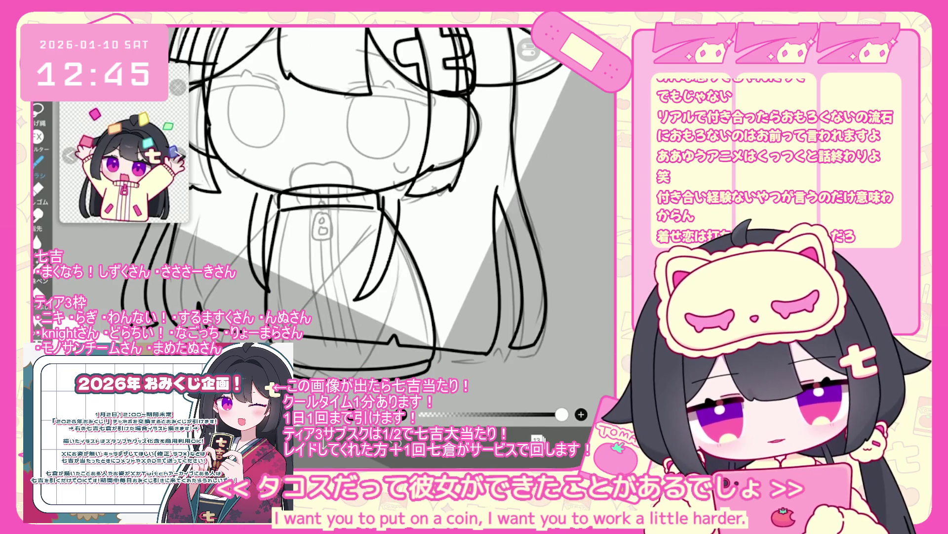
{"action": "scroll", "coordinate": [341, 217], "scroll_direction": "down", "scroll_amount": 3}
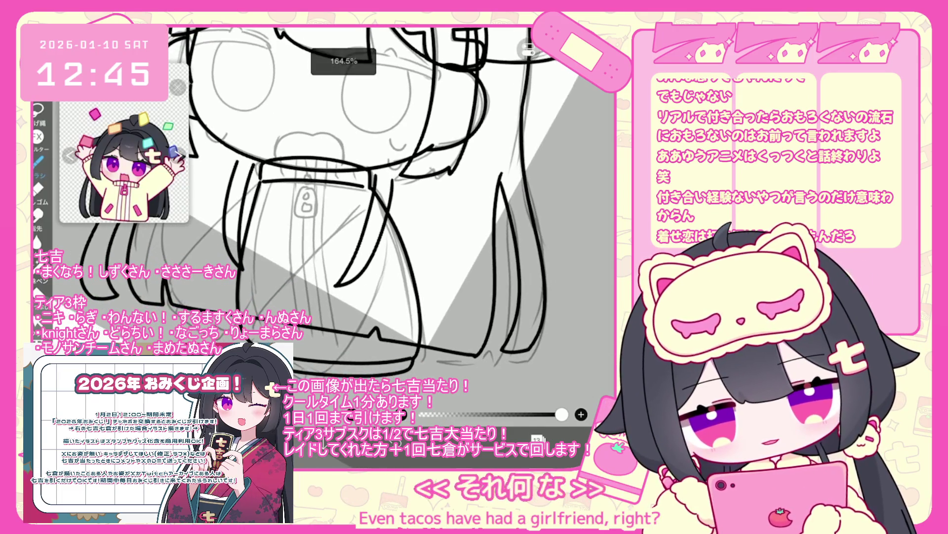
{"action": "key", "text": "ctrl+z"}
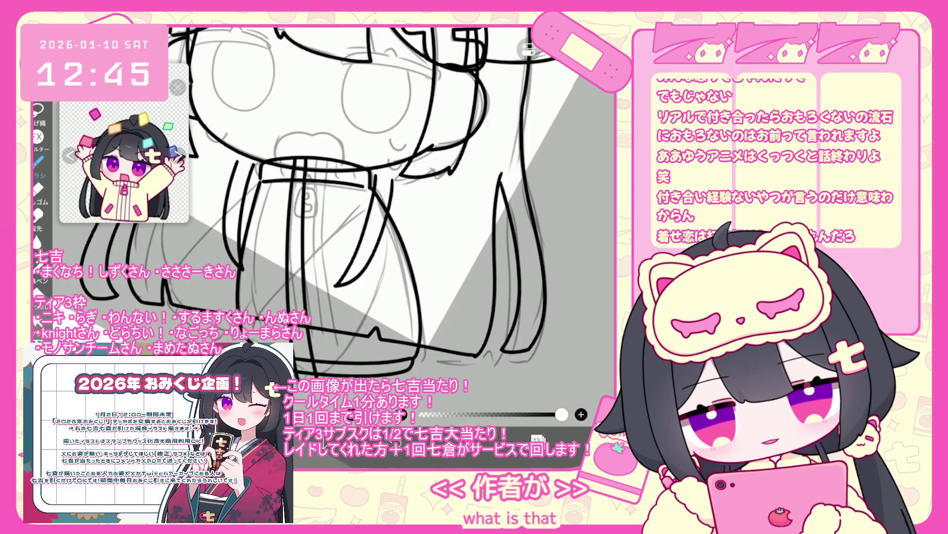
{"action": "left_click", "coordinate": [537, 407]}
- Copy the zipper line and place a pasted copy beside the original
{"action": "left_click", "coordinate": [294, 267]}
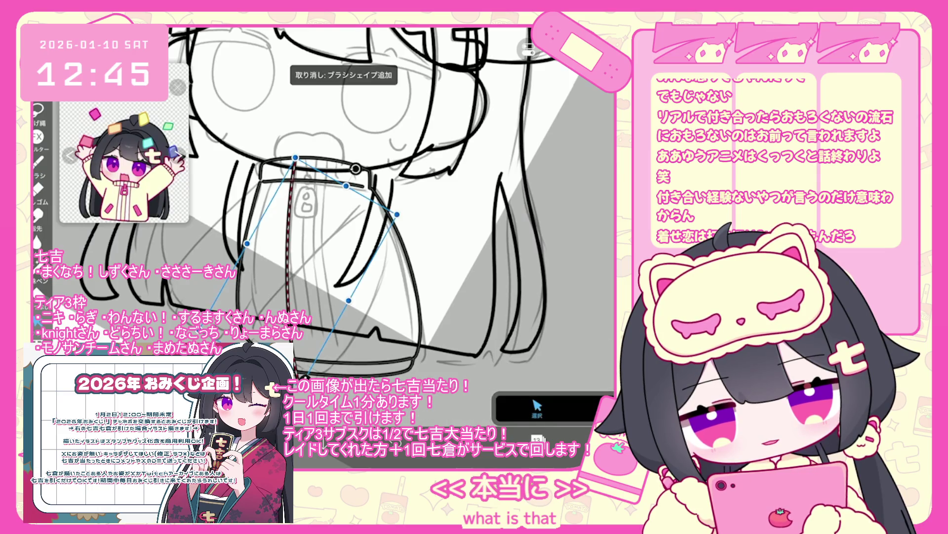
{"action": "left_click", "coordinate": [529, 49]}
{"action": "left_click", "coordinate": [544, 98]}
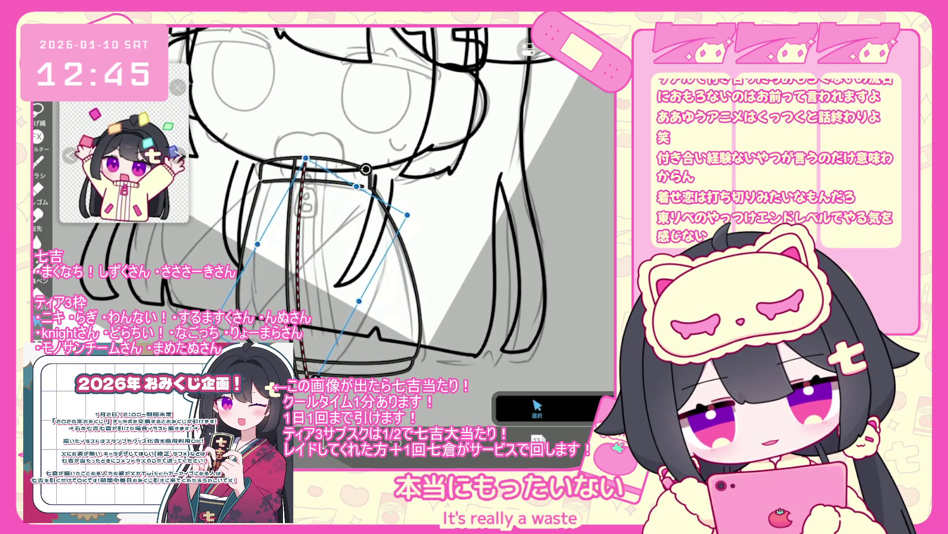
{"action": "left_click", "coordinate": [530, 49]}
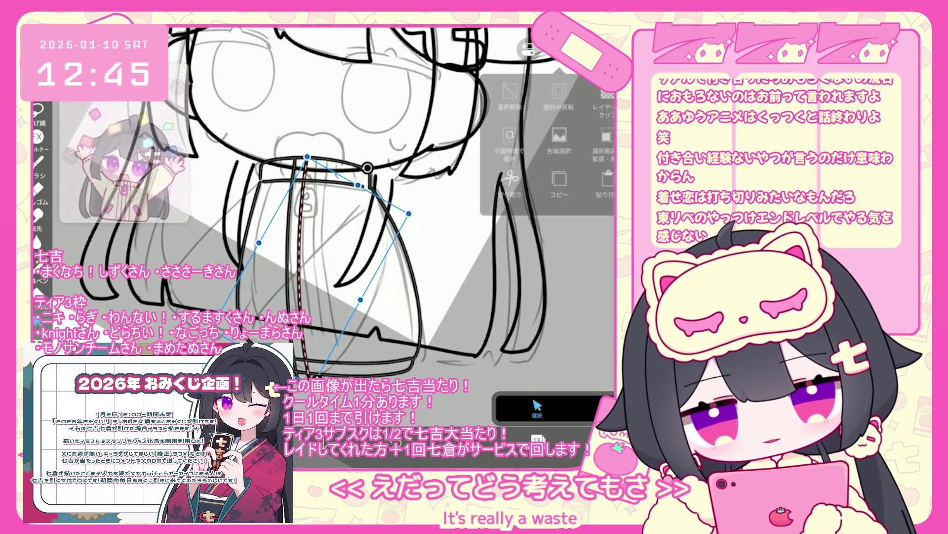
{"action": "left_click", "coordinate": [543, 119]}
{"action": "mouse_move", "coordinate": [307, 156]}
{"action": "left_mouse_down"}
{"action": "mouse_move", "coordinate": [340, 315]}
{"action": "mouse_move", "coordinate": [346, 233]}
{"action": "mouse_move", "coordinate": [319, 159]}
{"action": "left_mouse_up"}
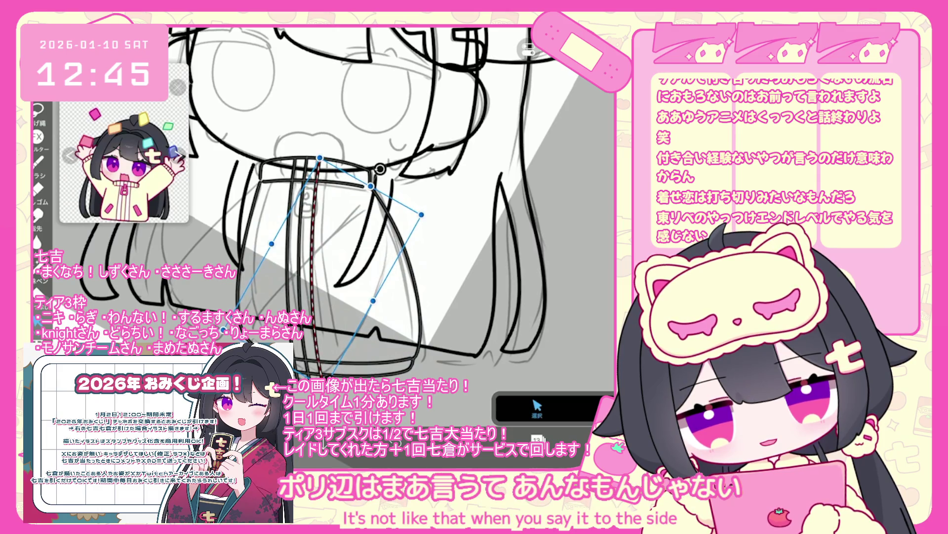
{"action": "left_click", "coordinate": [529, 50]}
{"action": "left_click", "coordinate": [544, 119]}
- Place a second zipper-line copy down the front and show the layer list
{"action": "key", "text": "ctrl+z"}
{"action": "mouse_move", "coordinate": [375, 277]}
{"action": "left_mouse_down"}
{"action": "mouse_move", "coordinate": [395, 169]}
{"action": "mouse_move", "coordinate": [386, 166]}
{"action": "left_mouse_up"}
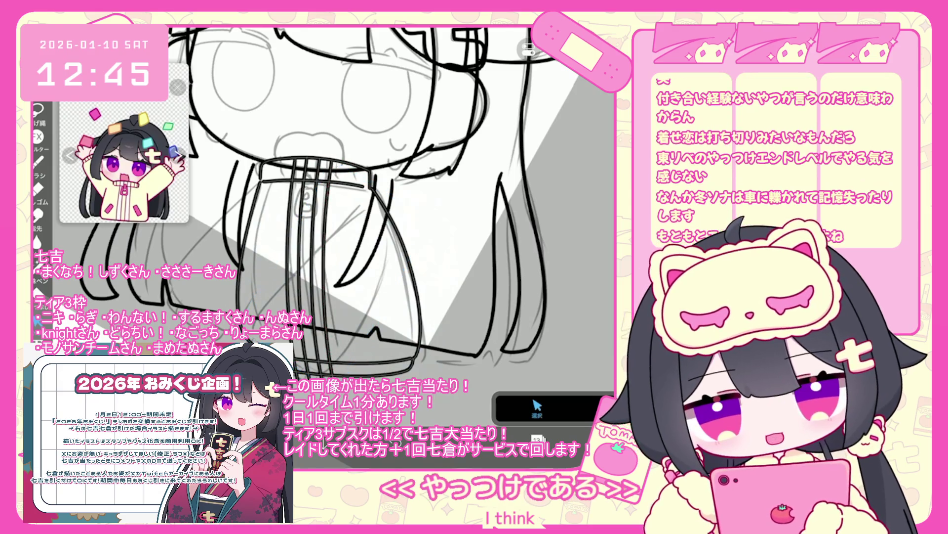
{"action": "left_click", "coordinate": [537, 407]}
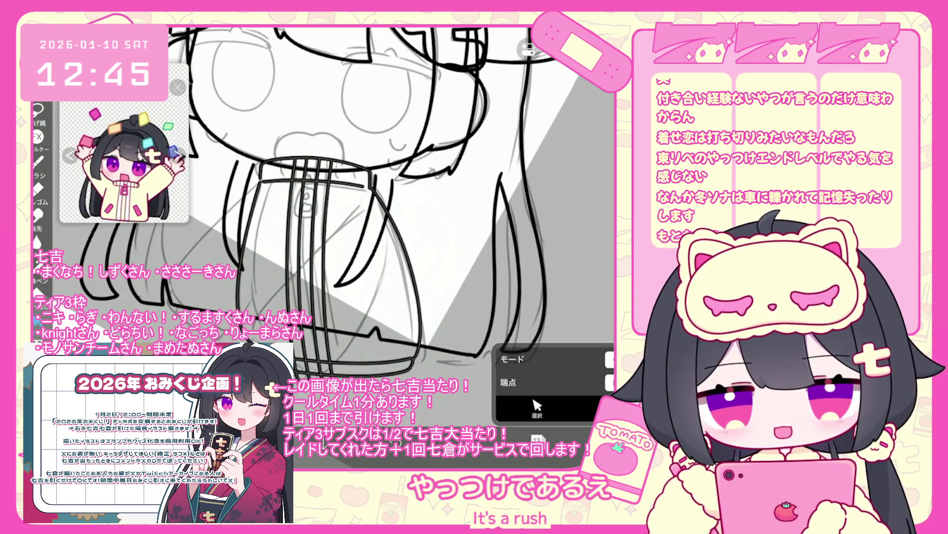
{"action": "scroll", "coordinate": [336, 207], "scroll_direction": "up", "scroll_amount": 3}
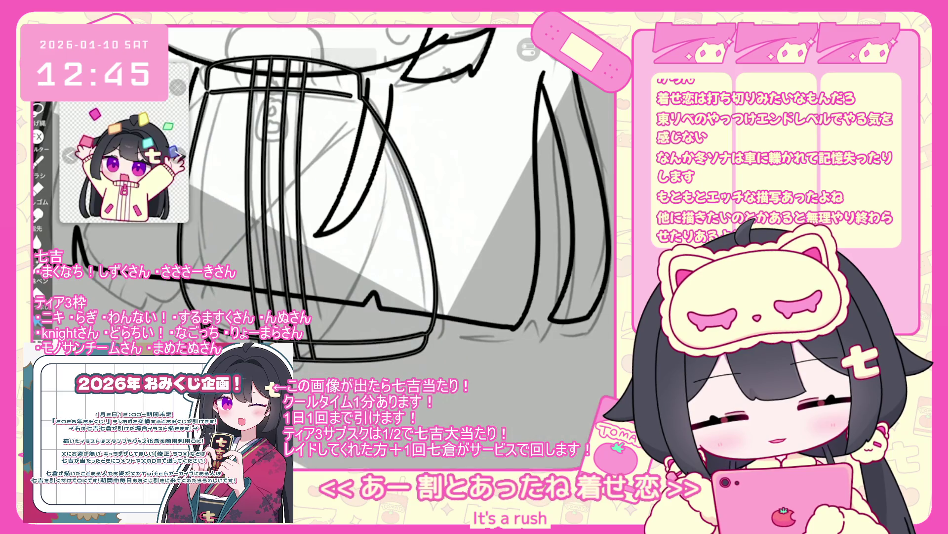
{"action": "scroll", "coordinate": [336, 203], "scroll_direction": "down", "scroll_amount": 2}
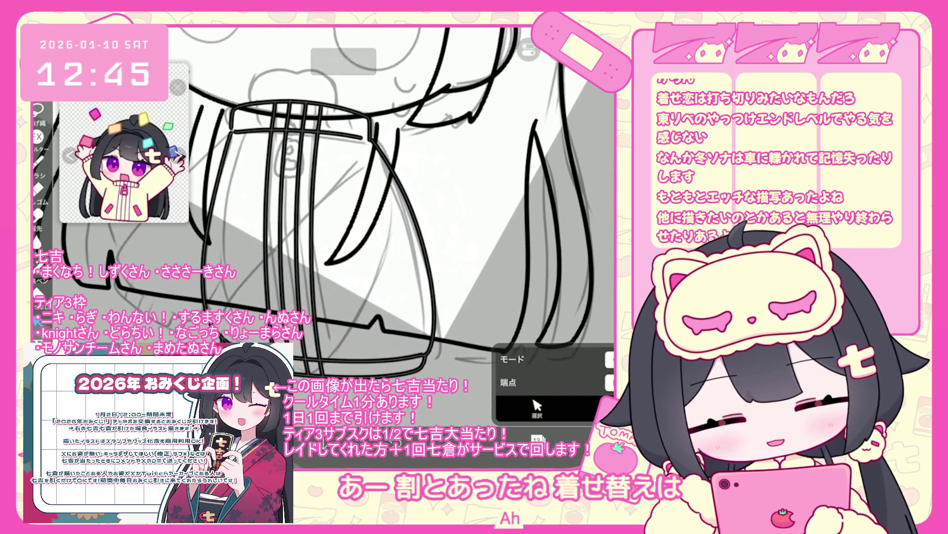
{"action": "left_click", "coordinate": [537, 438]}
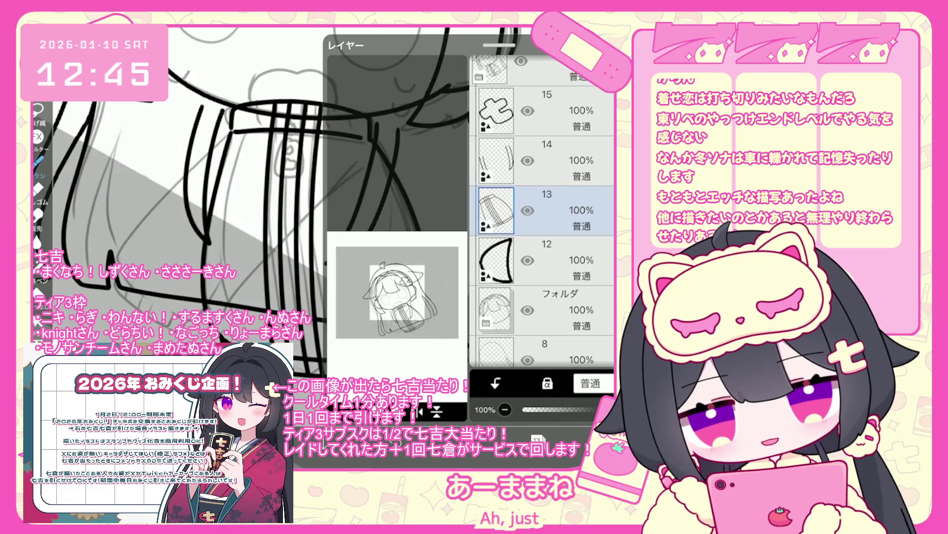
- Try bracket and curving ink lines down the hoodie front, undoing each attempt
{"action": "left_click", "coordinate": [537, 438]}
{"action": "scroll", "coordinate": [336, 207], "scroll_direction": "up", "scroll_amount": 3}
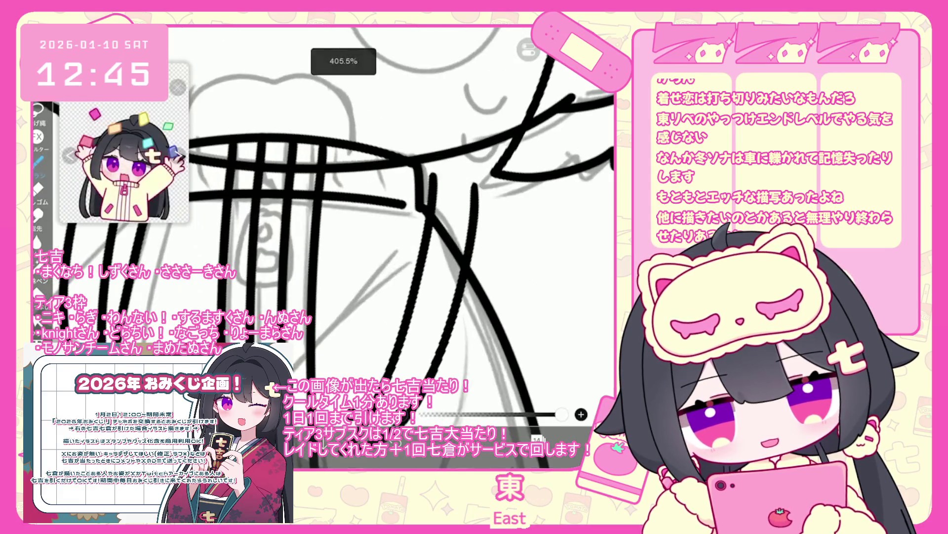
{"action": "scroll", "coordinate": [336, 207], "scroll_direction": "up", "scroll_amount": 2}
{"action": "mouse_move", "coordinate": [306, 207]}
{"action": "left_mouse_down"}
{"action": "mouse_move", "coordinate": [288, 218]}
{"action": "mouse_move", "coordinate": [306, 239]}
{"action": "mouse_move", "coordinate": [253, 324]}
{"action": "left_mouse_up"}
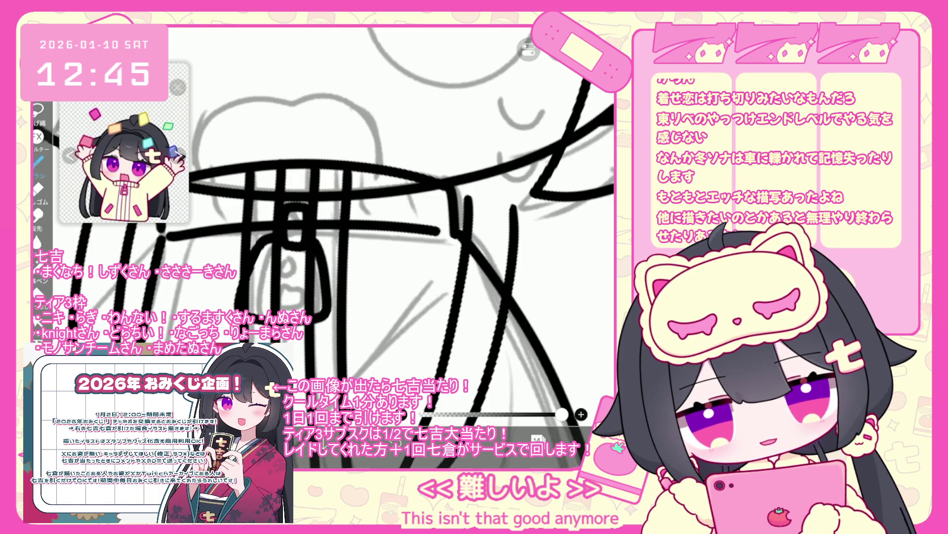
{"action": "key", "text": "ctrl+z"}
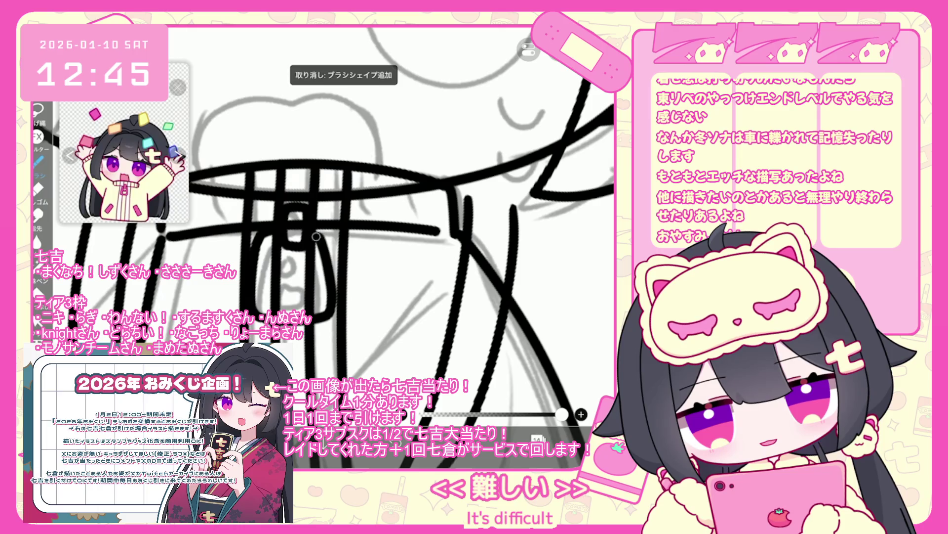
{"action": "key", "text": "ctrl+z"}
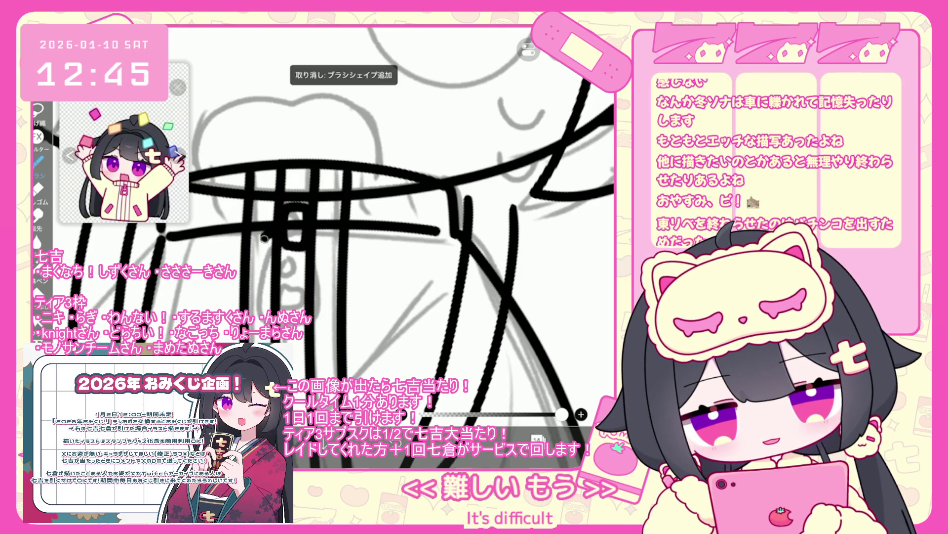
{"action": "left_click_drag", "start_coordinate": [265, 239], "coordinate": [248, 329]}
{"action": "key", "text": "ctrl+z"}
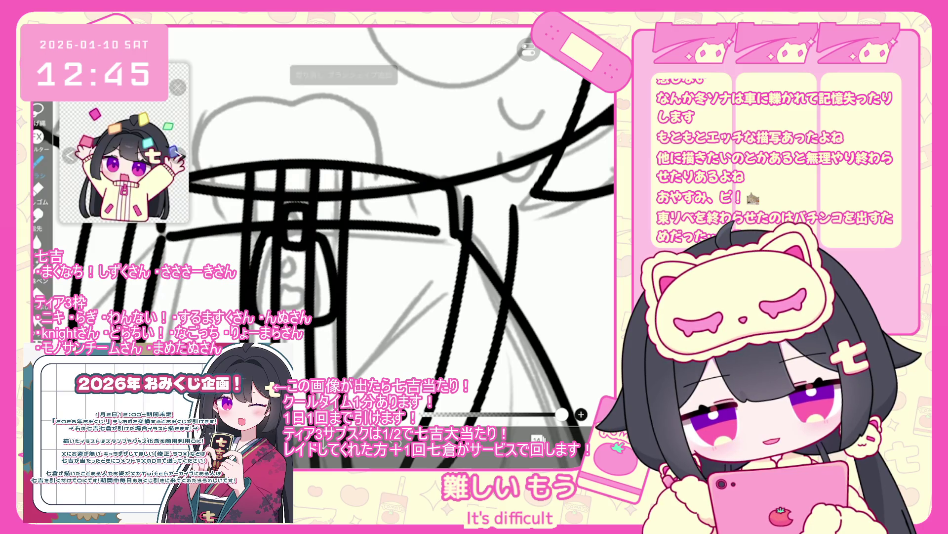
{"action": "scroll", "coordinate": [320, 237], "scroll_direction": "up", "scroll_amount": 2}
{"action": "key", "text": "ctrl+z"}
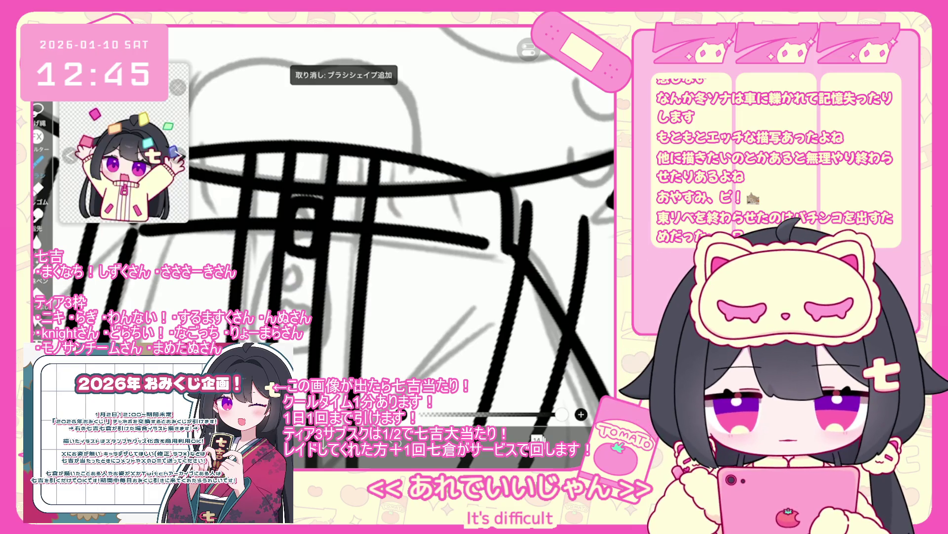
{"action": "key", "text": "ctrl+z"}
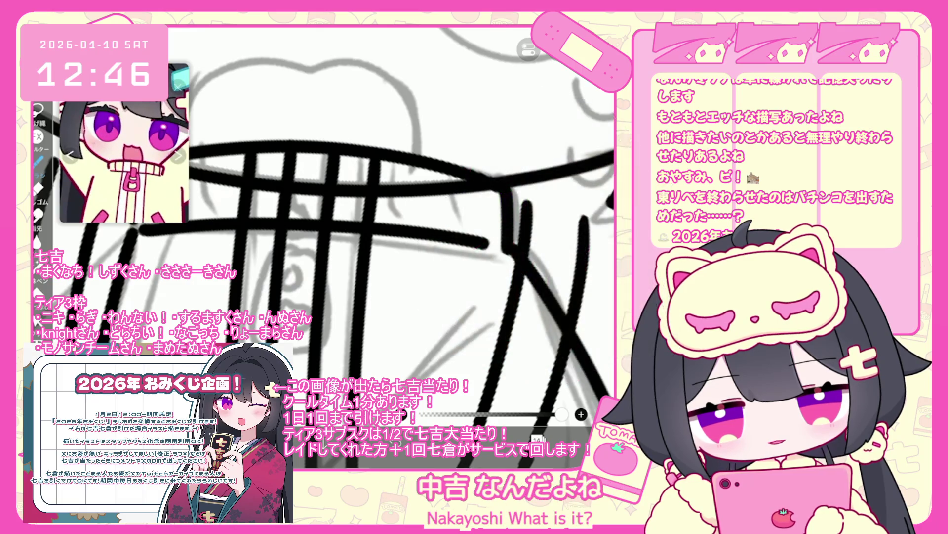
- Ink an arch and short crossing strokes on the hoodie chest, discarding stray marks
{"action": "mouse_move", "coordinate": [293, 196]}
{"action": "left_mouse_down"}
{"action": "mouse_move", "coordinate": [315, 205]}
{"action": "mouse_move", "coordinate": [314, 241]}
{"action": "left_mouse_up"}
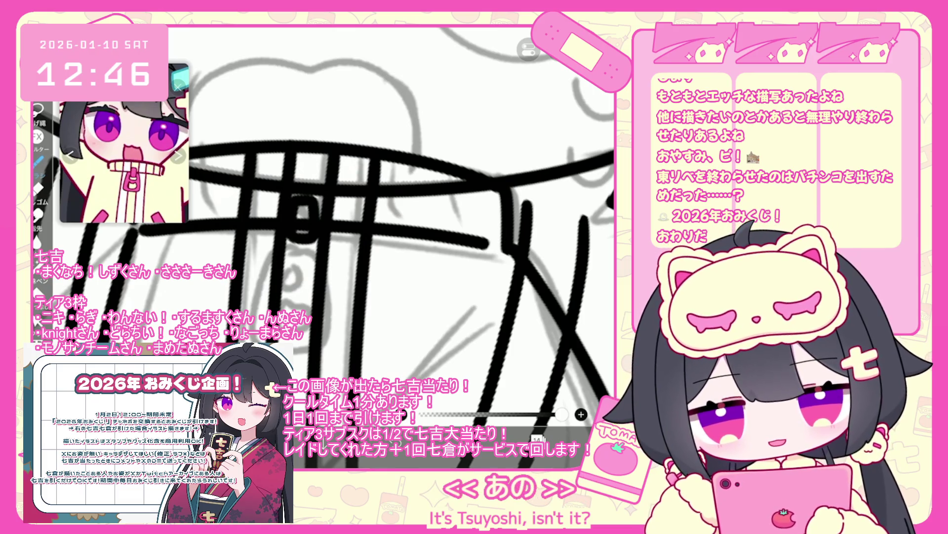
{"action": "key", "text": "ctrl+z"}
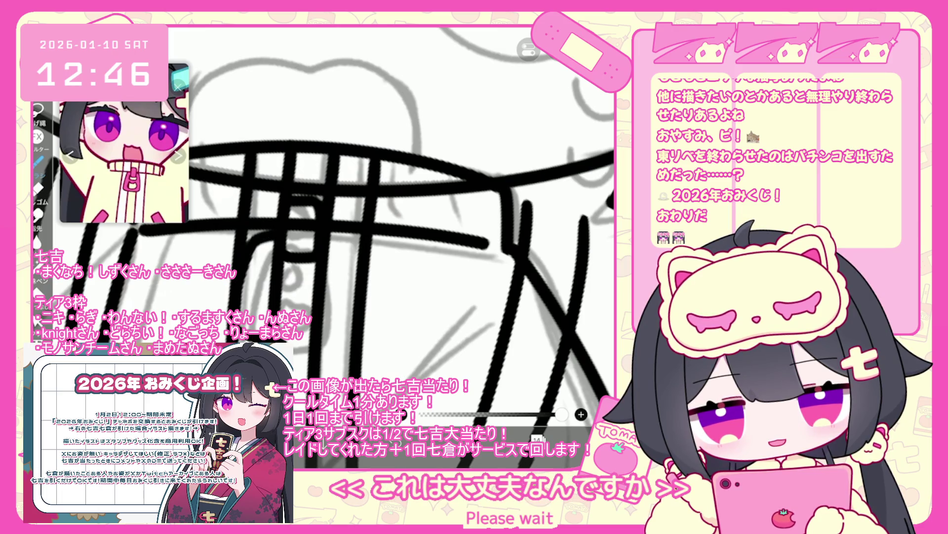
{"action": "key", "text": "ctrl+z"}
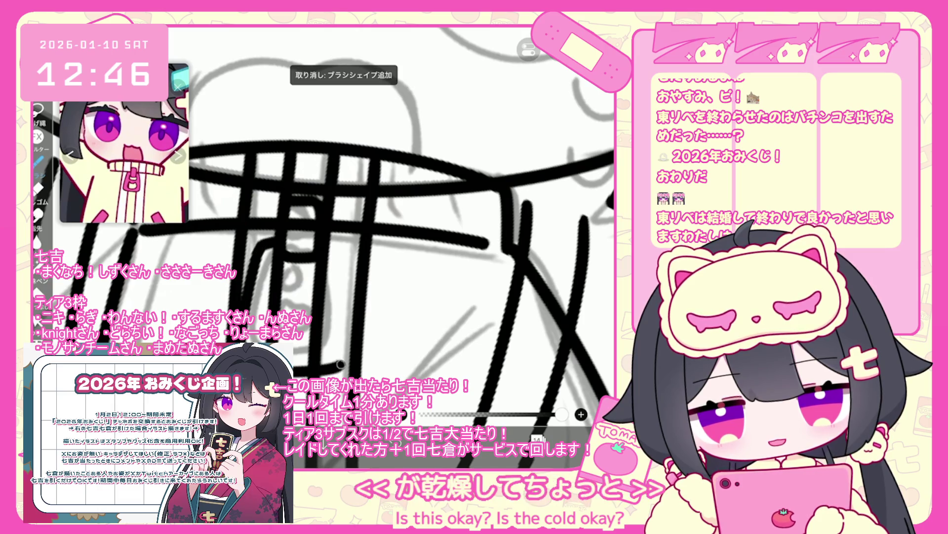
{"action": "scroll", "coordinate": [336, 222], "scroll_direction": "up", "scroll_amount": 1}
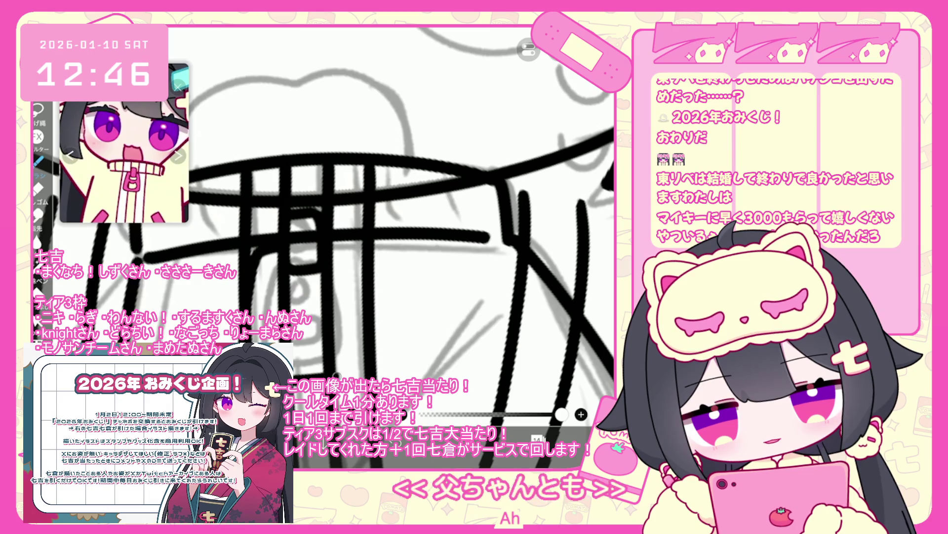
{"action": "key", "text": "ctrl+z"}
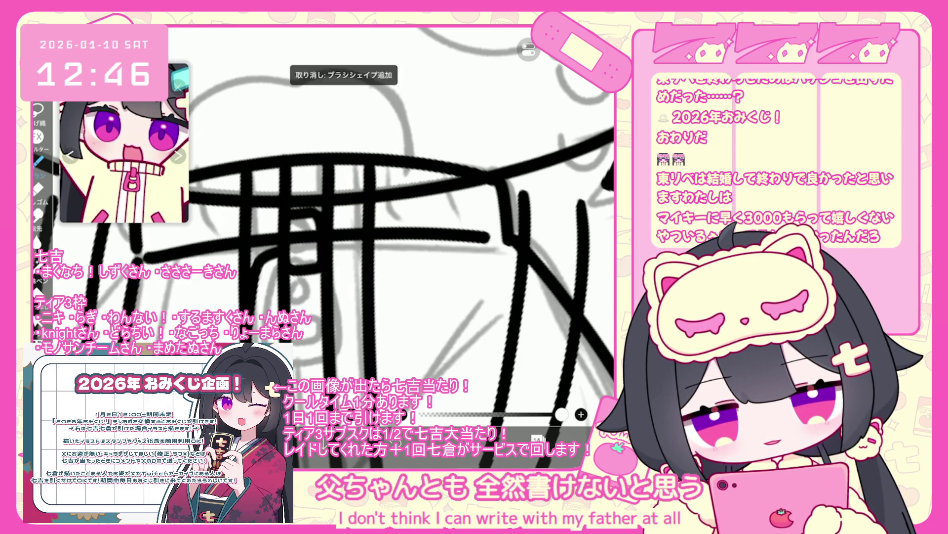
{"action": "left_click_drag", "start_coordinate": [356, 378], "coordinate": [344, 252]}
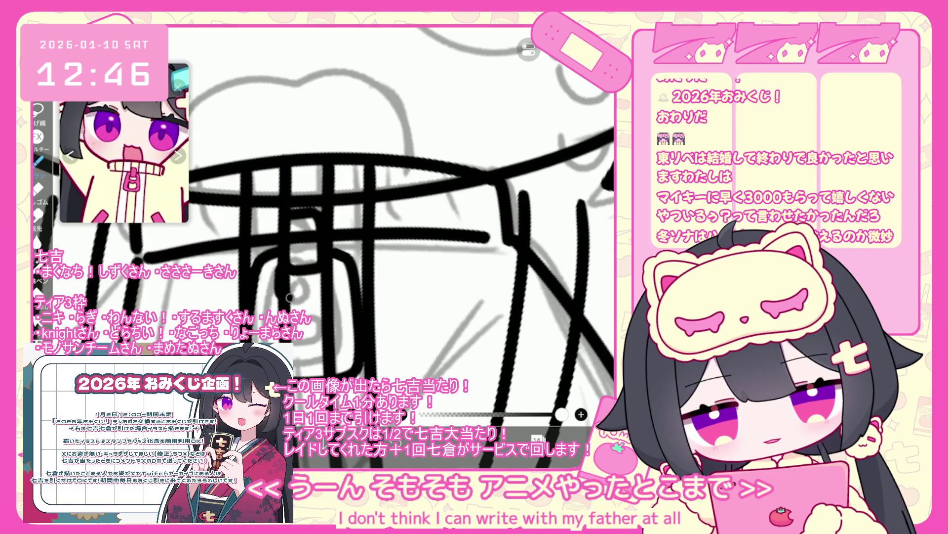
{"action": "key", "text": "ctrl+z"}
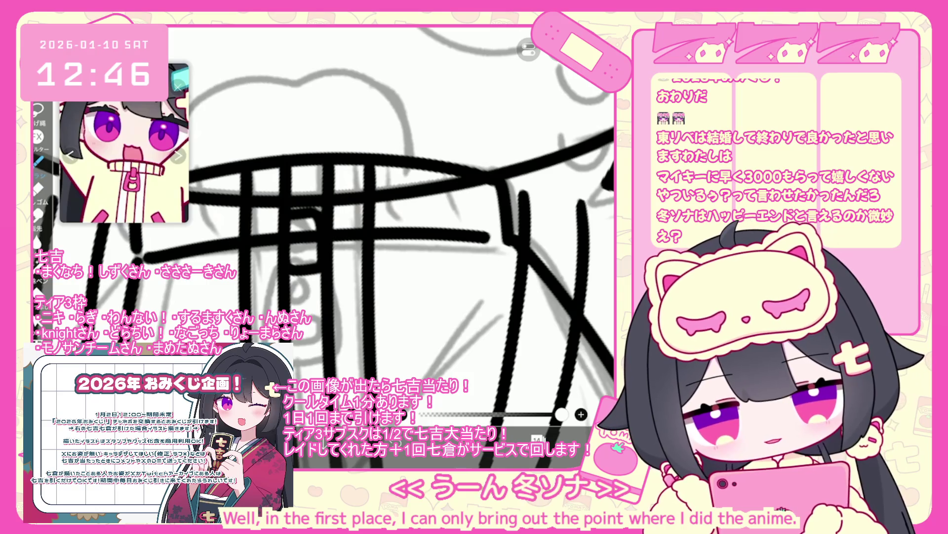
{"action": "left_click_drag", "start_coordinate": [347, 357], "coordinate": [354, 298]}
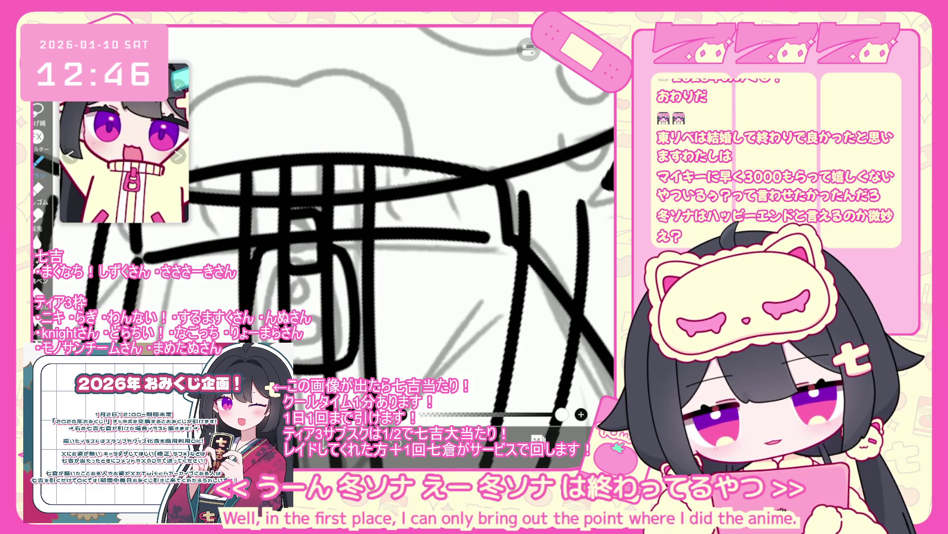
{"action": "key", "text": "ctrl+z"}
{"action": "mouse_move", "coordinate": [297, 365]}
{"action": "left_mouse_down"}
{"action": "mouse_move", "coordinate": [355, 321]}
{"action": "mouse_move", "coordinate": [343, 242]}
{"action": "left_mouse_up"}
{"action": "mouse_move", "coordinate": [294, 287]}
{"action": "left_mouse_down"}
{"action": "mouse_move", "coordinate": [332, 272]}
{"action": "mouse_move", "coordinate": [337, 309]}
{"action": "left_mouse_up"}
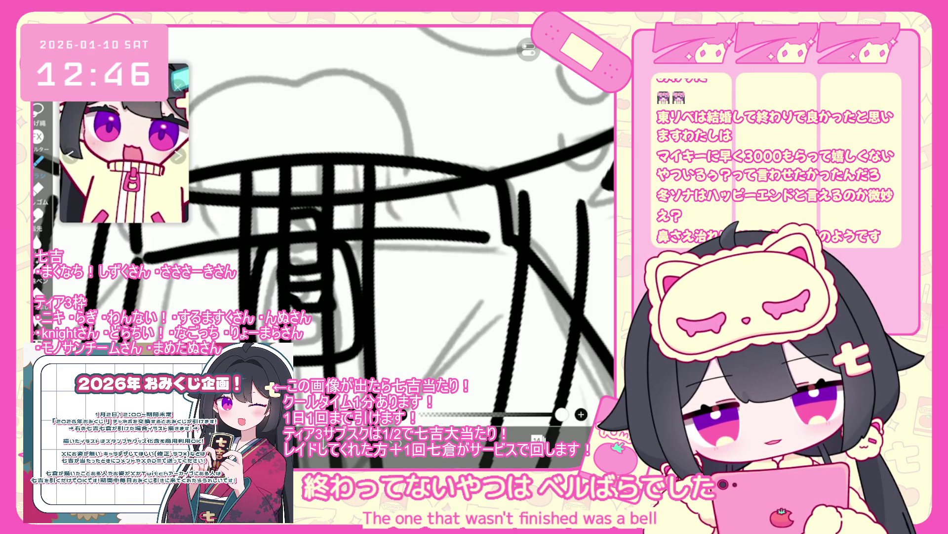
{"action": "scroll", "coordinate": [336, 222], "scroll_direction": "down", "scroll_amount": 2}
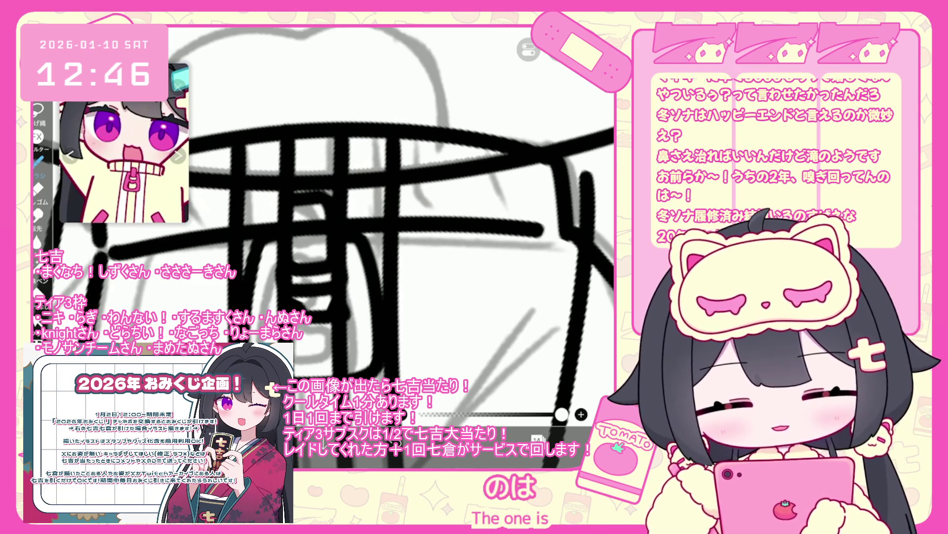
{"action": "key", "text": "ctrl+z"}
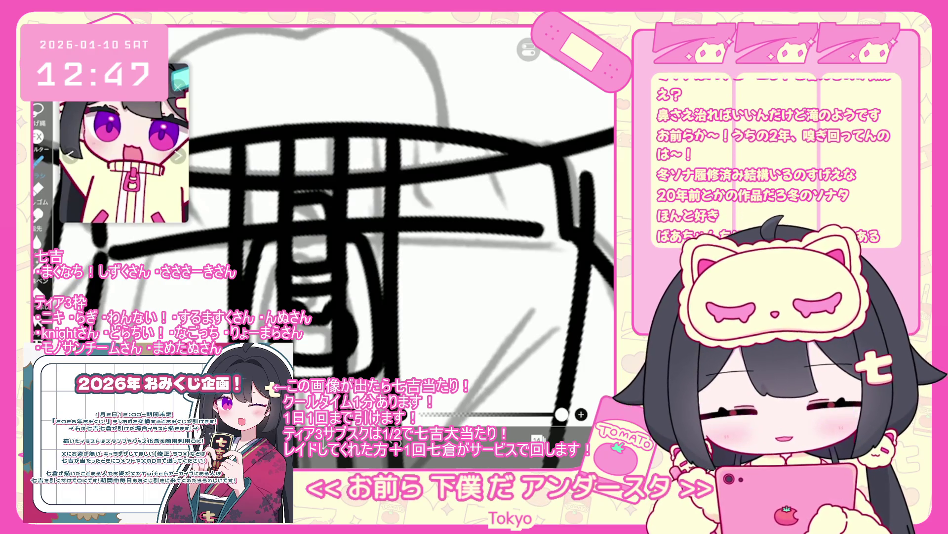
- Select the inked zipper pull and reshape its left side
{"action": "left_click_drag", "start_coordinate": [289, 202], "coordinate": [287, 208]}
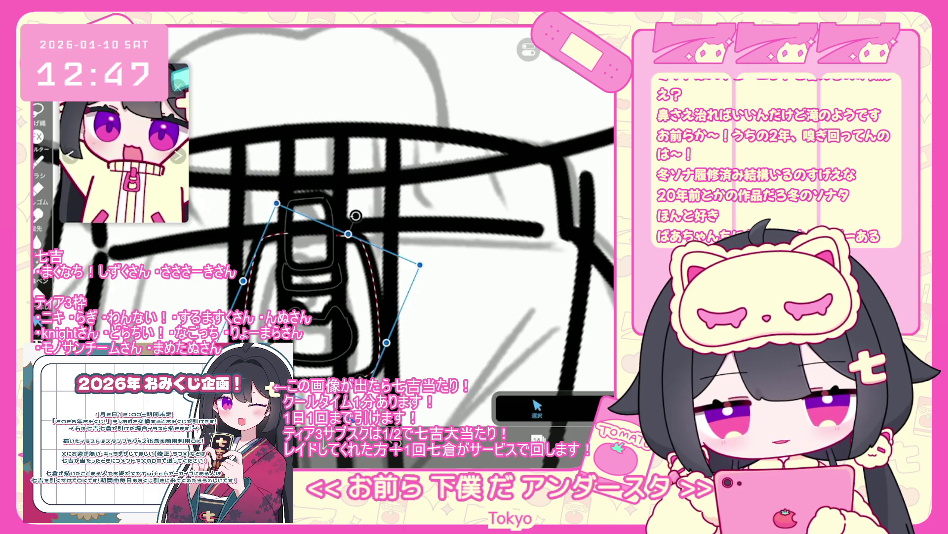
{"action": "left_click_drag", "start_coordinate": [243, 280], "coordinate": [270, 277]}
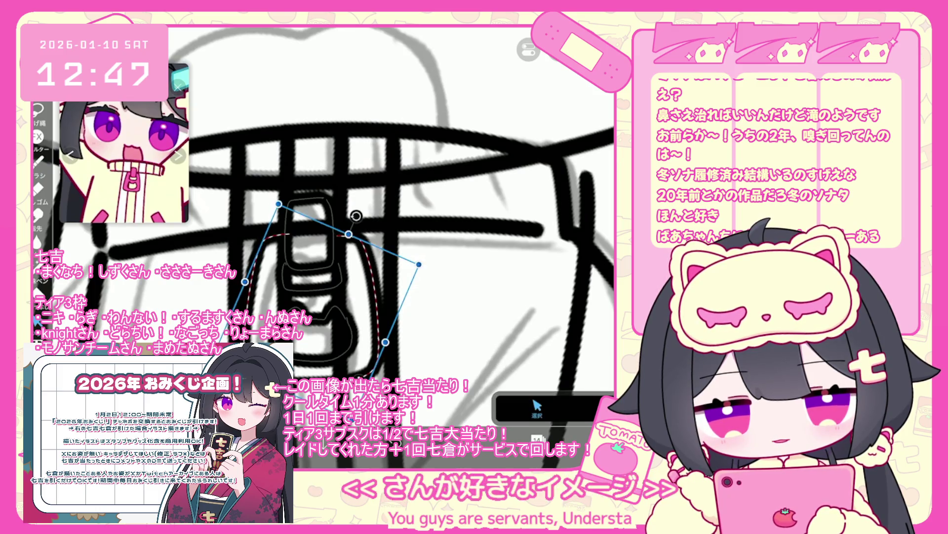
{"action": "scroll", "coordinate": [341, 222], "scroll_direction": "down", "scroll_amount": 5}
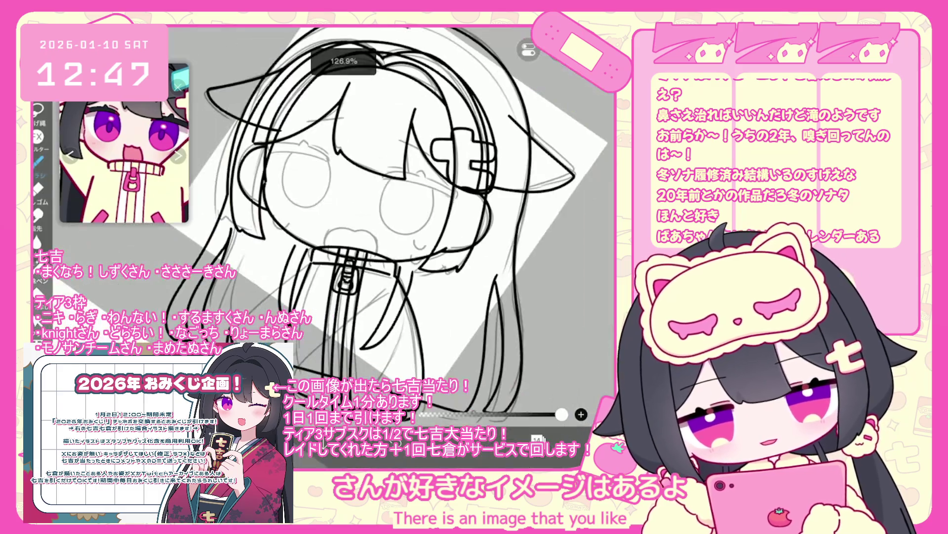
- Show the coloured reference on layer 5 to compare against the line art
{"action": "left_click", "coordinate": [537, 439]}
{"action": "scroll", "coordinate": [543, 213], "scroll_direction": "down", "scroll_amount": 5}
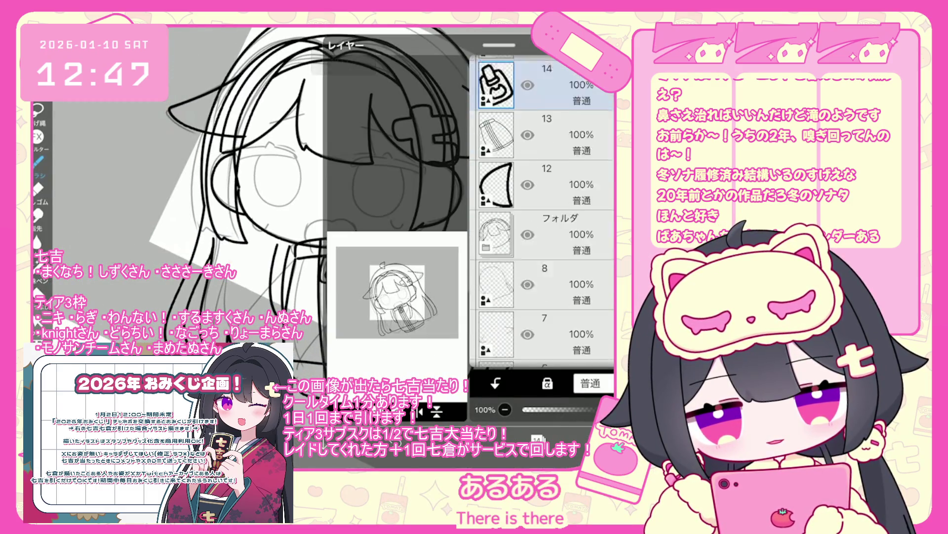
{"action": "left_click", "coordinate": [543, 272]}
{"action": "left_click", "coordinate": [528, 272]}
{"action": "left_click", "coordinate": [537, 438]}
{"action": "left_click", "coordinate": [537, 439]}
{"action": "scroll", "coordinate": [544, 213], "scroll_direction": "up", "scroll_amount": 5}
{"action": "scroll", "coordinate": [543, 212], "scroll_direction": "up", "scroll_amount": 3}
- On the zipper line-art layer, enlarge the zipper pull slightly
{"action": "left_click", "coordinate": [543, 250]}
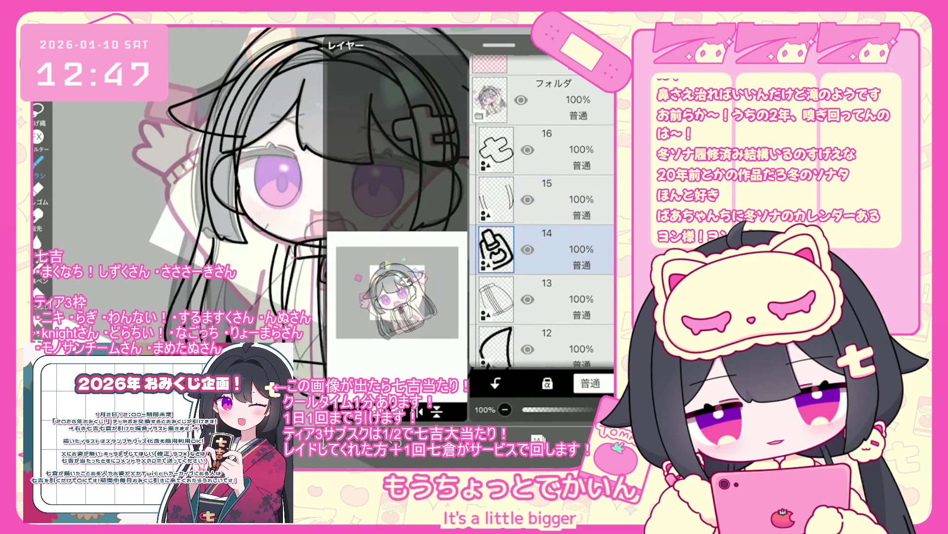
{"action": "left_click", "coordinate": [537, 439]}
{"action": "scroll", "coordinate": [341, 223], "scroll_direction": "up", "scroll_amount": 5}
{"action": "left_click", "coordinate": [306, 272]}
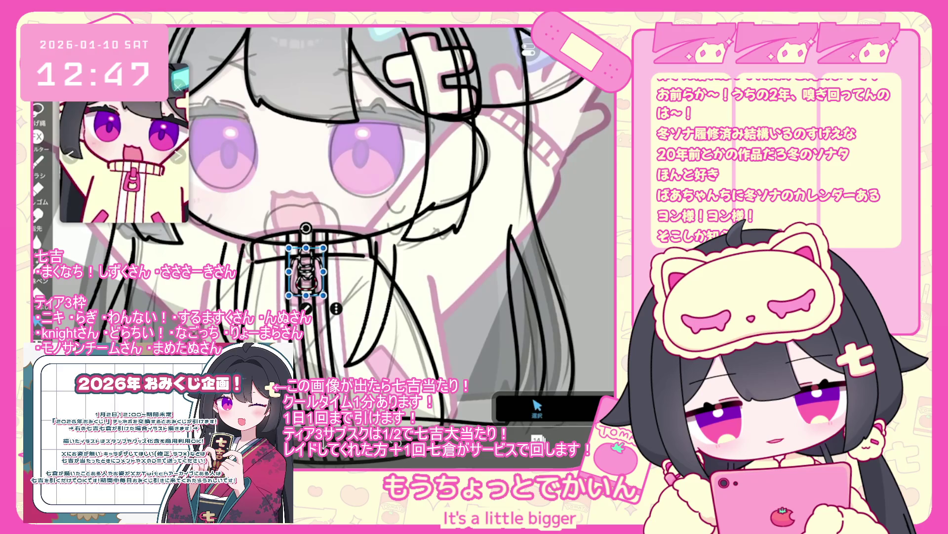
{"action": "left_click_drag", "start_coordinate": [324, 304], "coordinate": [330, 310]}
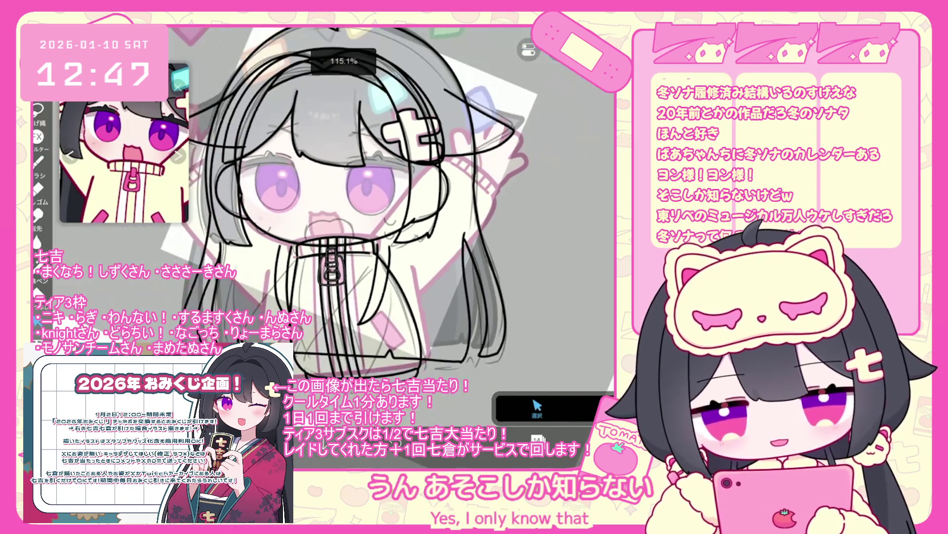
{"action": "scroll", "coordinate": [326, 227], "scroll_direction": "down", "scroll_amount": 3}
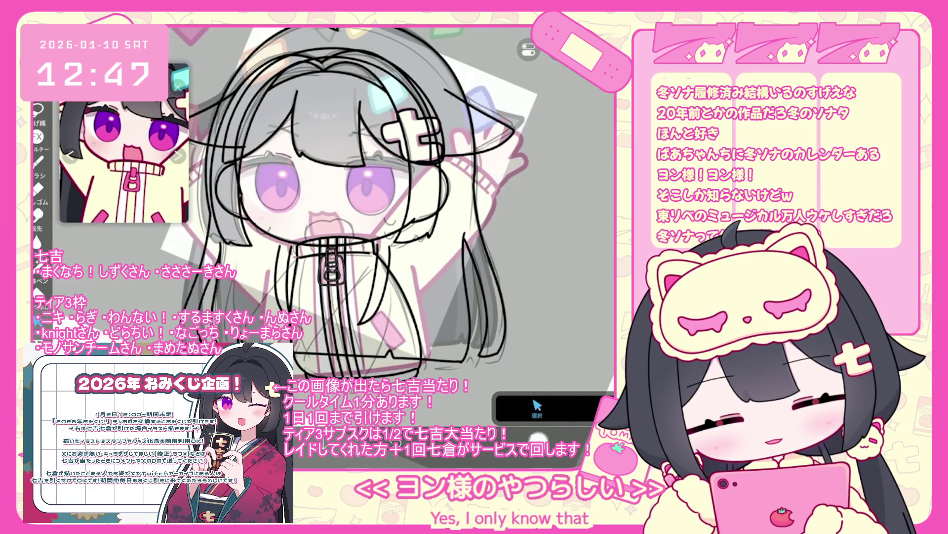
{"action": "scroll", "coordinate": [542, 212], "scroll_direction": "down", "scroll_amount": 10}
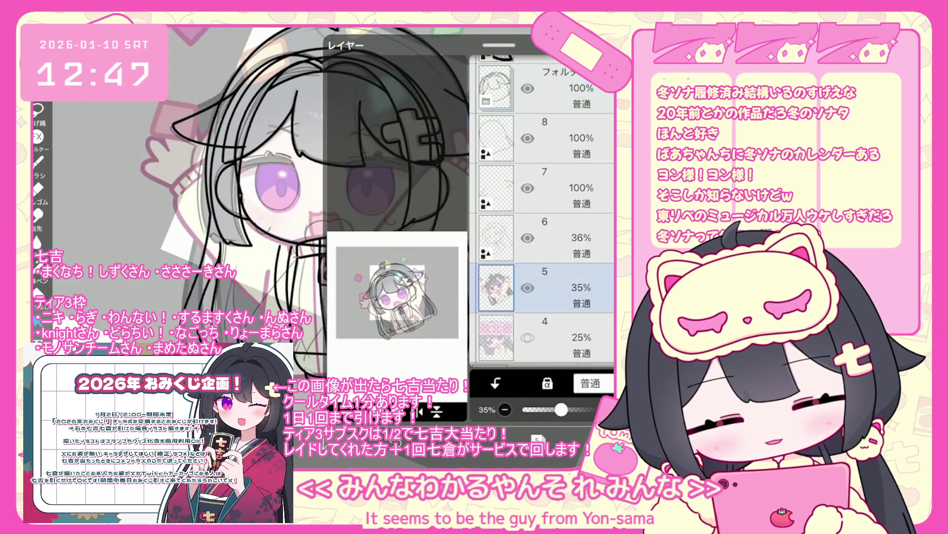
- Hide reference layer 5 and add a new empty layer above layer 13
{"action": "left_click", "coordinate": [528, 287]}
{"action": "scroll", "coordinate": [542, 213], "scroll_direction": "up", "scroll_amount": 5}
{"action": "left_click", "coordinate": [543, 331]}
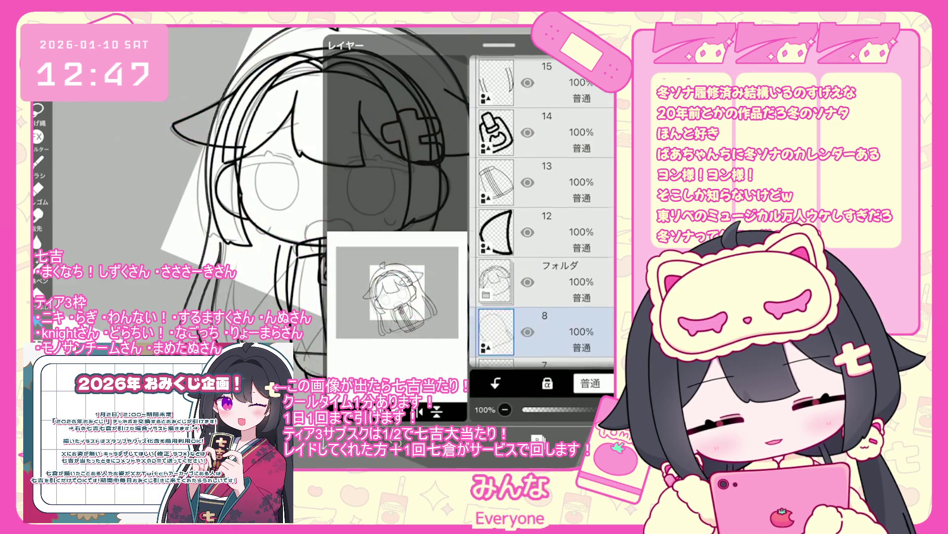
{"action": "scroll", "coordinate": [542, 212], "scroll_direction": "up", "scroll_amount": 2}
{"action": "left_click", "coordinate": [543, 272]}
{"action": "left_click", "coordinate": [345, 411]}
{"action": "left_click", "coordinate": [341, 360]}
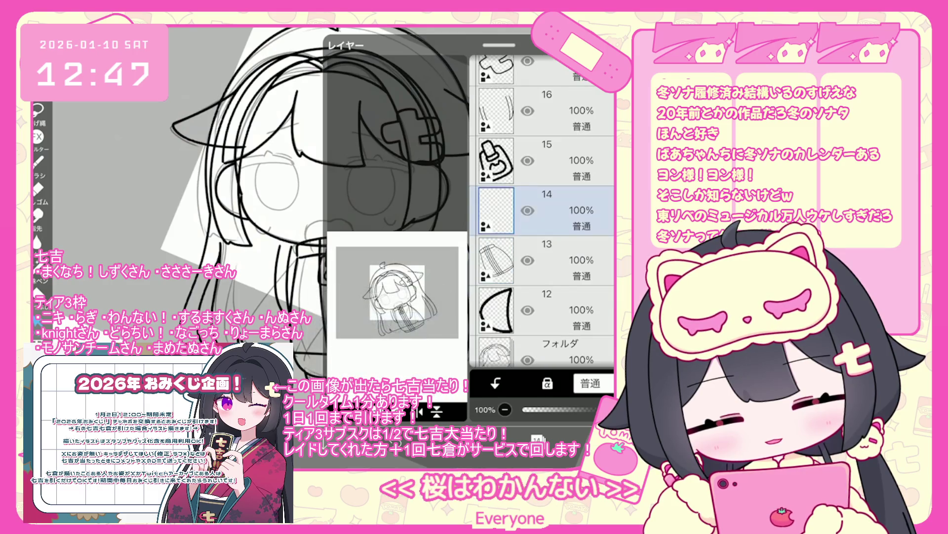
{"action": "left_click", "coordinate": [197, 148]}
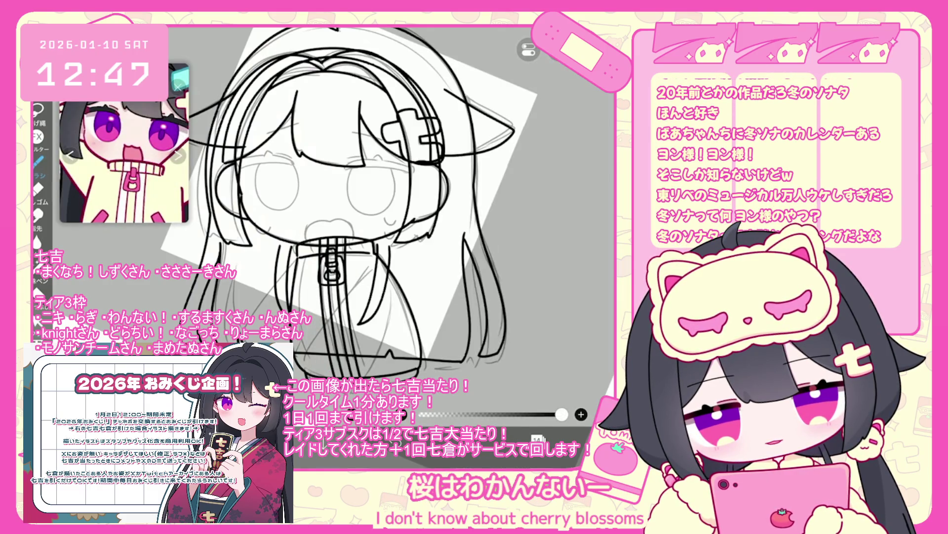
- Zoom into the hoodie bottom and undo three stray brush strokes, including a long one
{"action": "scroll", "coordinate": [326, 203], "scroll_direction": "up", "scroll_amount": 2}
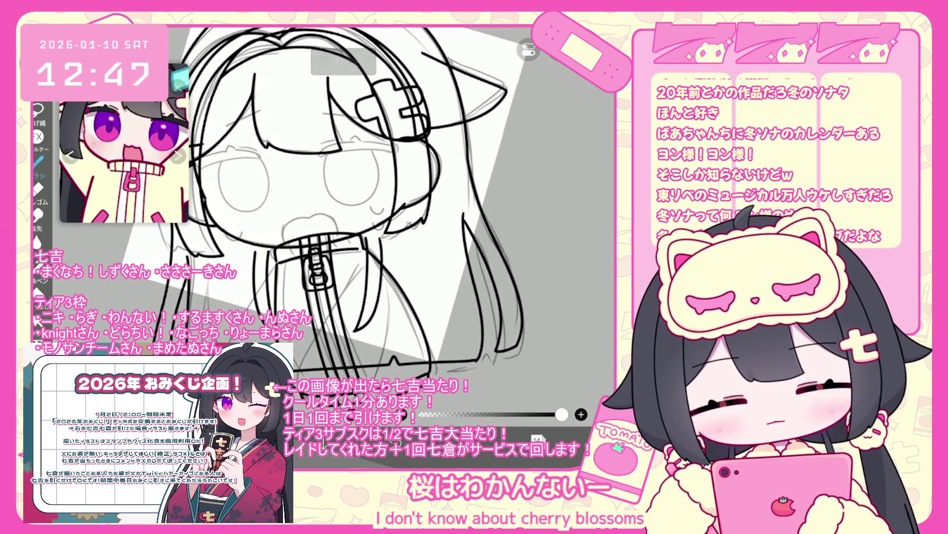
{"action": "scroll", "coordinate": [281, 203], "scroll_direction": "up", "scroll_amount": 3}
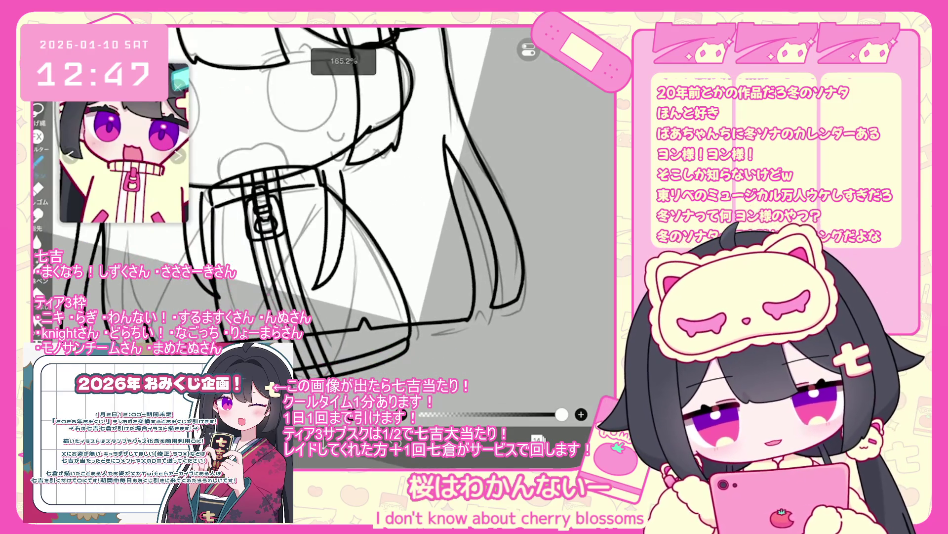
{"action": "scroll", "coordinate": [297, 203], "scroll_direction": "up", "scroll_amount": 2}
{"action": "key", "text": "ctrl+z"}
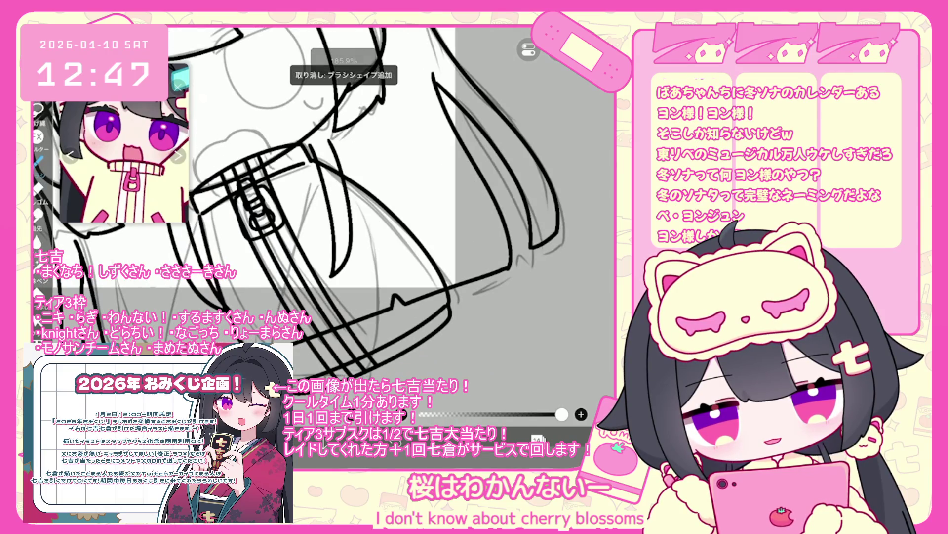
{"action": "scroll", "coordinate": [326, 203], "scroll_direction": "up", "scroll_amount": 1}
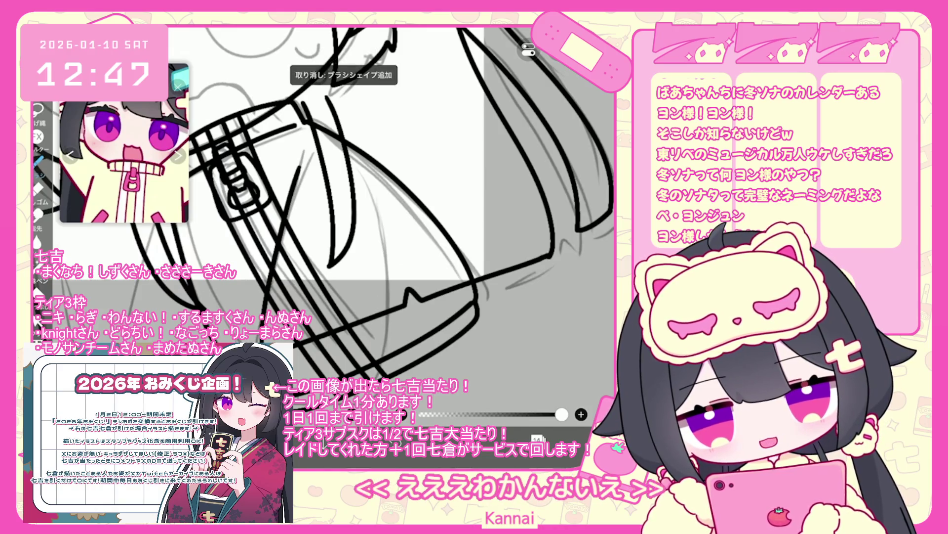
{"action": "scroll", "coordinate": [336, 203], "scroll_direction": "up", "scroll_amount": 1}
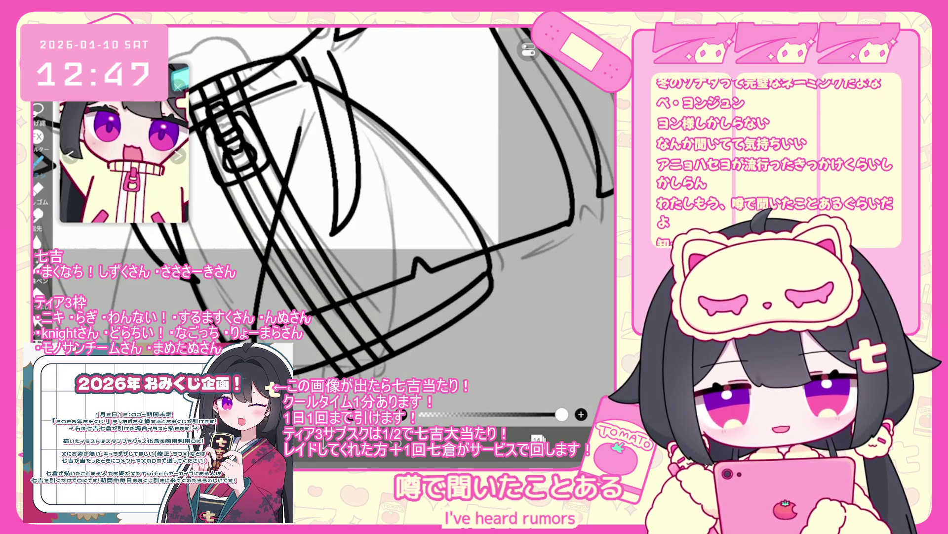
{"action": "key", "text": "ctrl+z"}
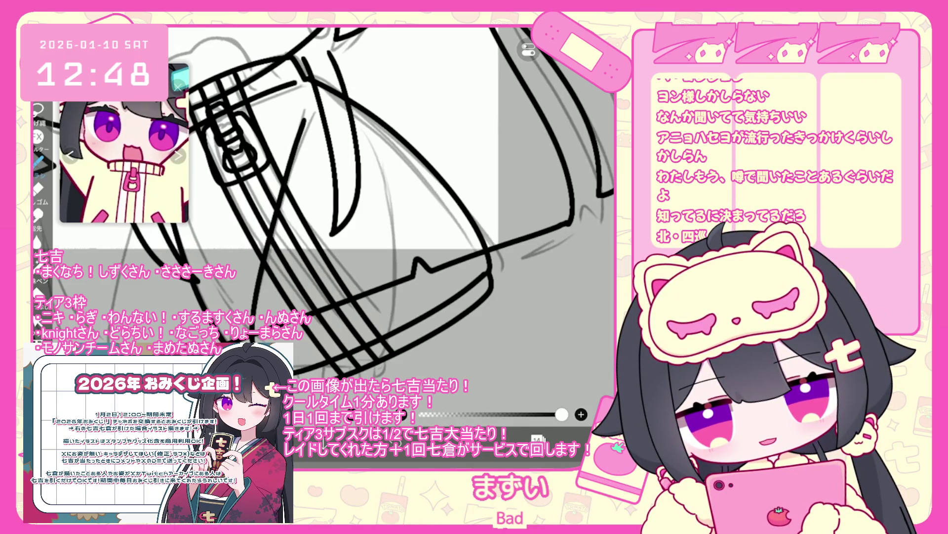
{"action": "key", "text": "ctrl+z"}
- Ink a short hoodie line and a curved lower-edge stroke, undoing the last one
{"action": "left_click_drag", "start_coordinate": [379, 154], "coordinate": [385, 182]}
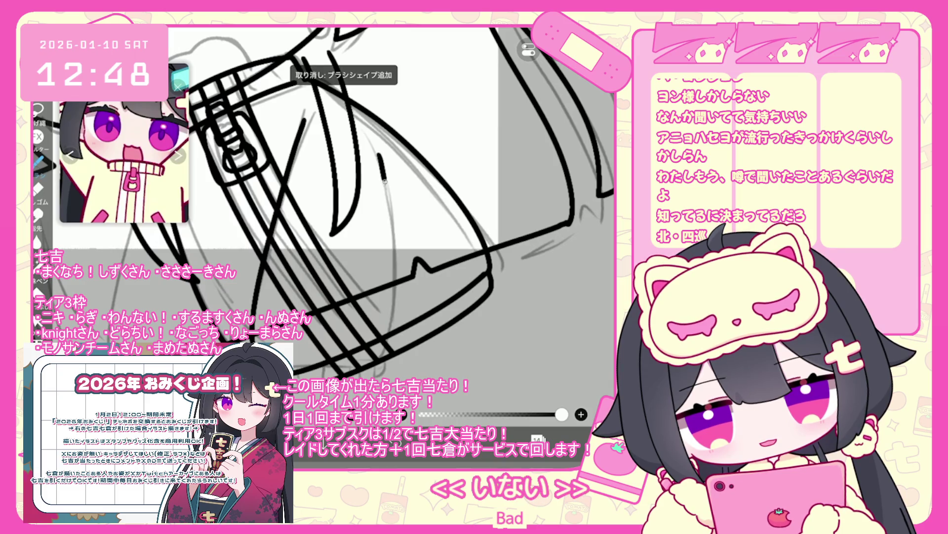
{"action": "scroll", "coordinate": [333, 204], "scroll_direction": "up", "scroll_amount": 3}
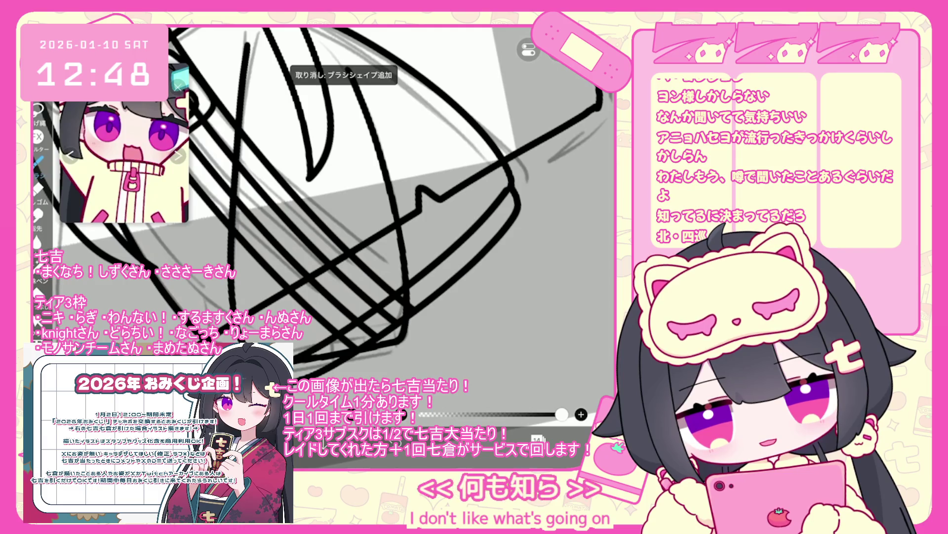
{"action": "mouse_move", "coordinate": [366, 380]}
{"action": "left_mouse_down"}
{"action": "mouse_move", "coordinate": [389, 374]}
{"action": "mouse_move", "coordinate": [398, 342]}
{"action": "left_mouse_up"}
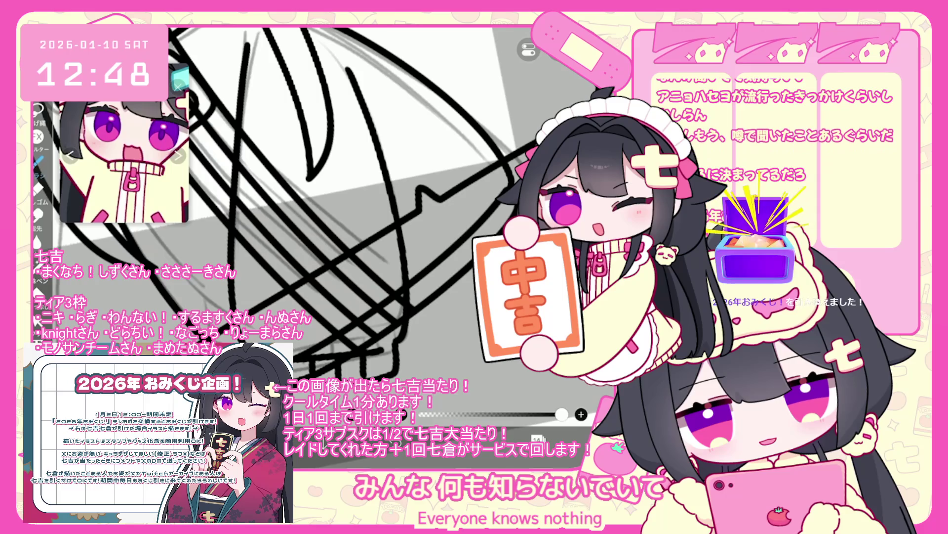
{"action": "key", "text": "ctrl+z"}
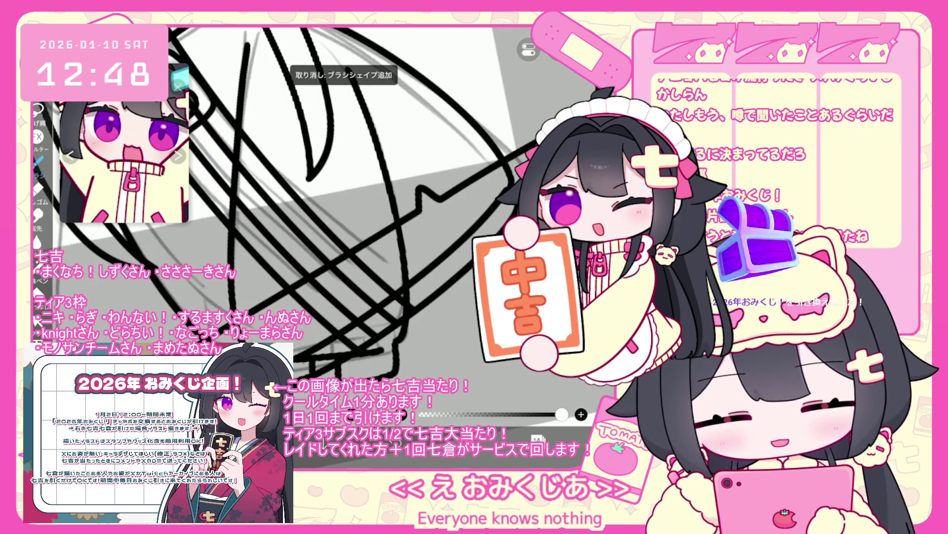
{"action": "scroll", "coordinate": [353, 204], "scroll_direction": "down", "scroll_amount": 1}
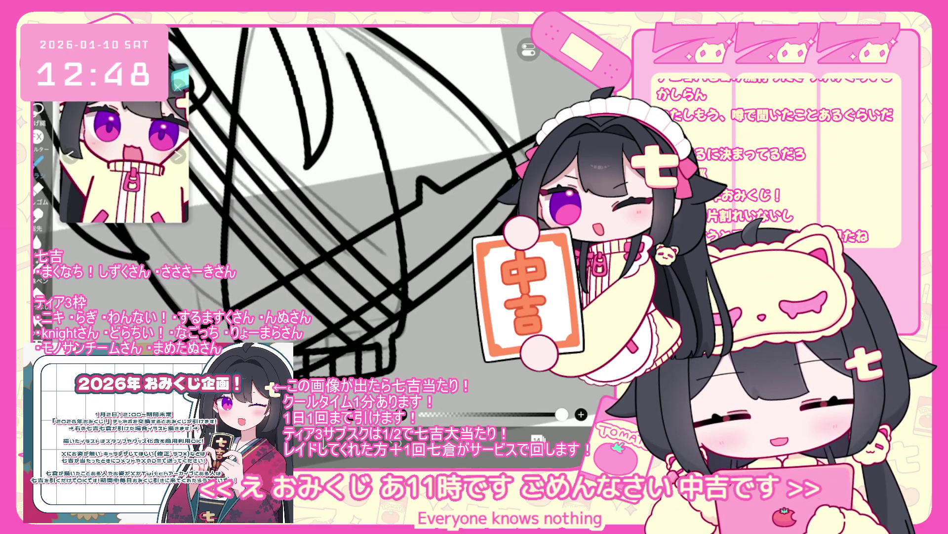
{"action": "scroll", "coordinate": [324, 229], "scroll_direction": "down", "scroll_amount": 3}
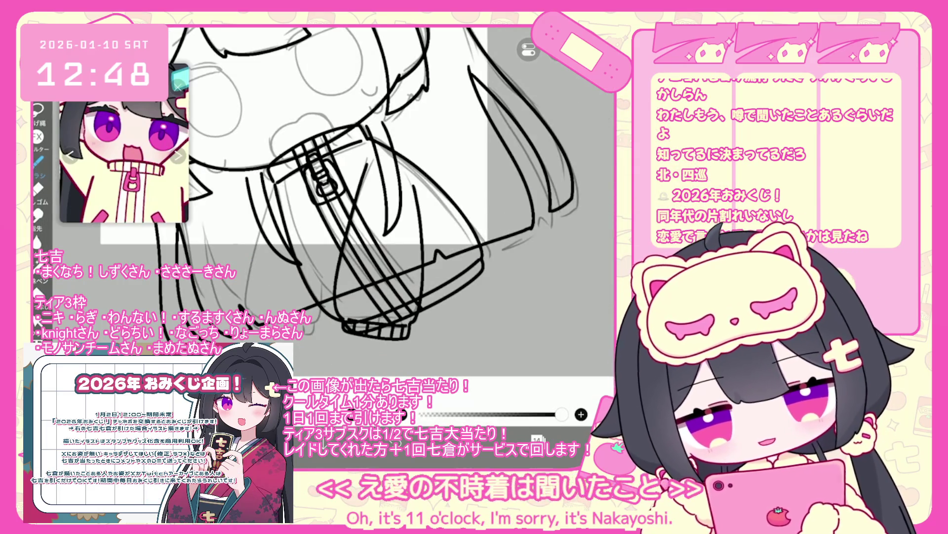
- Add a new empty layer for inking the hoodie hem
{"action": "left_click", "coordinate": [537, 438]}
{"action": "left_click", "coordinate": [341, 410]}
{"action": "left_click", "coordinate": [365, 361]}
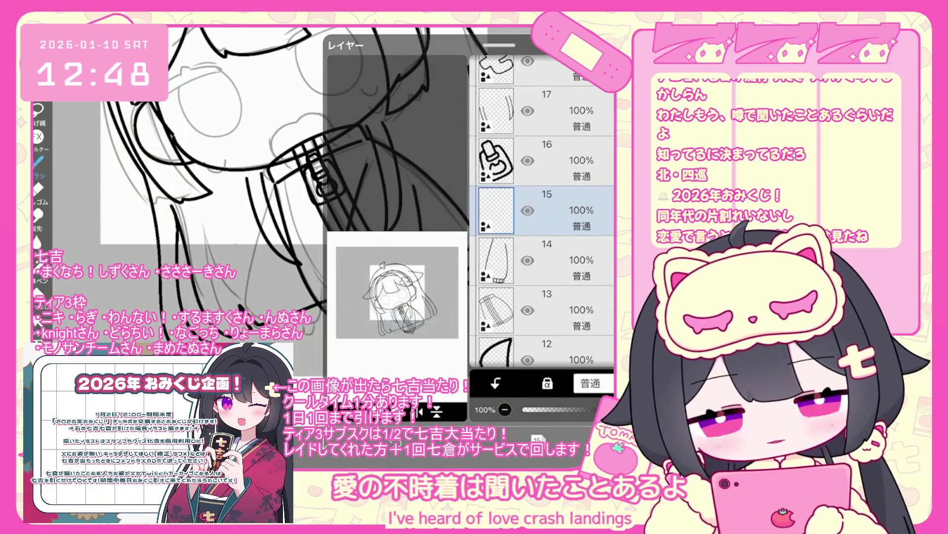
{"action": "left_click", "coordinate": [537, 438]}
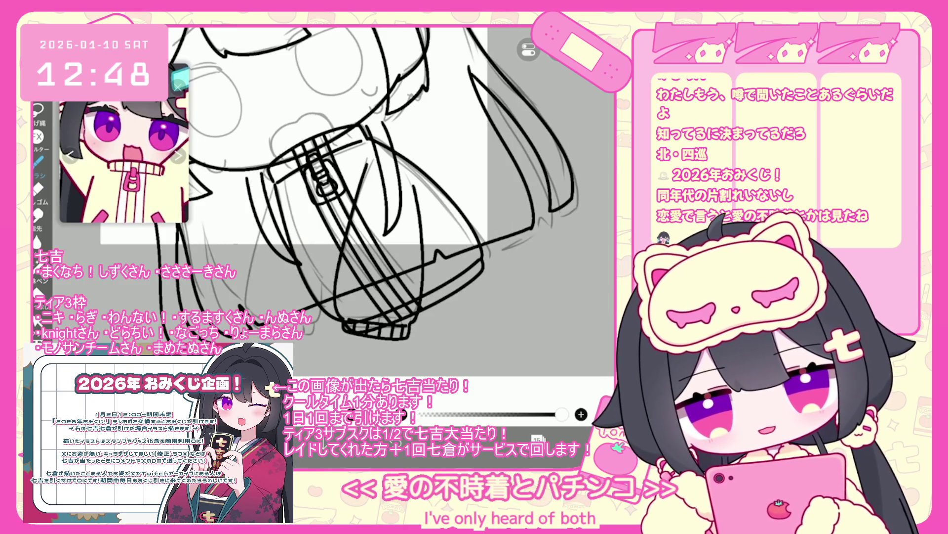
- Ink the long line along the hoodie's hem, undoing misdrawn attempts
{"action": "scroll", "coordinate": [338, 200], "scroll_direction": "up", "scroll_amount": 2}
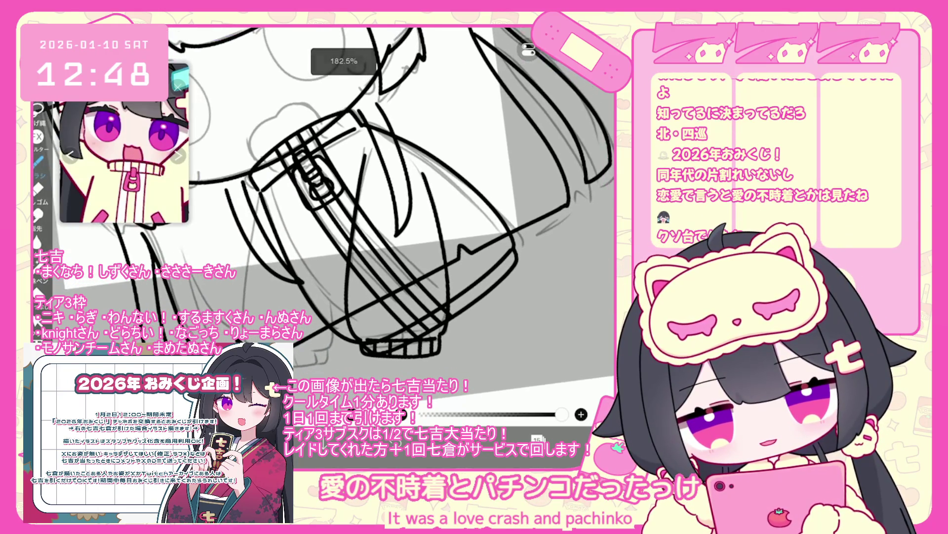
{"action": "left_click_drag", "start_coordinate": [257, 214], "coordinate": [237, 311]}
{"action": "key", "text": "ctrl+z"}
{"action": "left_click_drag", "start_coordinate": [265, 177], "coordinate": [244, 283]}
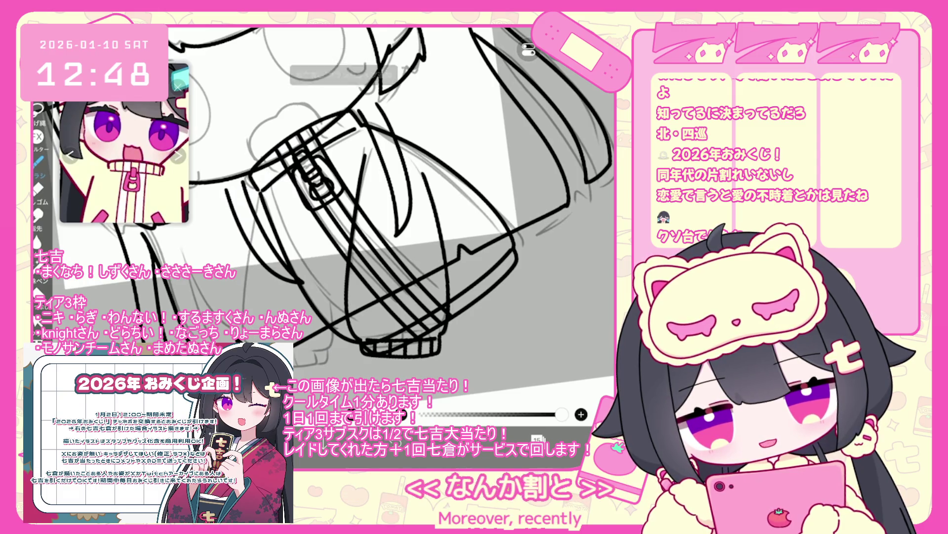
{"action": "scroll", "coordinate": [392, 197], "scroll_direction": "down", "scroll_amount": 1}
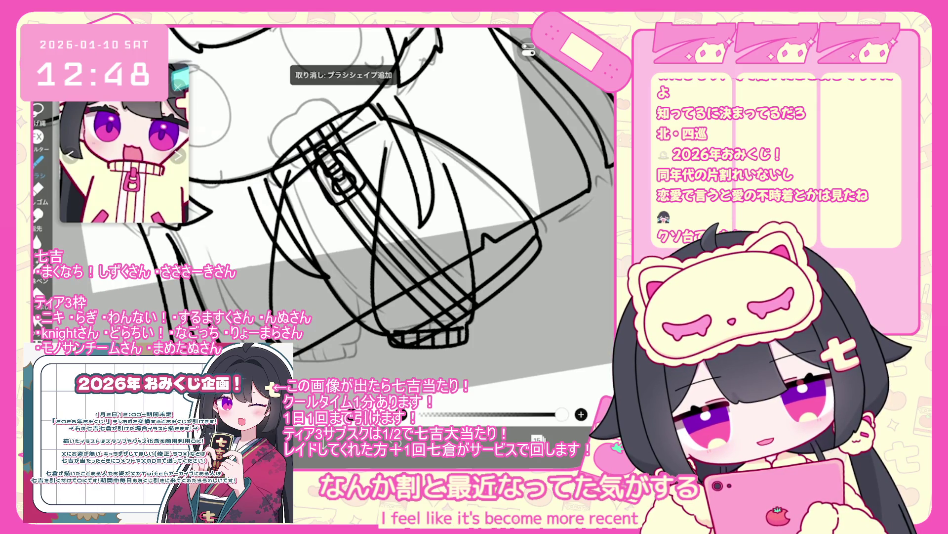
{"action": "key", "text": "ctrl+z"}
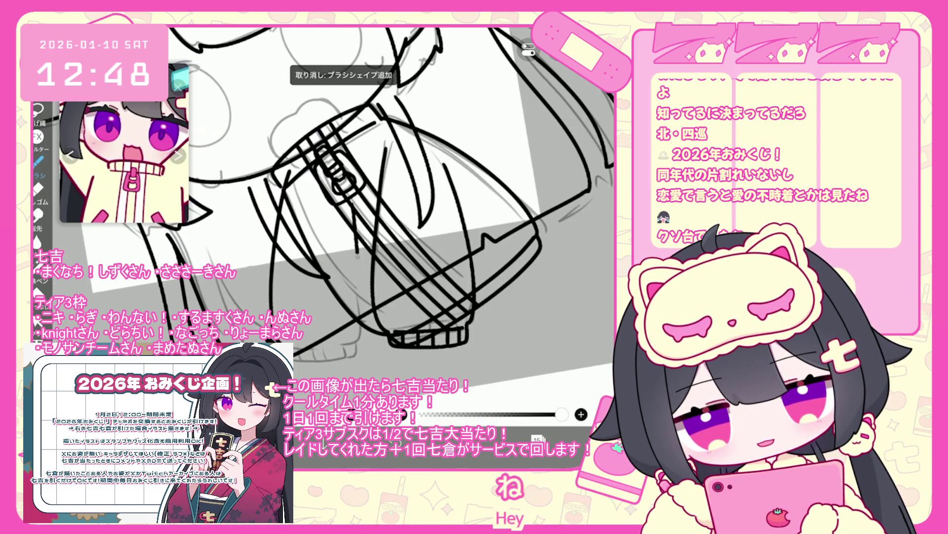
- Ink short ribbing marks on the hem, undoing the unsatisfying strokes
{"action": "scroll", "coordinate": [336, 198], "scroll_direction": "up", "scroll_amount": 3}
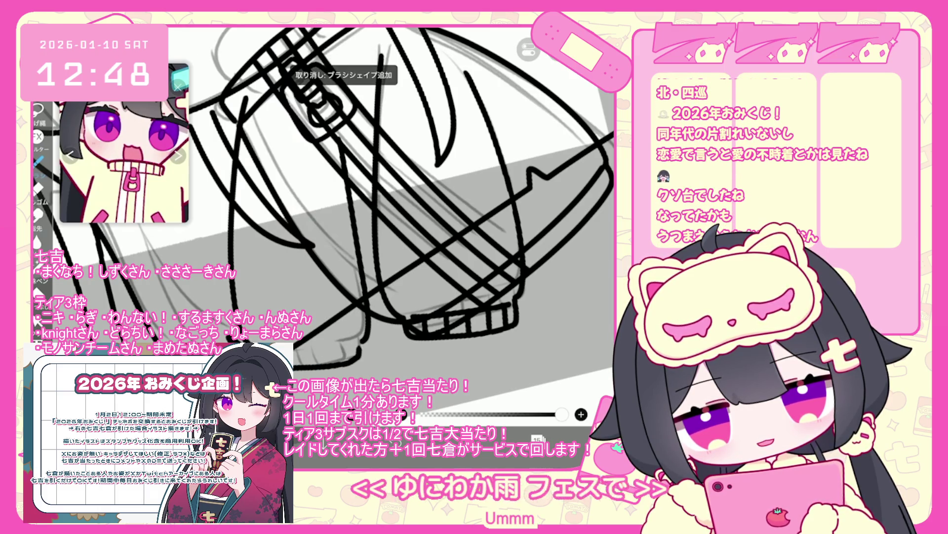
{"action": "scroll", "coordinate": [336, 197], "scroll_direction": "up", "scroll_amount": 3}
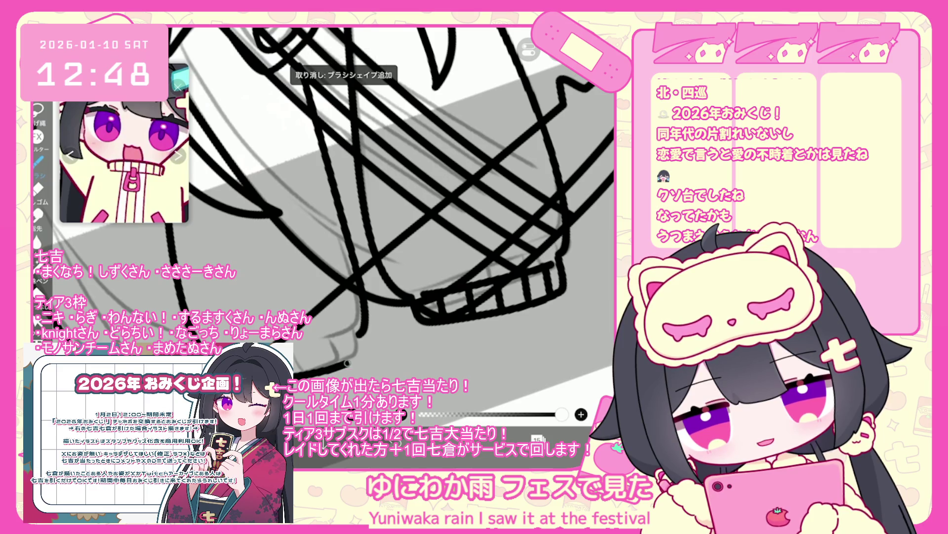
{"action": "left_click_drag", "start_coordinate": [294, 346], "coordinate": [349, 338]}
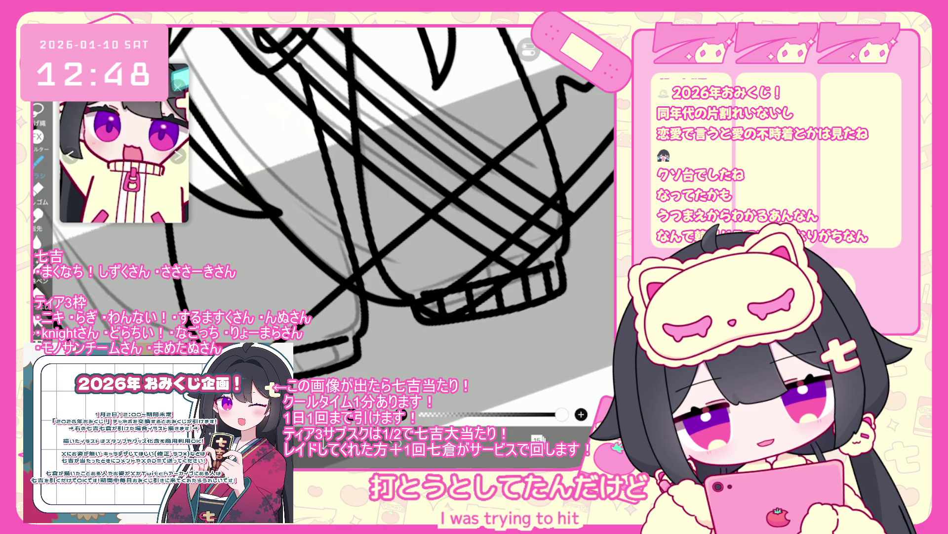
{"action": "key", "text": "ctrl+z"}
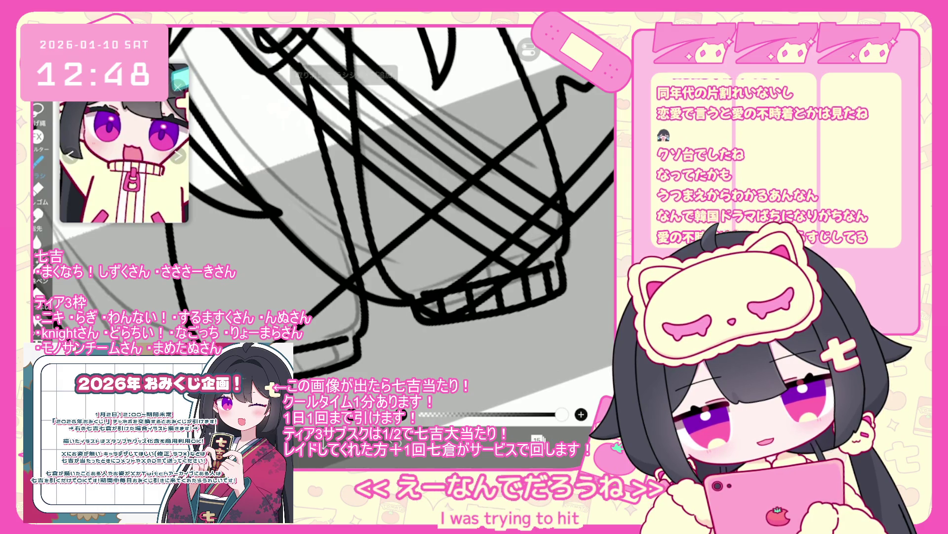
{"action": "mouse_move", "coordinate": [322, 356]}
{"action": "left_mouse_down"}
{"action": "mouse_move", "coordinate": [326, 365]}
{"action": "mouse_move", "coordinate": [341, 352]}
{"action": "left_mouse_up"}
{"action": "key", "text": "ctrl+z"}
{"action": "key", "text": "ctrl+z"}
{"action": "key", "text": "ctrl+z"}
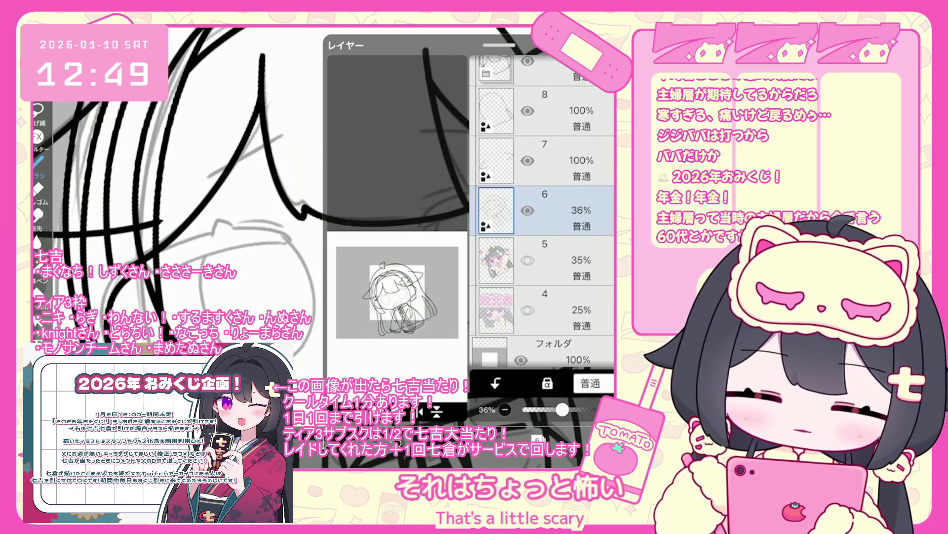
- Make layer 18 the working layer and undo the last brush stroke
{"action": "scroll", "coordinate": [543, 211], "scroll_direction": "up", "scroll_amount": 10}
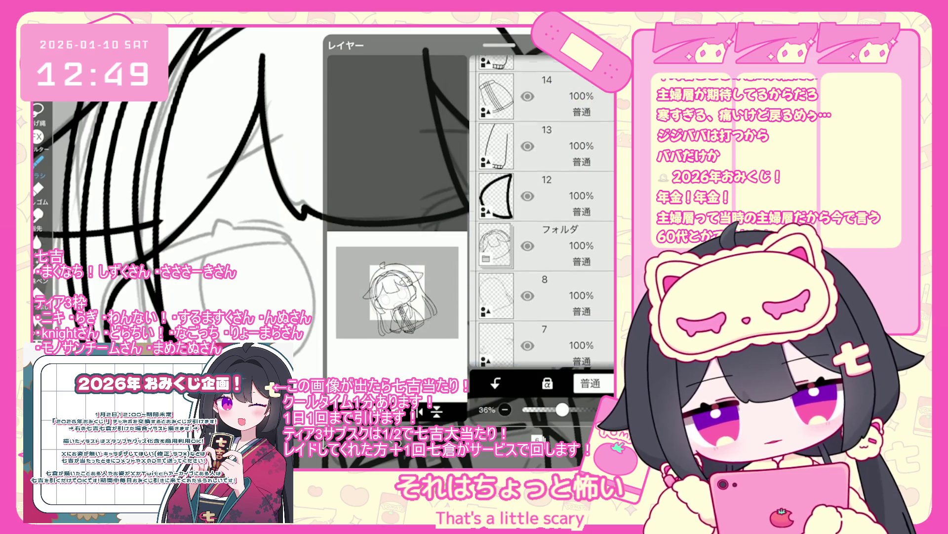
{"action": "scroll", "coordinate": [542, 211], "scroll_direction": "up", "scroll_amount": 3}
{"action": "left_click", "coordinate": [568, 229]}
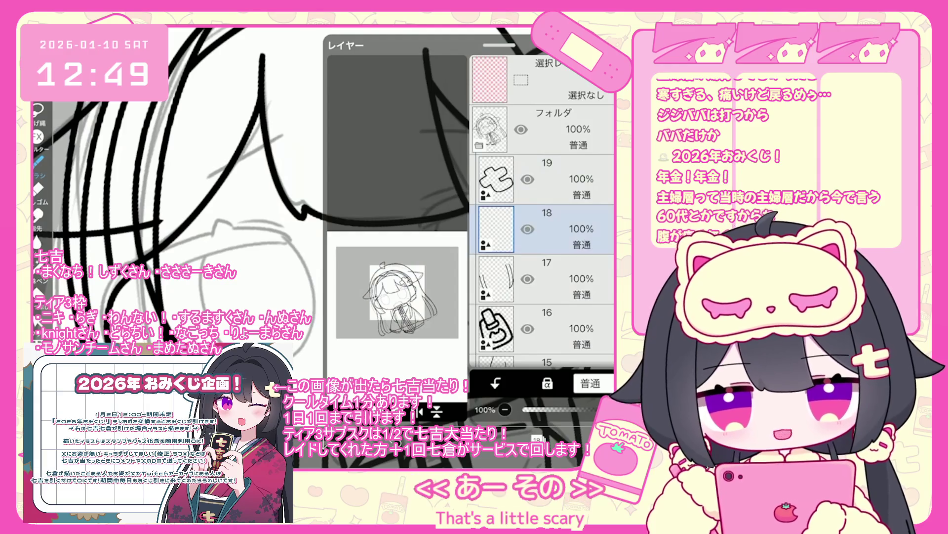
{"action": "scroll", "coordinate": [395, 223], "scroll_direction": "up", "scroll_amount": 5}
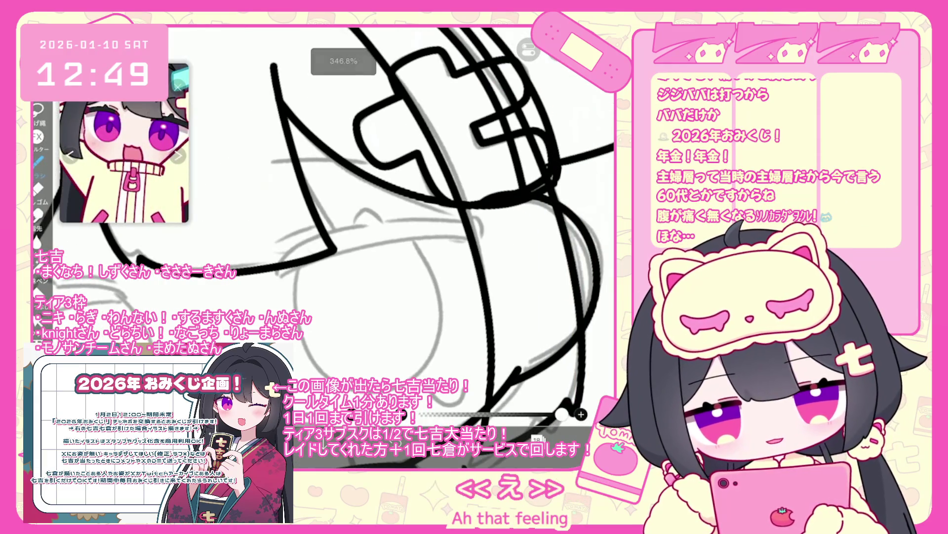
{"action": "key", "text": "ctrl+z"}
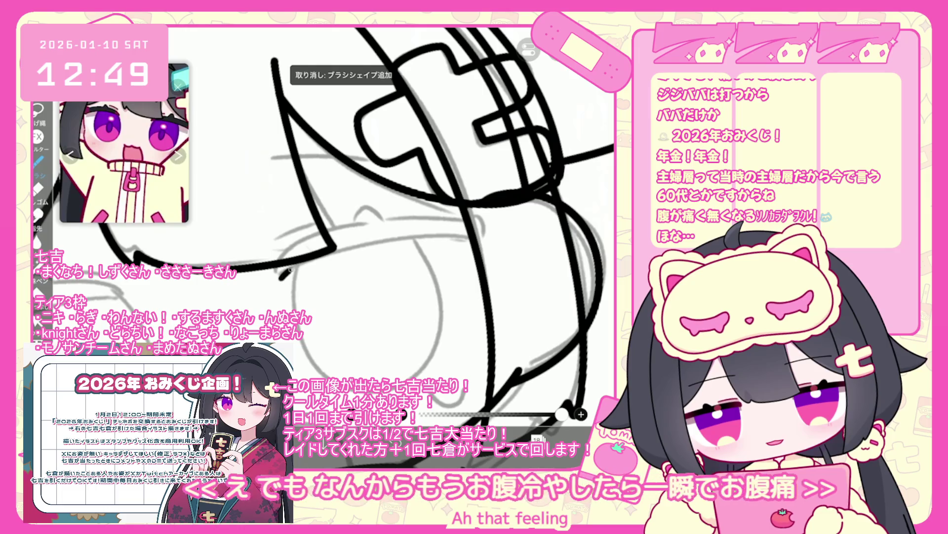
- Try several long curves below the 七 hair clip, undoing each attempt
{"action": "left_click_drag", "start_coordinate": [336, 247], "coordinate": [447, 232]}
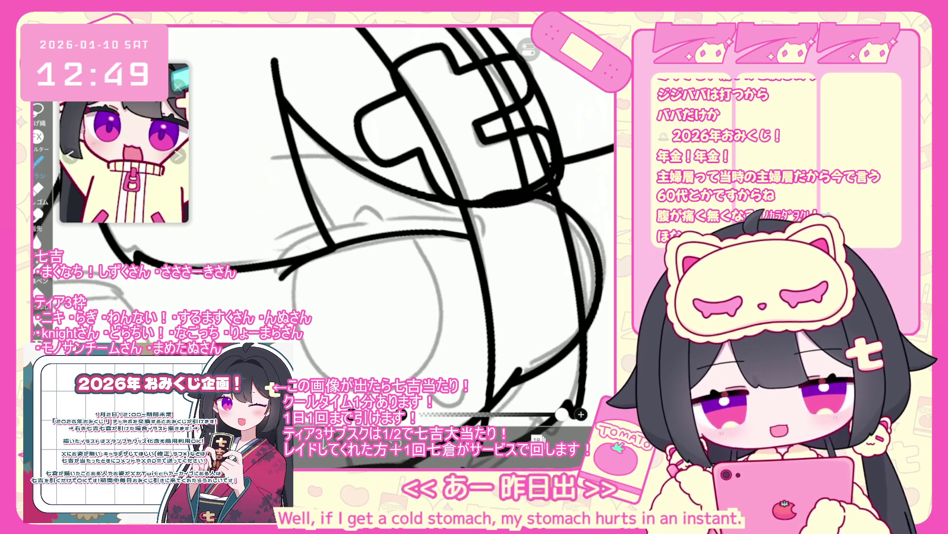
{"action": "scroll", "coordinate": [331, 223], "scroll_direction": "up", "scroll_amount": 2}
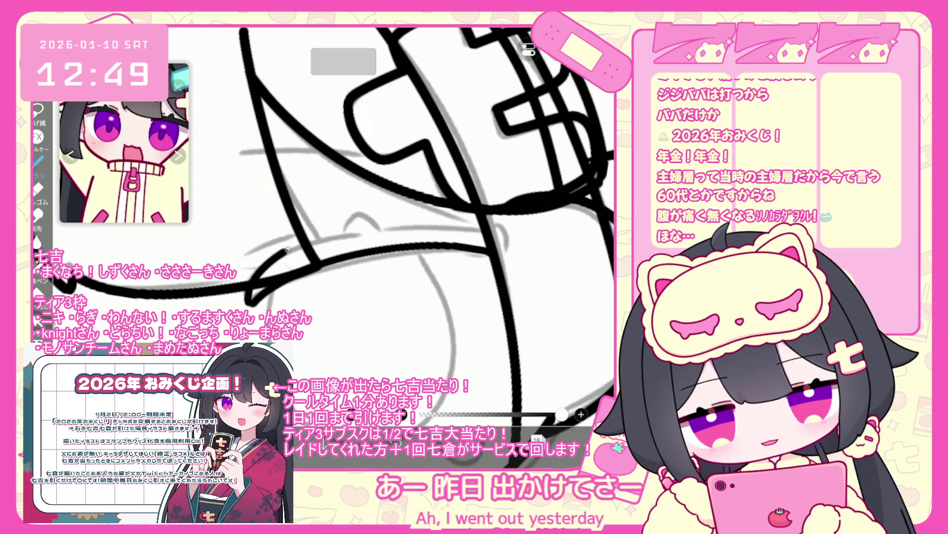
{"action": "key", "text": "ctrl+z"}
{"action": "left_click_drag", "start_coordinate": [247, 298], "coordinate": [463, 216]}
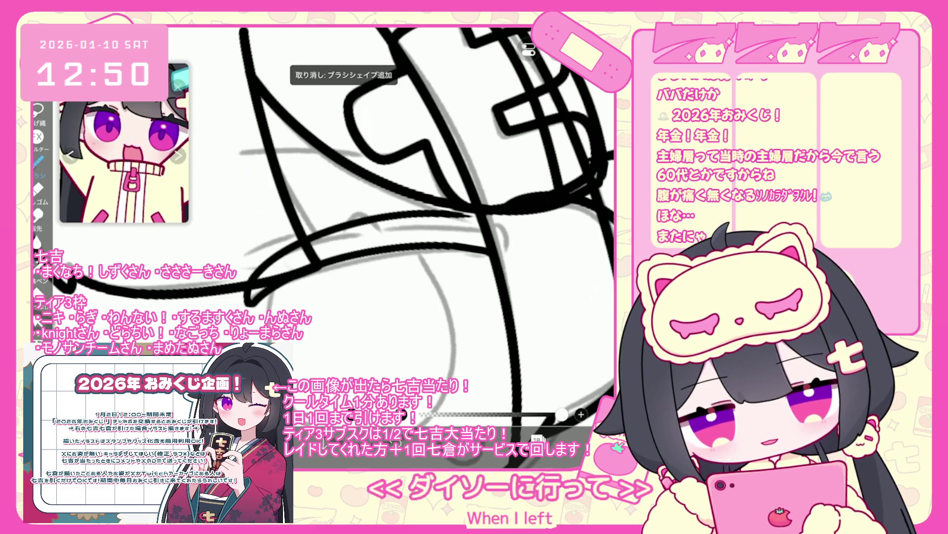
{"action": "key", "text": "ctrl+z"}
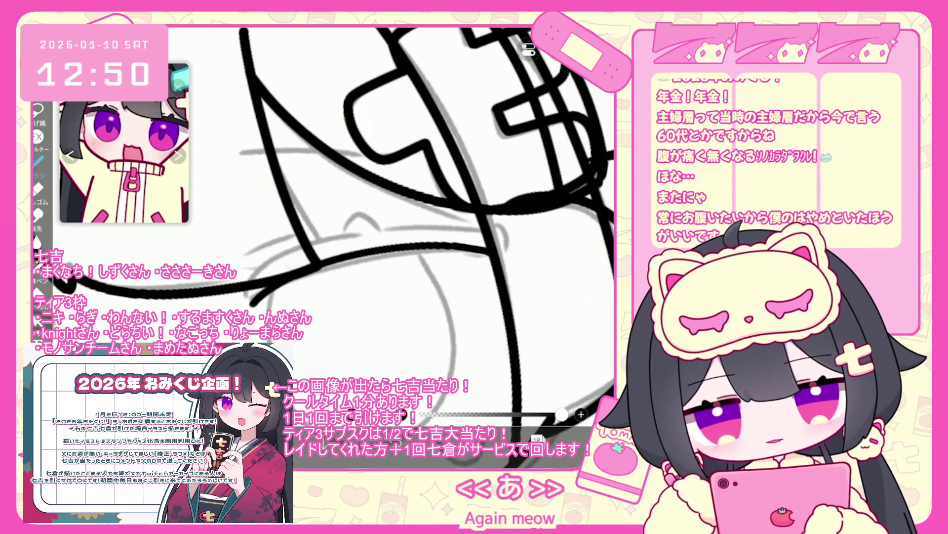
{"action": "scroll", "coordinate": [323, 219], "scroll_direction": "up", "scroll_amount": 1}
{"action": "left_click_drag", "start_coordinate": [251, 297], "coordinate": [499, 240]}
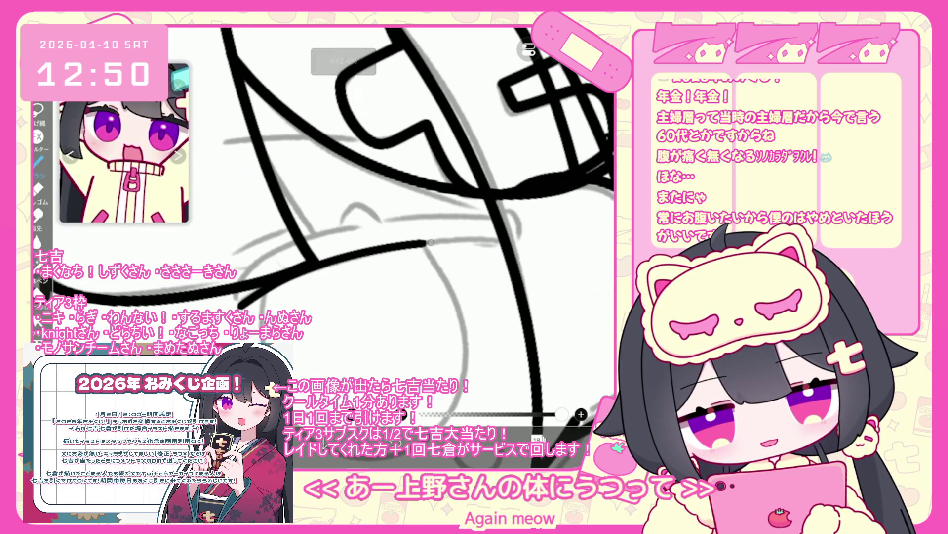
{"action": "key", "text": "ctrl+z"}
{"action": "left_click_drag", "start_coordinate": [407, 248], "coordinate": [512, 244]}
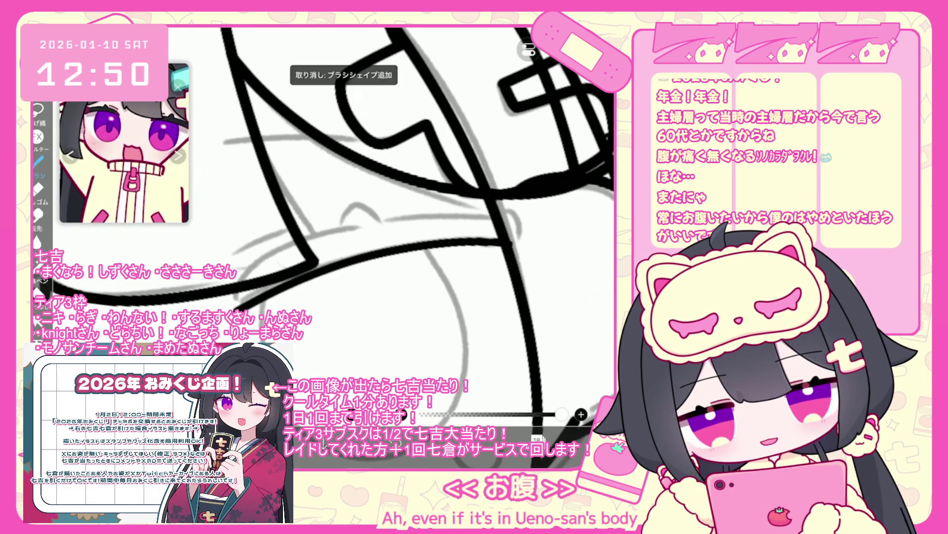
{"action": "key", "text": "ctrl+z"}
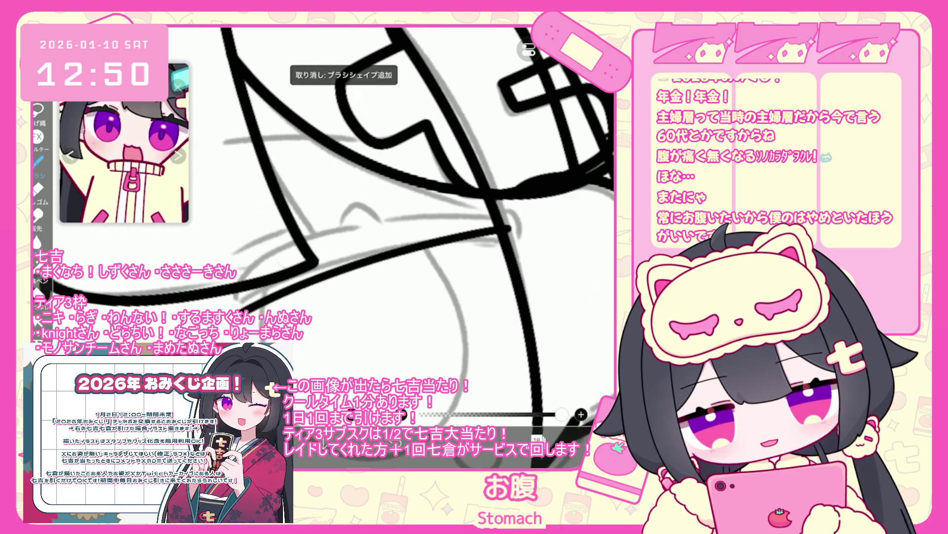
- Redraw the curve below the clip, then sketch a small bracket mark beside the hair
{"action": "scroll", "coordinate": [258, 265], "scroll_direction": "down", "scroll_amount": 5}
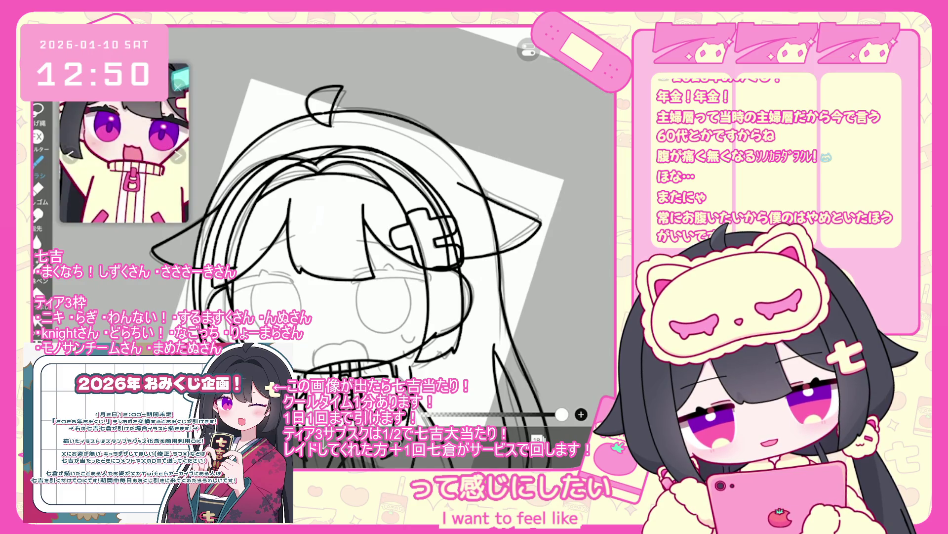
{"action": "scroll", "coordinate": [321, 247], "scroll_direction": "up", "scroll_amount": 5}
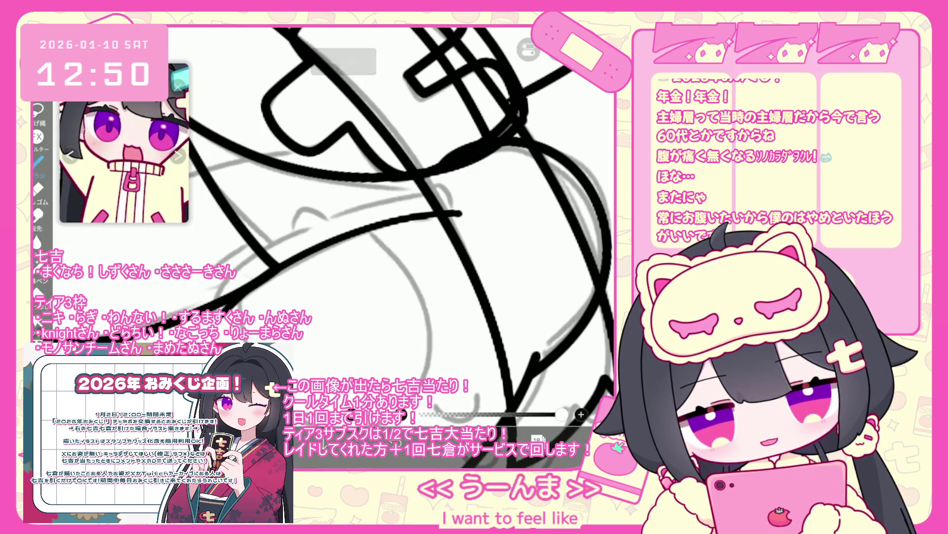
{"action": "scroll", "coordinate": [346, 222], "scroll_direction": "up", "scroll_amount": 1}
{"action": "left_click_drag", "start_coordinate": [193, 306], "coordinate": [469, 200]}
{"action": "left_click_drag", "start_coordinate": [247, 261], "coordinate": [428, 181]}
{"action": "key", "text": "ctrl+z"}
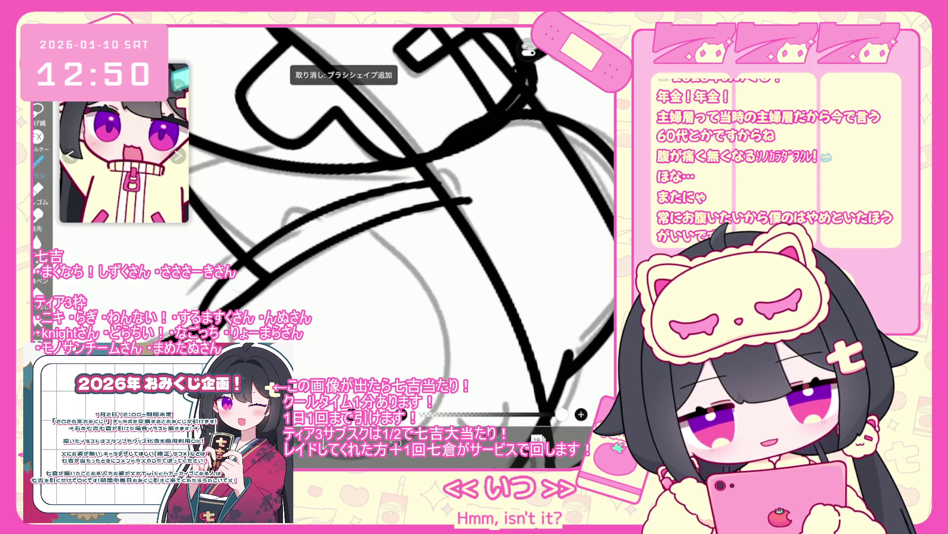
{"action": "key", "text": "ctrl+z"}
{"action": "left_click_drag", "start_coordinate": [351, 191], "coordinate": [428, 169]}
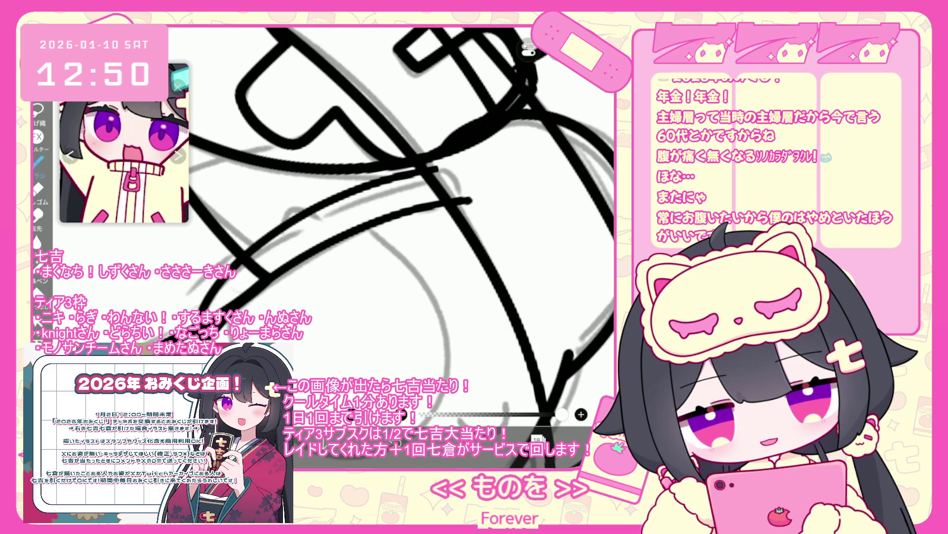
{"action": "key", "text": "ctrl+z"}
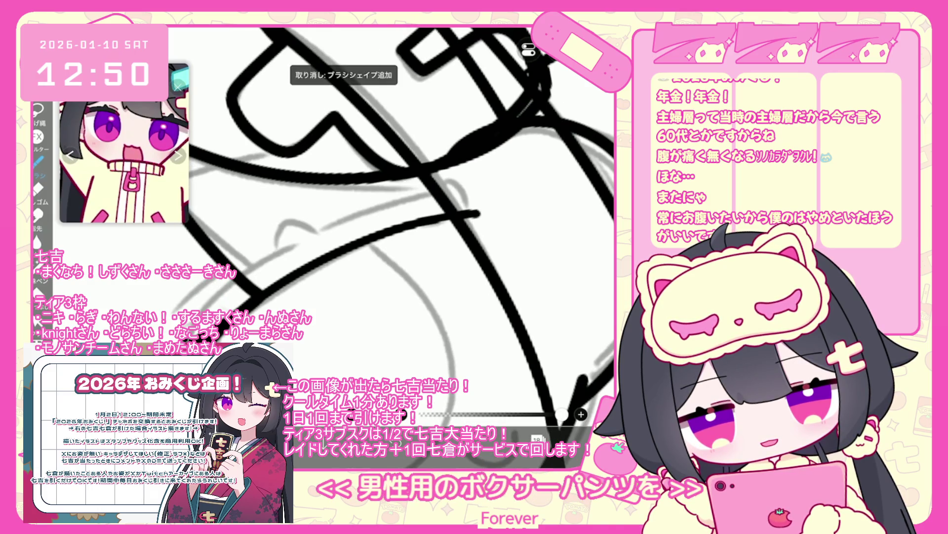
{"action": "left_click_drag", "start_coordinate": [293, 242], "coordinate": [450, 184]}
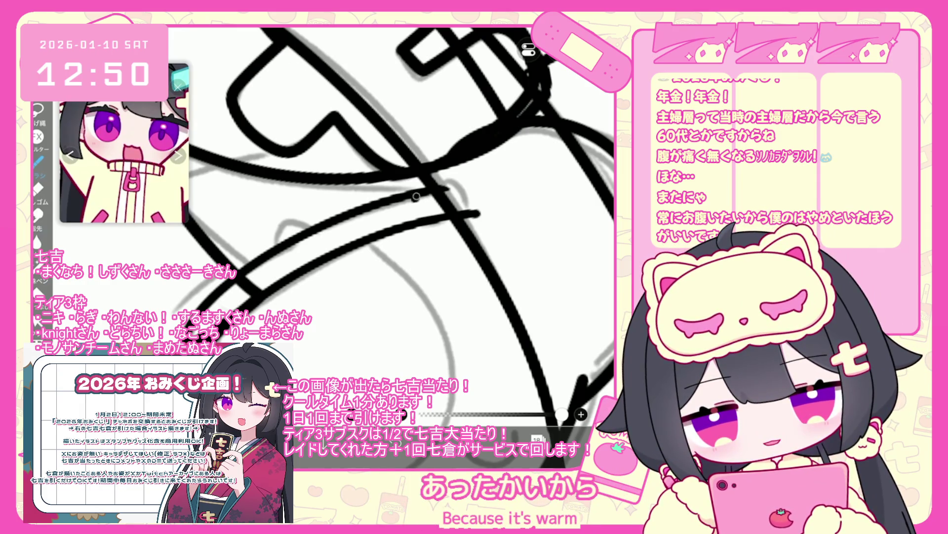
{"action": "key", "text": "ctrl+z"}
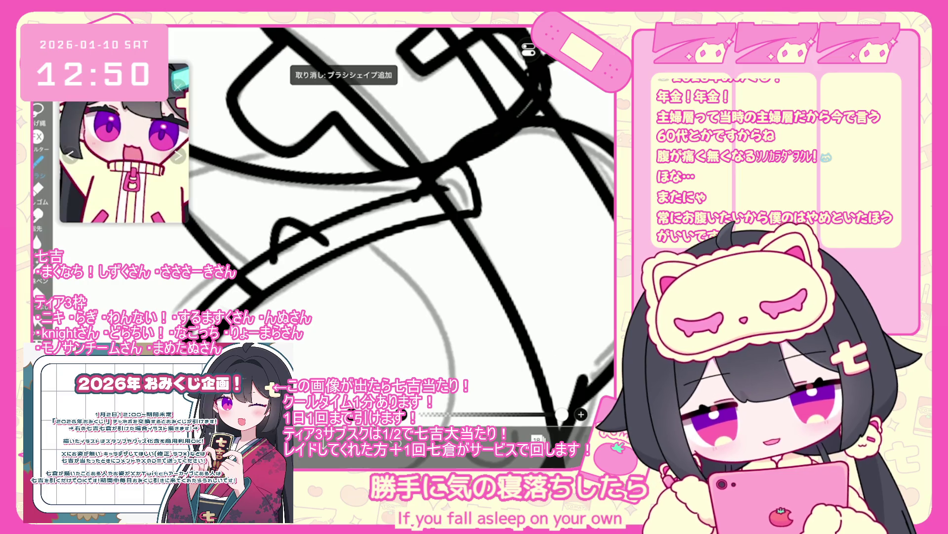
{"action": "scroll", "coordinate": [378, 241], "scroll_direction": "down", "scroll_amount": 5}
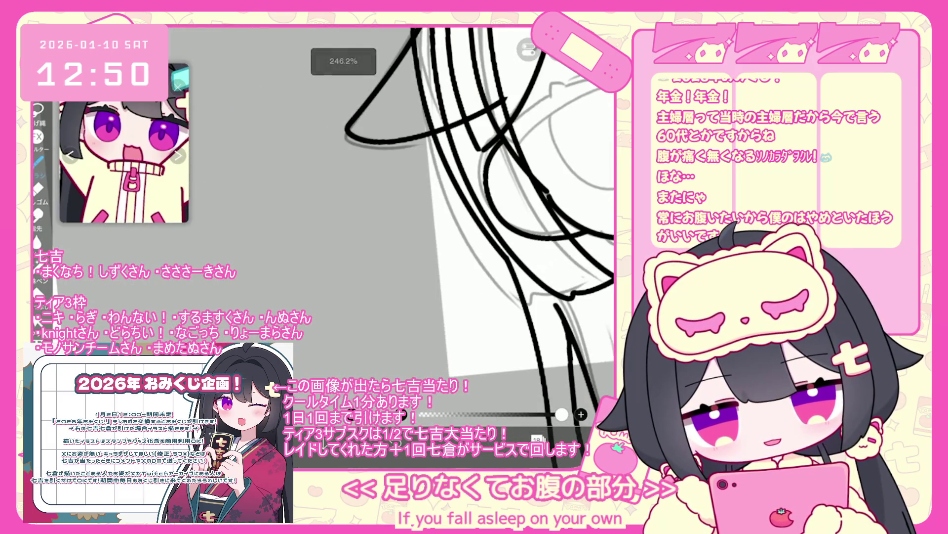
{"action": "left_click_drag", "start_coordinate": [227, 256], "coordinate": [315, 307]}
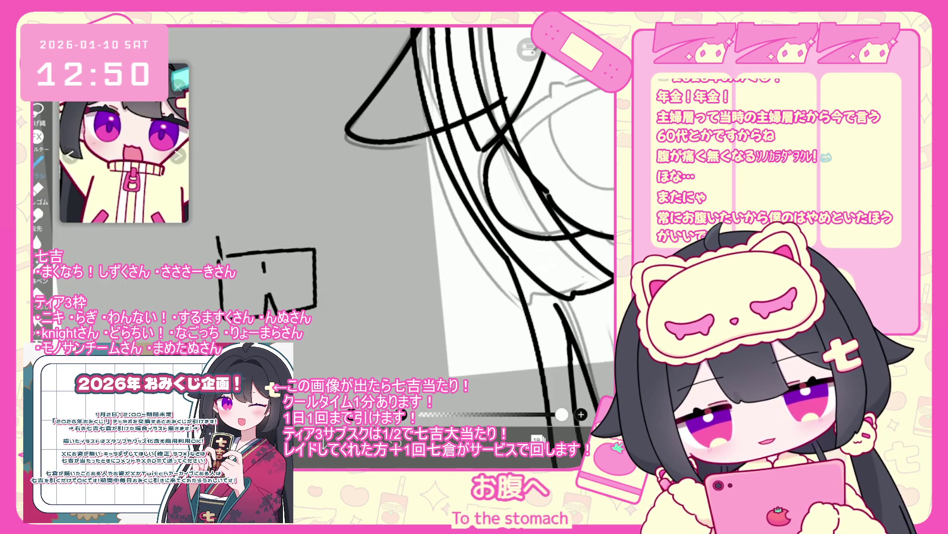
- Undo the shorts doodle beside the canvas and return the view to the face
{"action": "left_click_drag", "start_coordinate": [267, 256], "coordinate": [299, 185]}
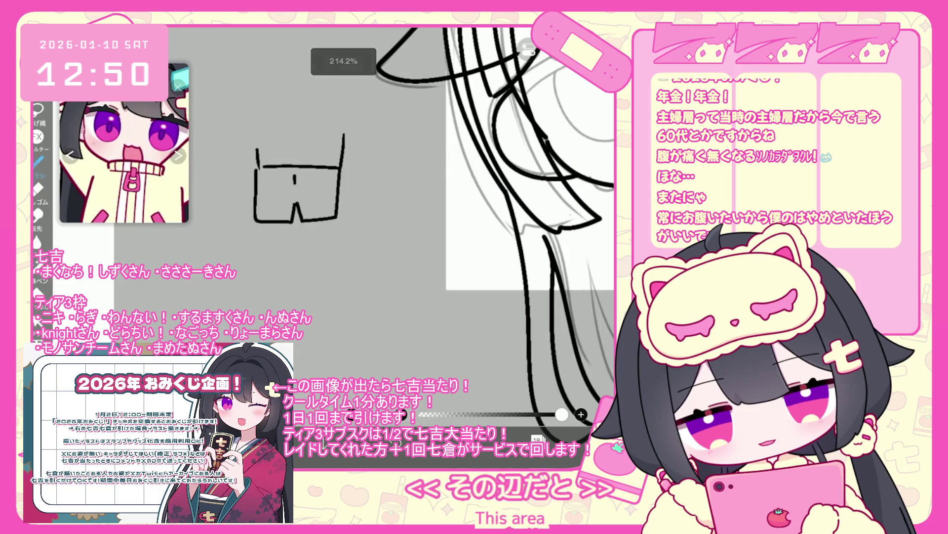
{"action": "scroll", "coordinate": [301, 198], "scroll_direction": "up", "scroll_amount": 3}
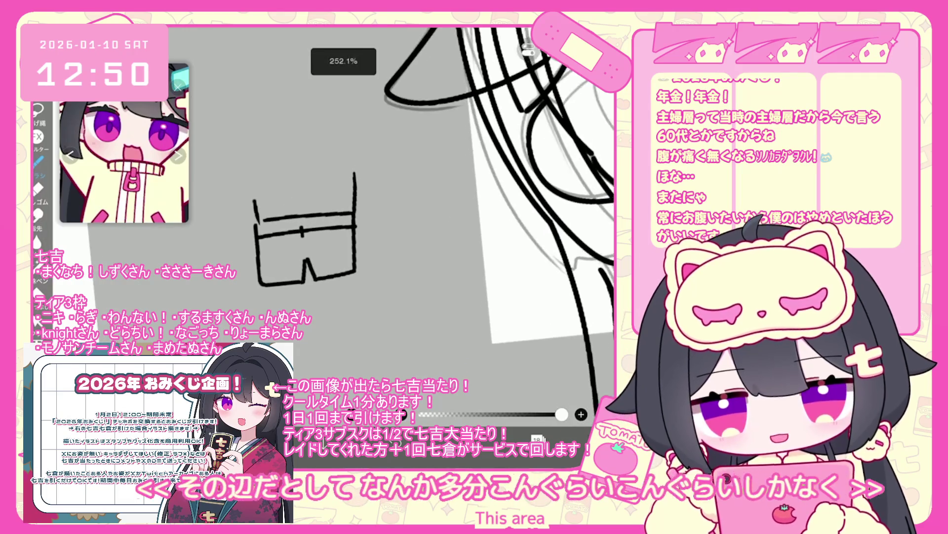
{"action": "key", "text": "ctrl+z"}
{"action": "key", "text": "ctrl+z"}
{"action": "key", "text": "ctrl+z"}
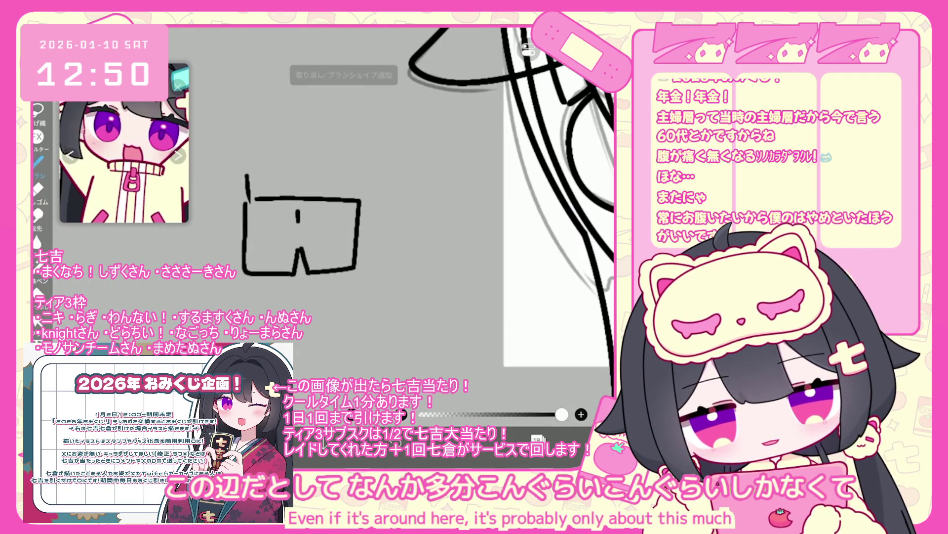
{"action": "left_click_drag", "start_coordinate": [444, 223], "coordinate": [306, 222]}
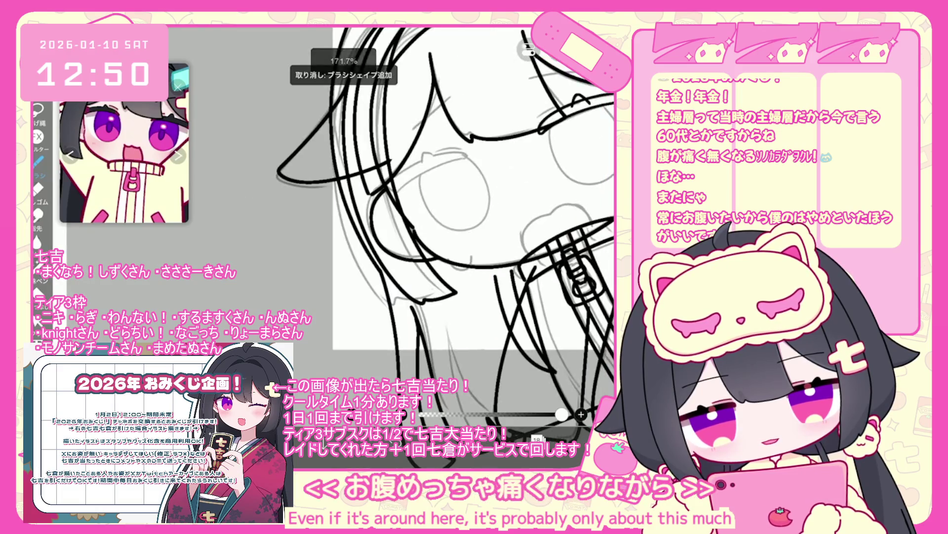
{"action": "scroll", "coordinate": [401, 222], "scroll_direction": "up", "scroll_amount": 3}
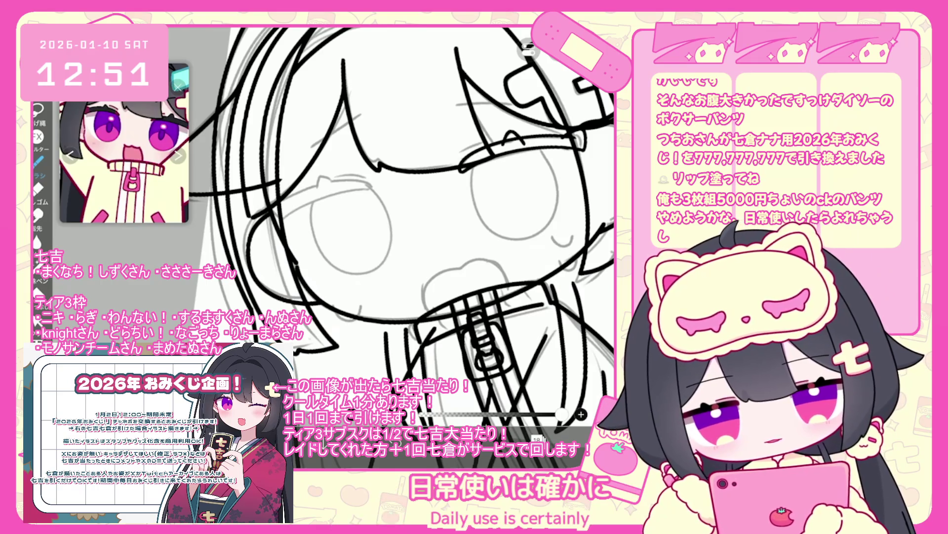
{"action": "scroll", "coordinate": [346, 223], "scroll_direction": "up", "scroll_amount": 5}
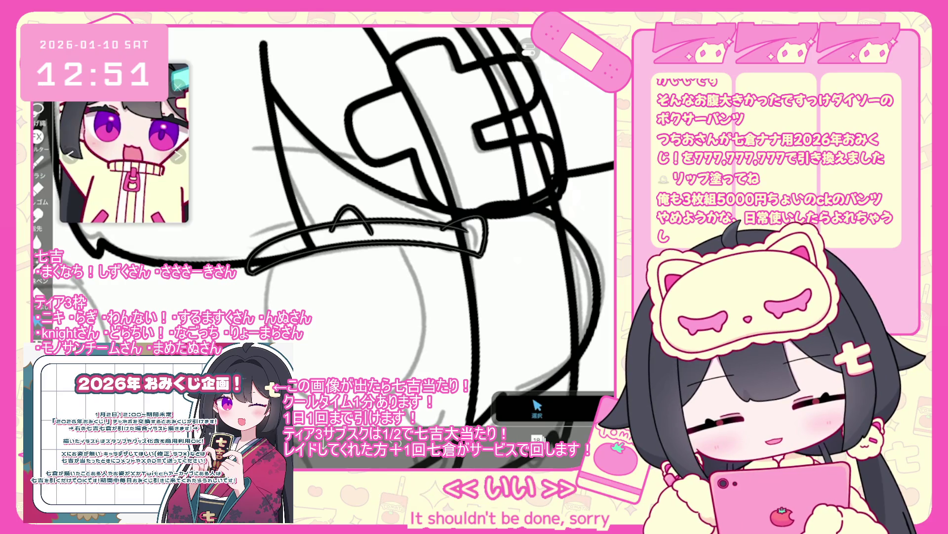
- Reshape the small pointed stroke under the 七 clip with vector Select mode
{"action": "left_click", "coordinate": [537, 407]}
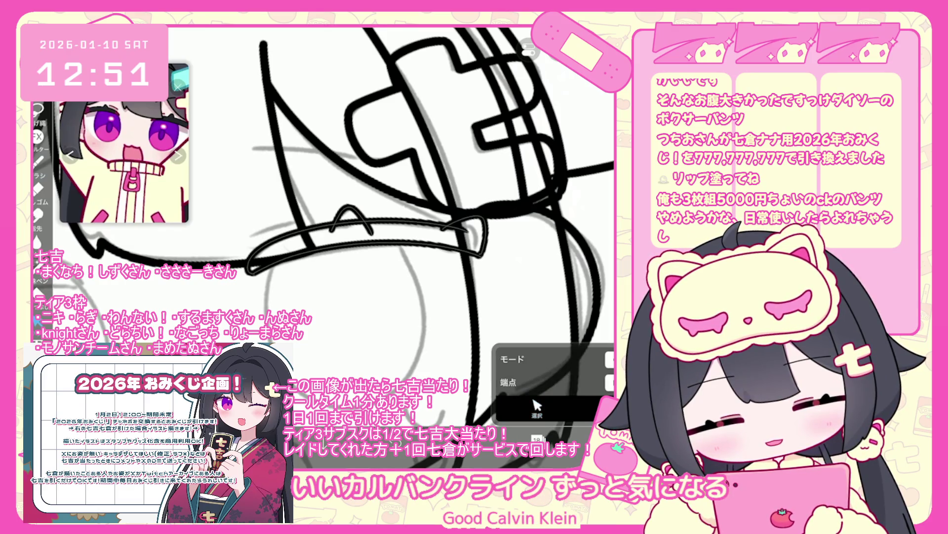
{"action": "left_click_drag", "start_coordinate": [370, 231], "coordinate": [356, 218]}
{"action": "left_click", "coordinate": [537, 408]}
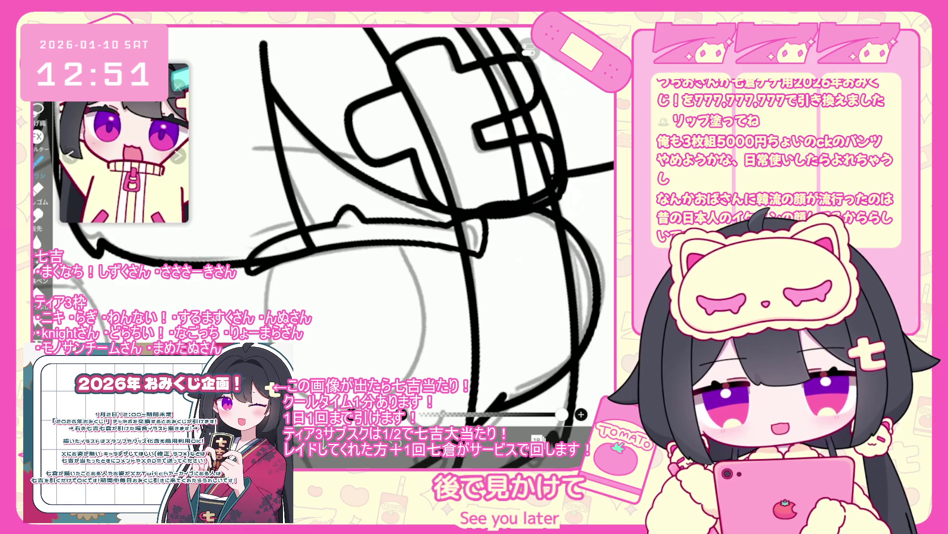
{"action": "scroll", "coordinate": [336, 237], "scroll_direction": "down", "scroll_amount": 5}
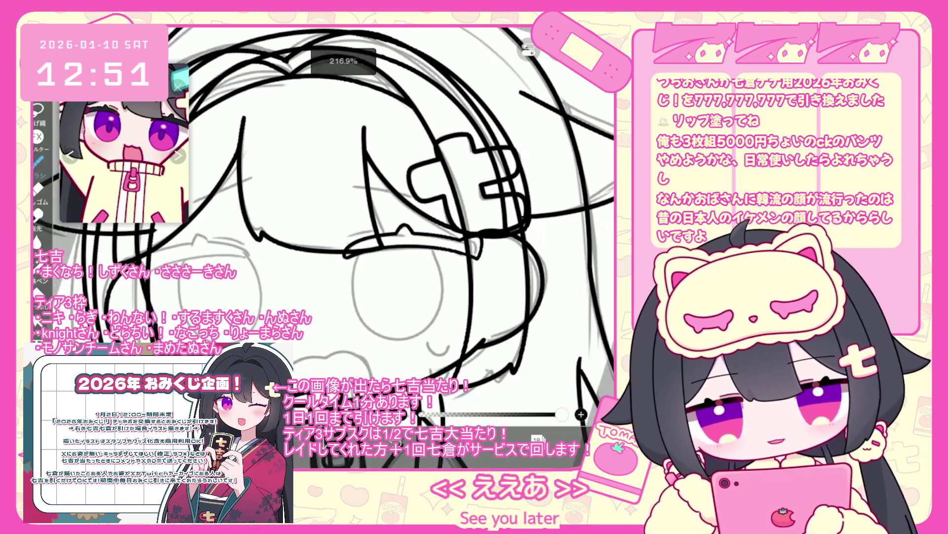
{"action": "scroll", "coordinate": [476, 267], "scroll_direction": "up", "scroll_amount": 5}
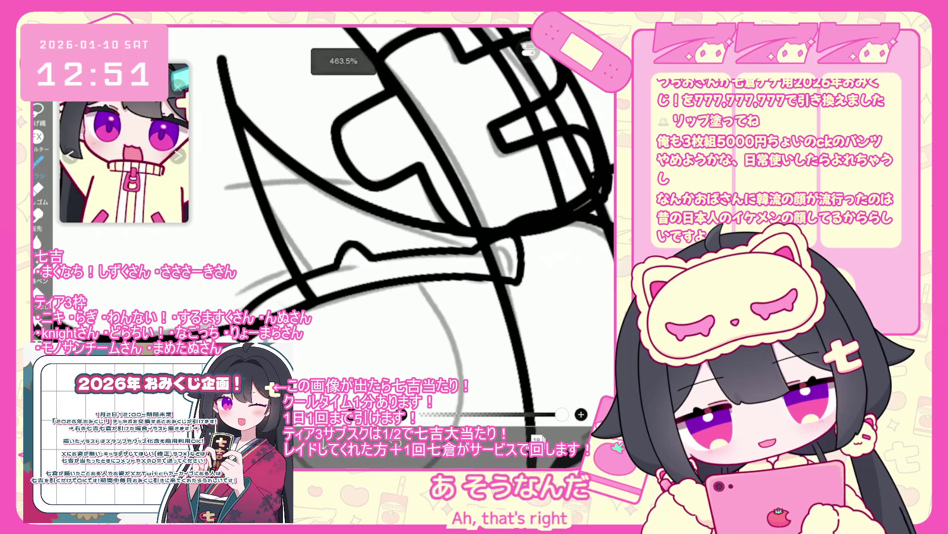
- Draw collar lines under the hair clip, undoing the unwanted attempts
{"action": "left_click_drag", "start_coordinate": [365, 254], "coordinate": [499, 249]}
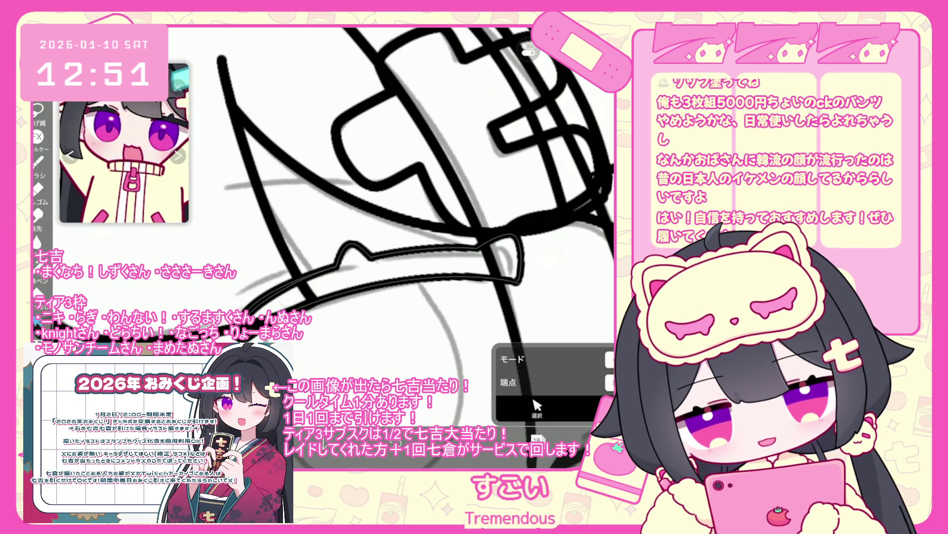
{"action": "key", "text": "ctrl+z"}
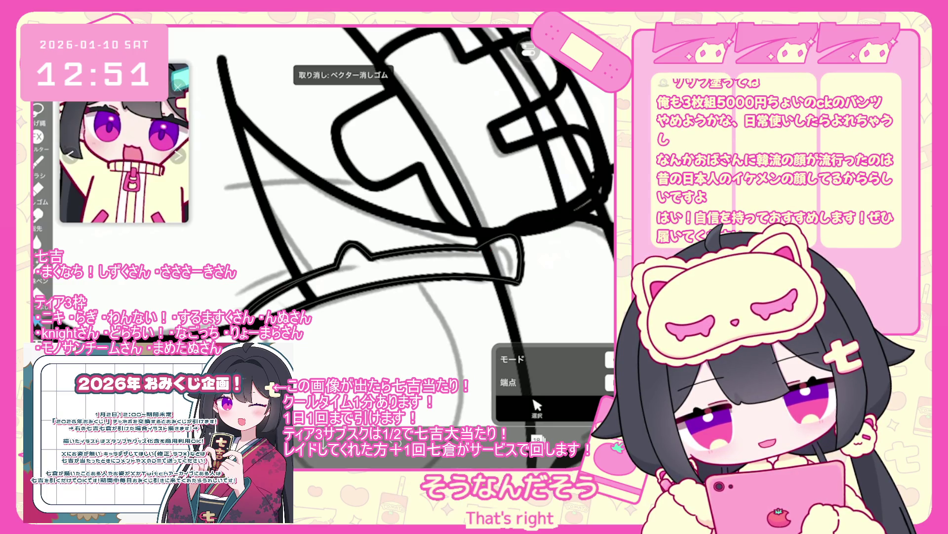
{"action": "scroll", "coordinate": [346, 247], "scroll_direction": "down", "scroll_amount": 5}
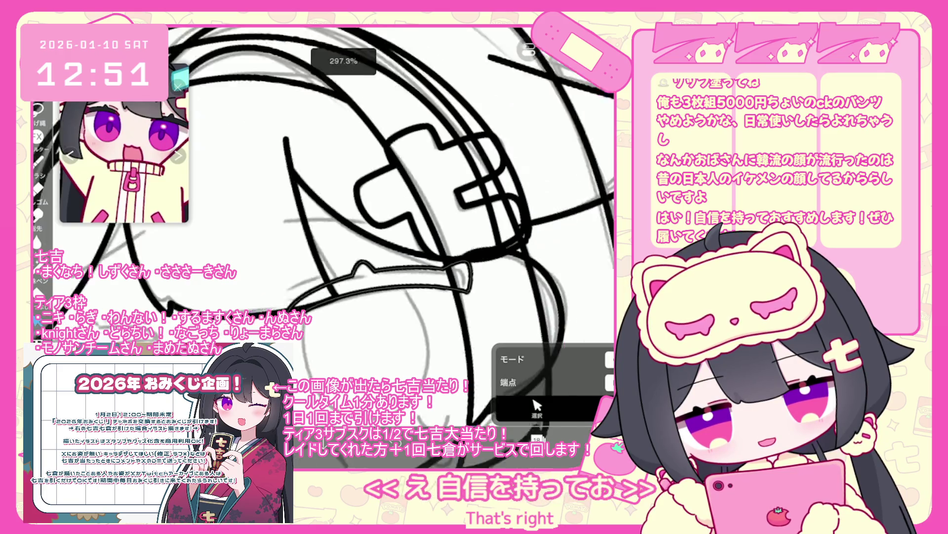
{"action": "scroll", "coordinate": [346, 222], "scroll_direction": "up", "scroll_amount": 5}
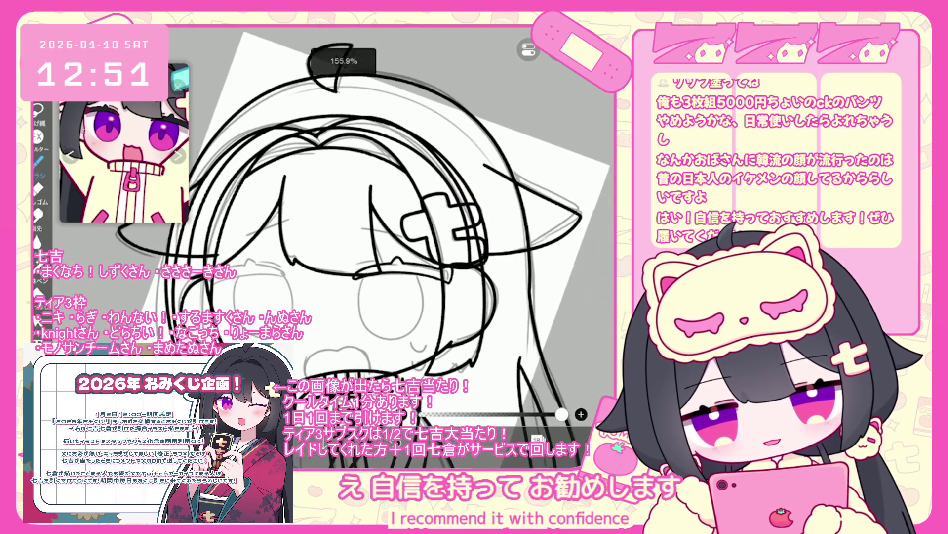
{"action": "left_click_drag", "start_coordinate": [271, 288], "coordinate": [368, 258]}
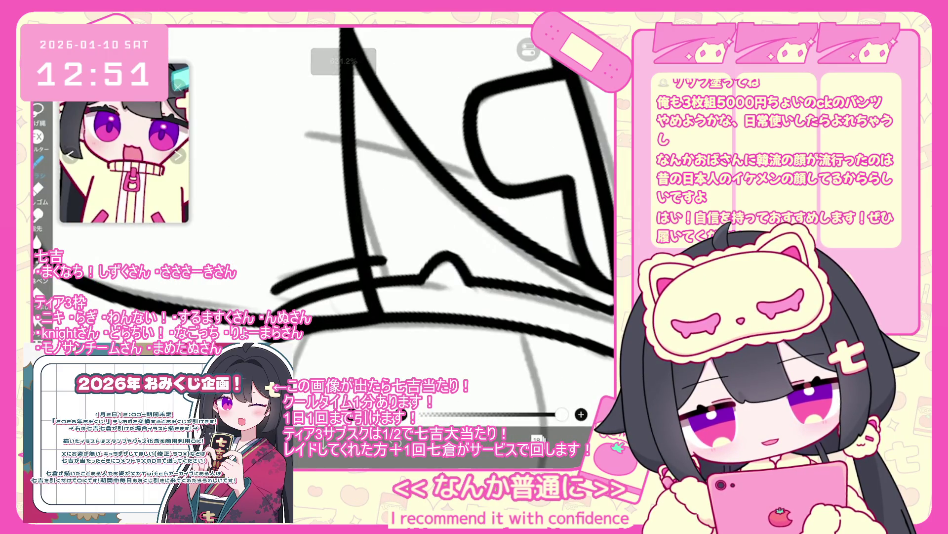
{"action": "key", "text": "ctrl+z"}
{"action": "left_click_drag", "start_coordinate": [271, 288], "coordinate": [368, 257]}
{"action": "key", "text": "ctrl+z"}
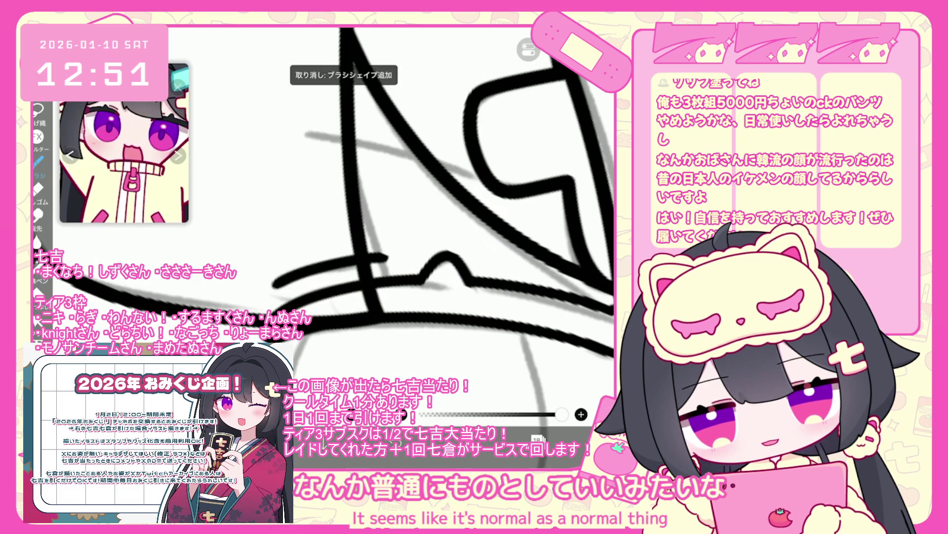
- Remove a leftover stroke and extend the collar line further right
{"action": "scroll", "coordinate": [326, 223], "scroll_direction": "down", "scroll_amount": 2}
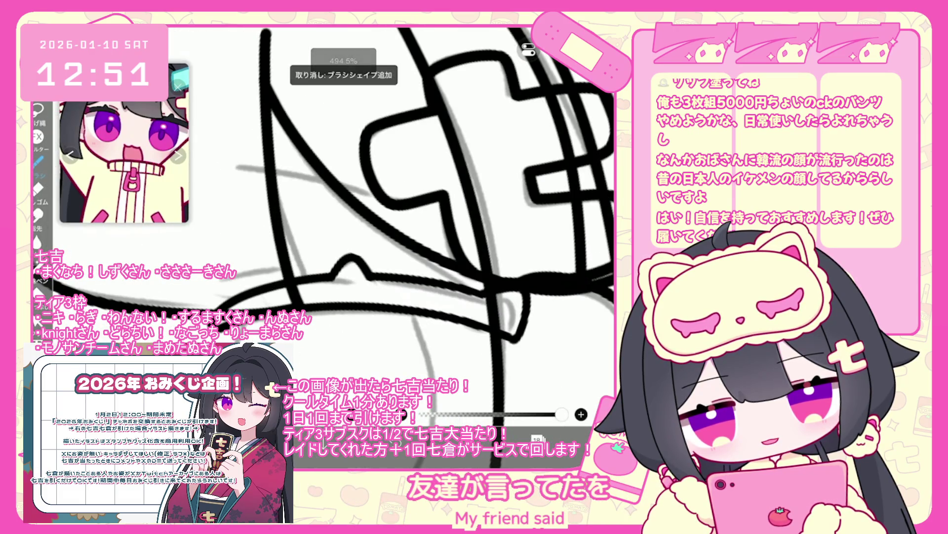
{"action": "scroll", "coordinate": [326, 223], "scroll_direction": "down", "scroll_amount": 1}
{"action": "key", "text": "ctrl+z"}
{"action": "left_click_drag", "start_coordinate": [293, 281], "coordinate": [325, 270]}
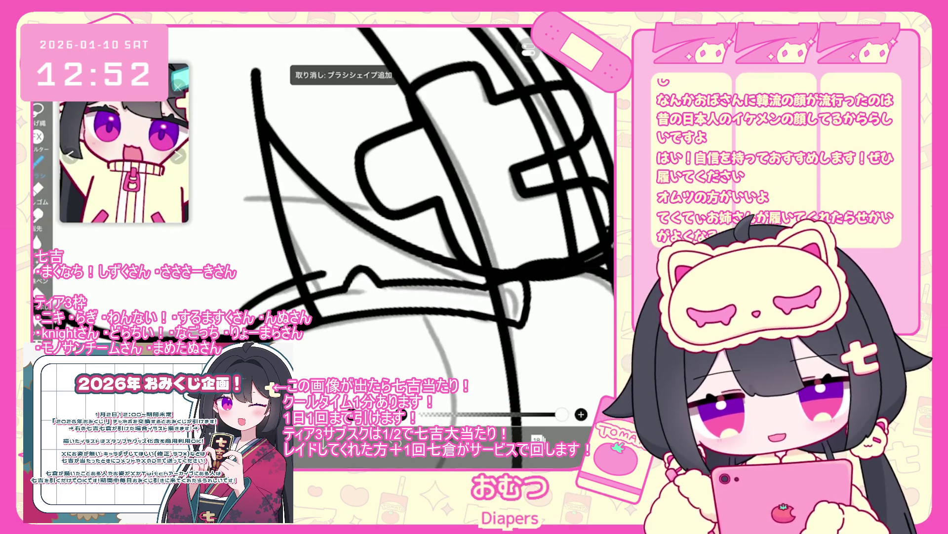
{"action": "scroll", "coordinate": [326, 222], "scroll_direction": "down", "scroll_amount": 5}
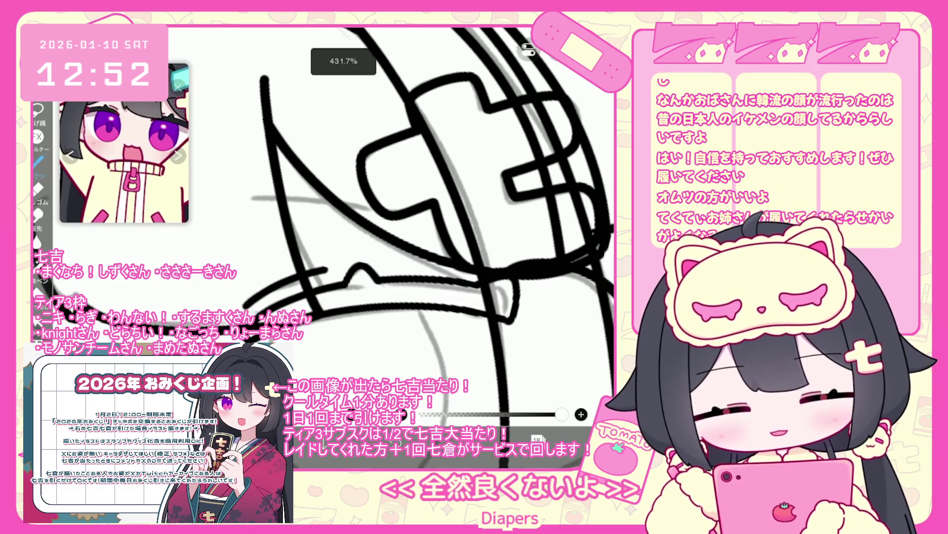
{"action": "scroll", "coordinate": [346, 223], "scroll_direction": "up", "scroll_amount": 2}
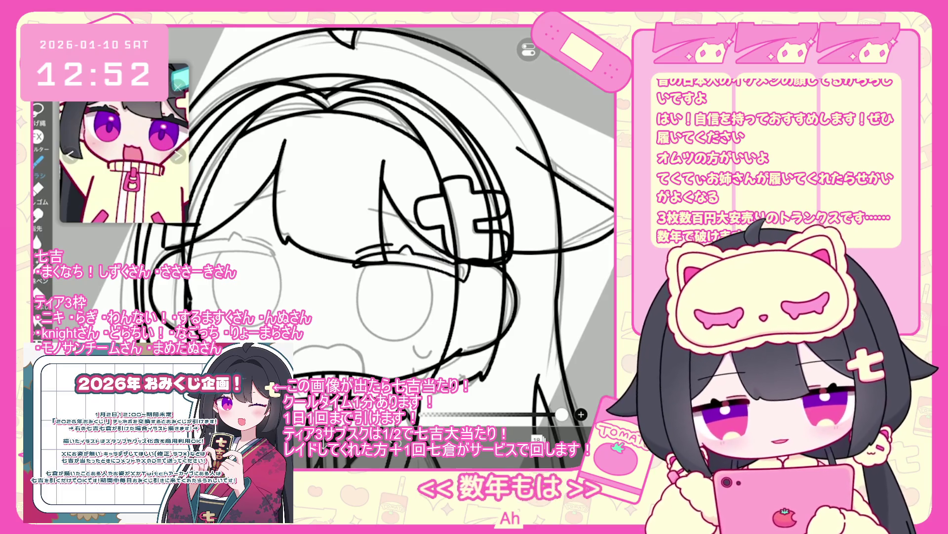
{"action": "left_click", "coordinate": [537, 438]}
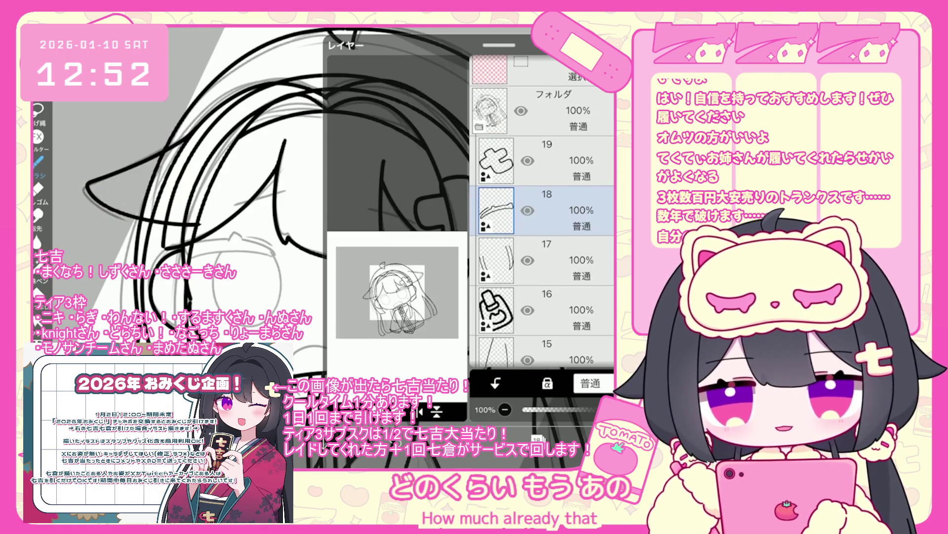
- Add a new empty layer above layer 17
{"action": "left_click", "coordinate": [563, 252]}
{"action": "left_click", "coordinate": [346, 410]}
{"action": "left_click", "coordinate": [377, 322]}
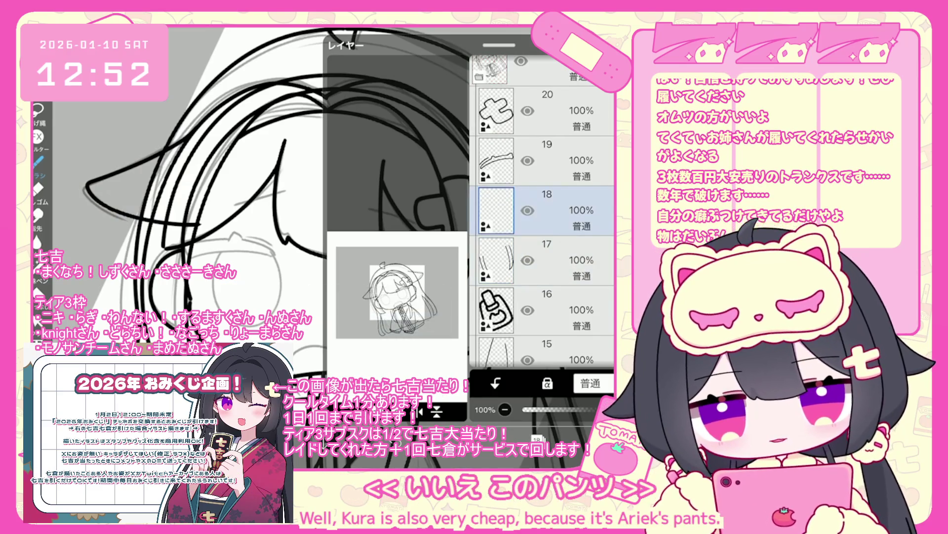
- Ink the oval's lower curve twice, undoing both attempts
{"action": "scroll", "coordinate": [345, 222], "scroll_direction": "up", "scroll_amount": 5}
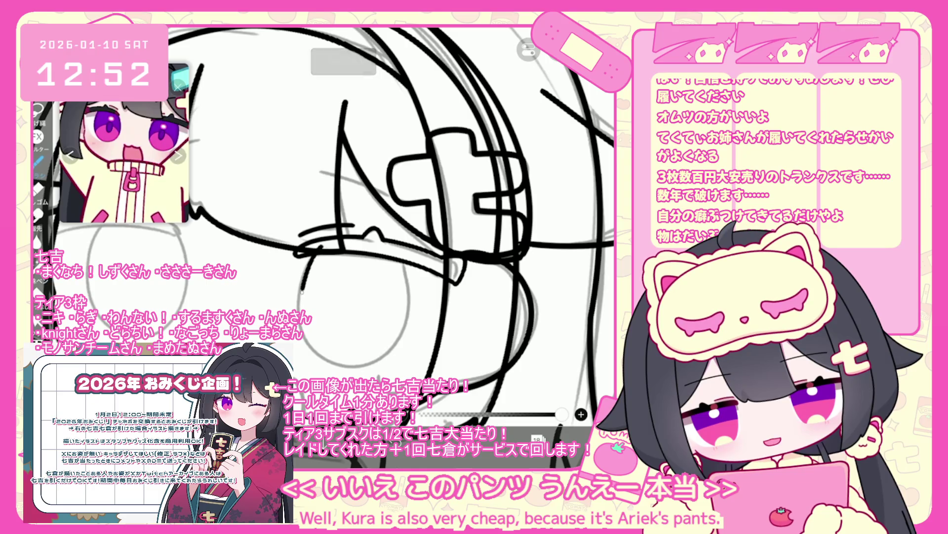
{"action": "left_click_drag", "start_coordinate": [303, 291], "coordinate": [418, 314]}
{"action": "key", "text": "ctrl+z"}
{"action": "mouse_move", "coordinate": [302, 259]}
{"action": "left_mouse_down"}
{"action": "mouse_move", "coordinate": [316, 356]}
{"action": "mouse_move", "coordinate": [415, 267]}
{"action": "left_mouse_up"}
{"action": "key", "text": "ctrl+z"}
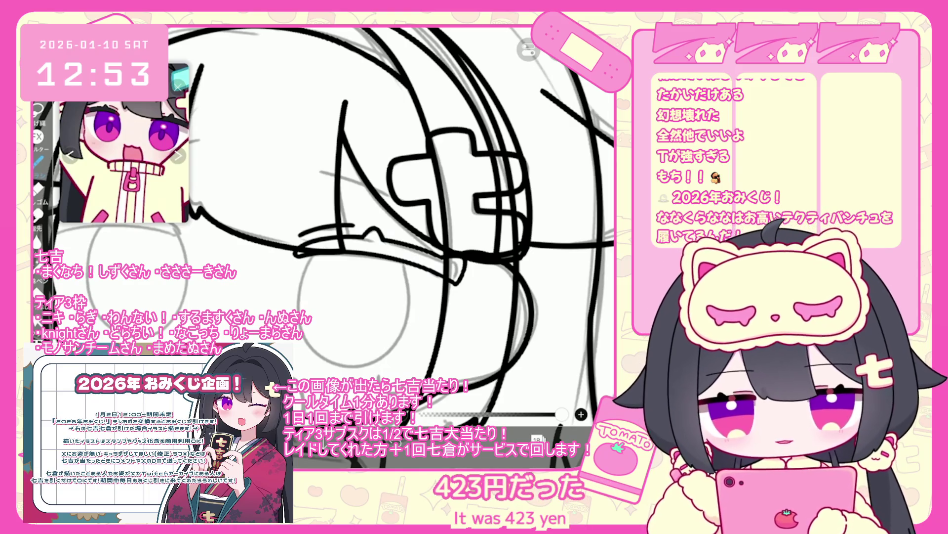
- Draw a plain T shape and a box-topped T outline below the figure
{"action": "scroll", "coordinate": [324, 228], "scroll_direction": "down", "scroll_amount": 2}
{"action": "scroll", "coordinate": [376, 237], "scroll_direction": "down", "scroll_amount": 3}
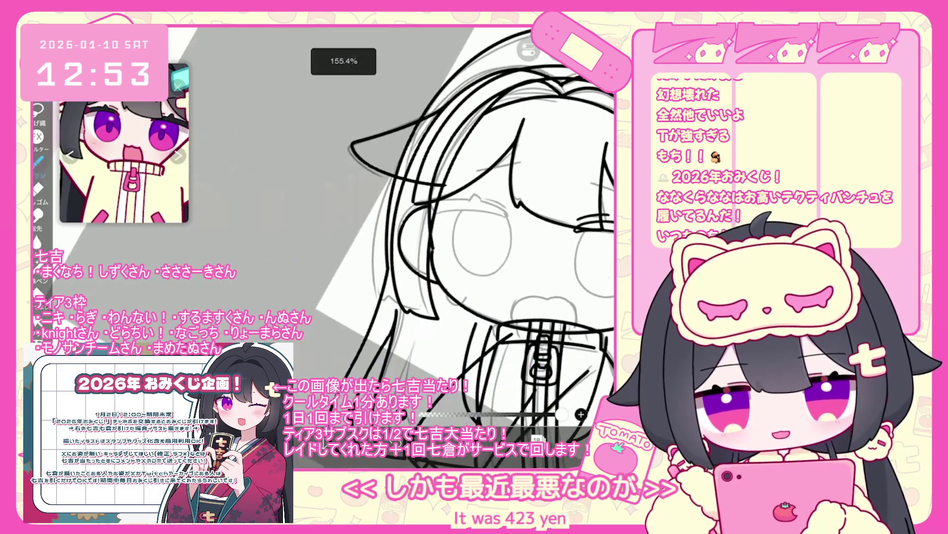
{"action": "mouse_move", "coordinate": [276, 302]}
{"action": "left_mouse_down"}
{"action": "mouse_move", "coordinate": [359, 298]}
{"action": "mouse_move", "coordinate": [321, 345]}
{"action": "left_mouse_up"}
{"action": "scroll", "coordinate": [370, 198], "scroll_direction": "up", "scroll_amount": 1}
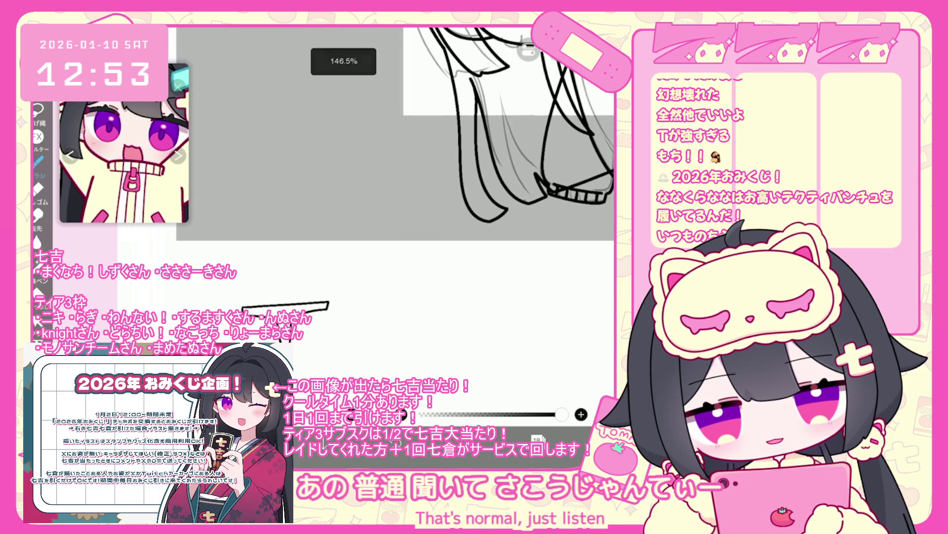
{"action": "mouse_move", "coordinate": [350, 285]}
{"action": "left_mouse_down"}
{"action": "mouse_move", "coordinate": [420, 289]}
{"action": "mouse_move", "coordinate": [379, 313]}
{"action": "left_mouse_up"}
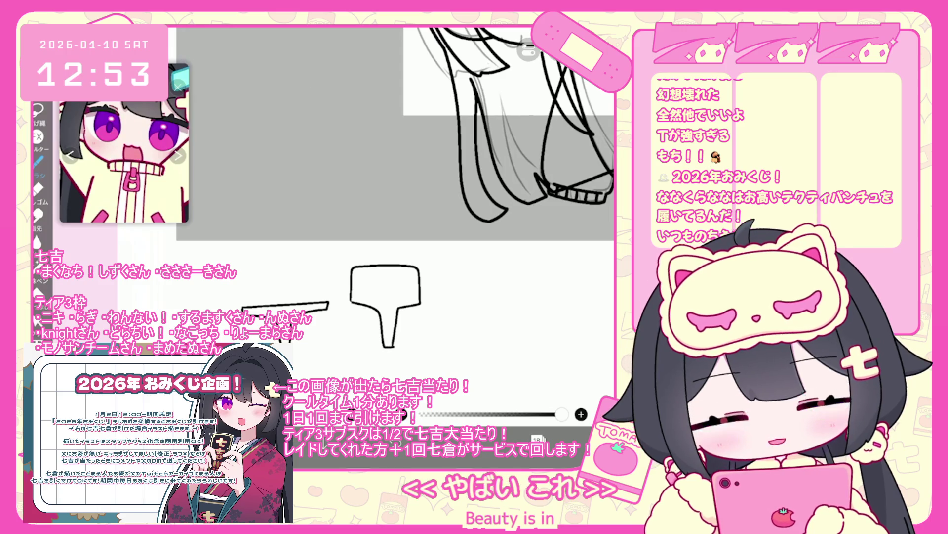
{"action": "scroll", "coordinate": [385, 197], "scroll_direction": "up", "scroll_amount": 1}
{"action": "scroll", "coordinate": [385, 197], "scroll_direction": "down", "scroll_amount": 1}
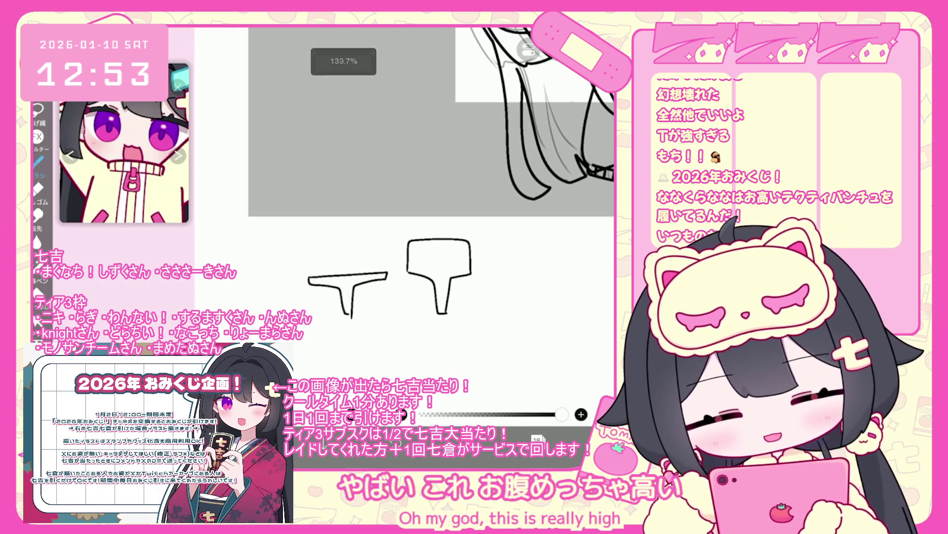
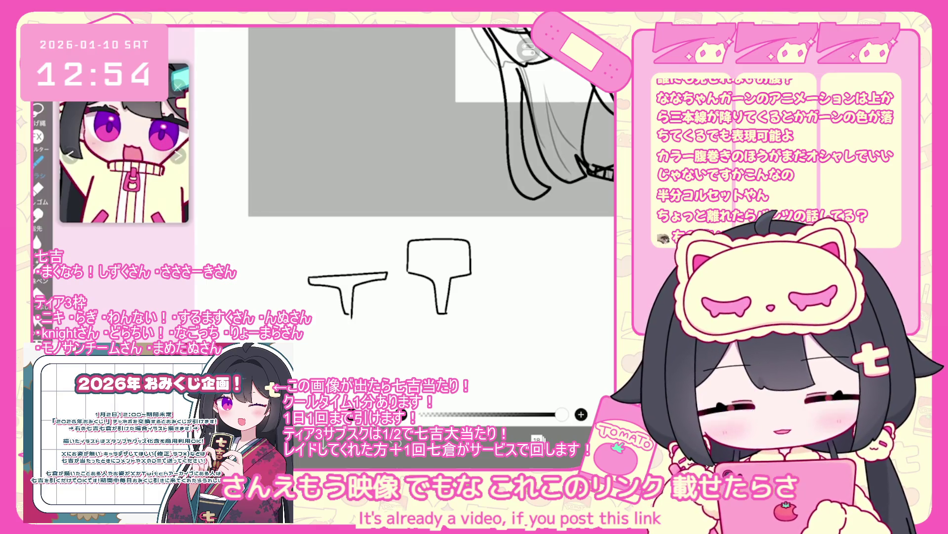
- Undo stray strokes and add part of the handwritten note above the sketch
{"action": "scroll", "coordinate": [420, 222], "scroll_direction": "up", "scroll_amount": 1}
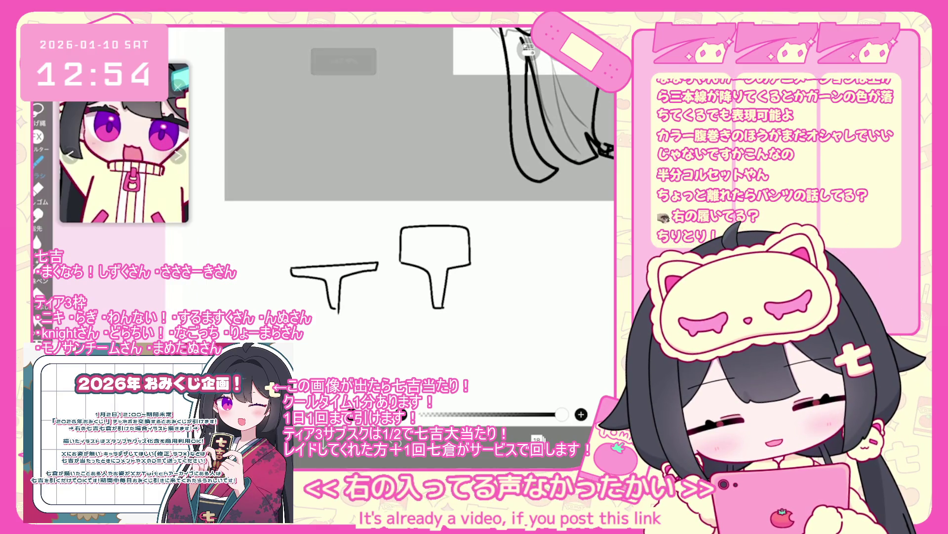
{"action": "key", "text": "ctrl+z"}
{"action": "mouse_move", "coordinate": [312, 238]}
{"action": "left_mouse_down"}
{"action": "mouse_move", "coordinate": [311, 251]}
{"action": "mouse_move", "coordinate": [349, 244]}
{"action": "mouse_move", "coordinate": [355, 258]}
{"action": "mouse_move", "coordinate": [368, 256]}
{"action": "left_mouse_up"}
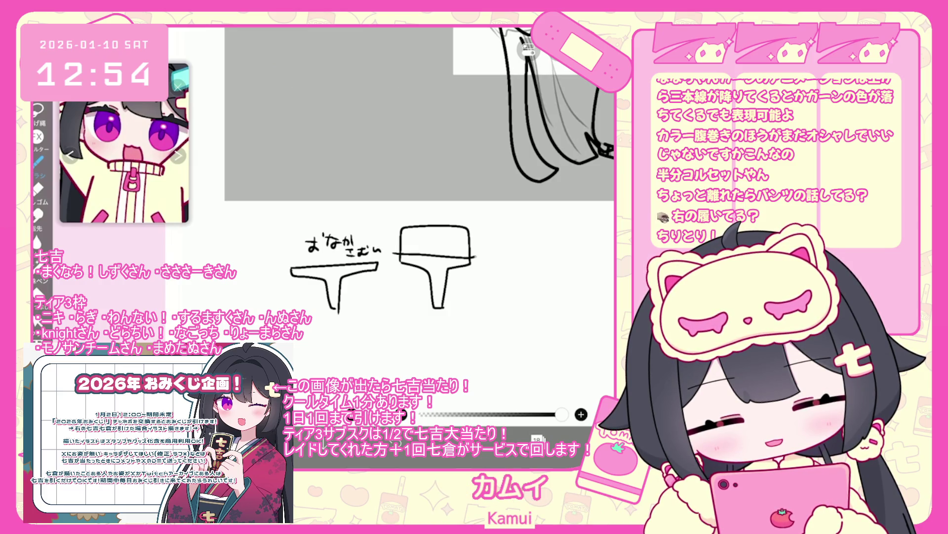
{"action": "key", "text": "ctrl+z"}
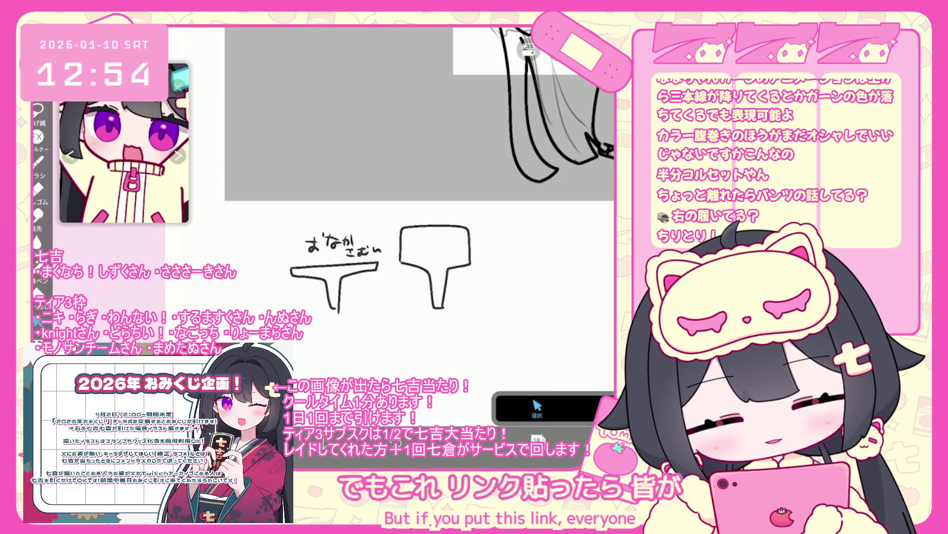
- Select the underwear doodles and note and delete them from the layer
{"action": "key", "text": "ctrl+a"}
{"action": "key", "text": "Delete"}
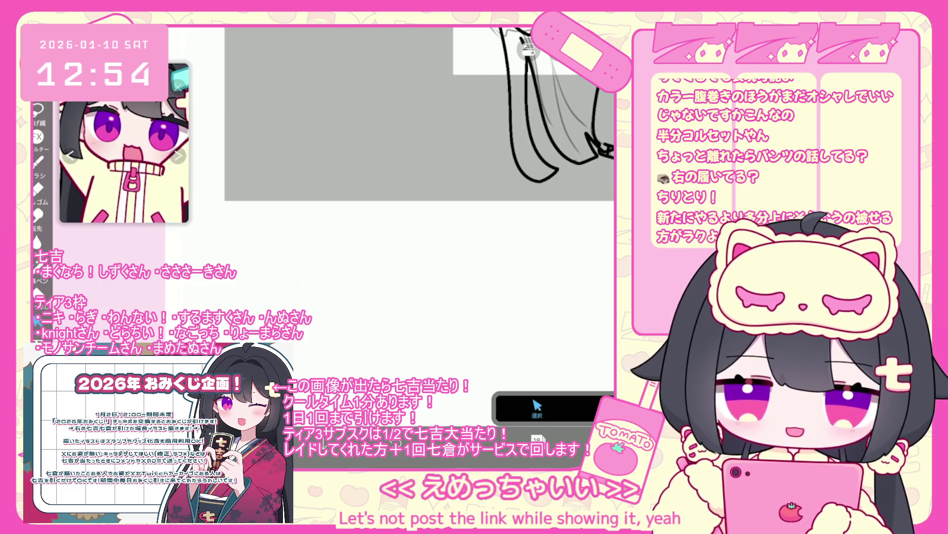
{"action": "scroll", "coordinate": [371, 210], "scroll_direction": "down", "scroll_amount": 5}
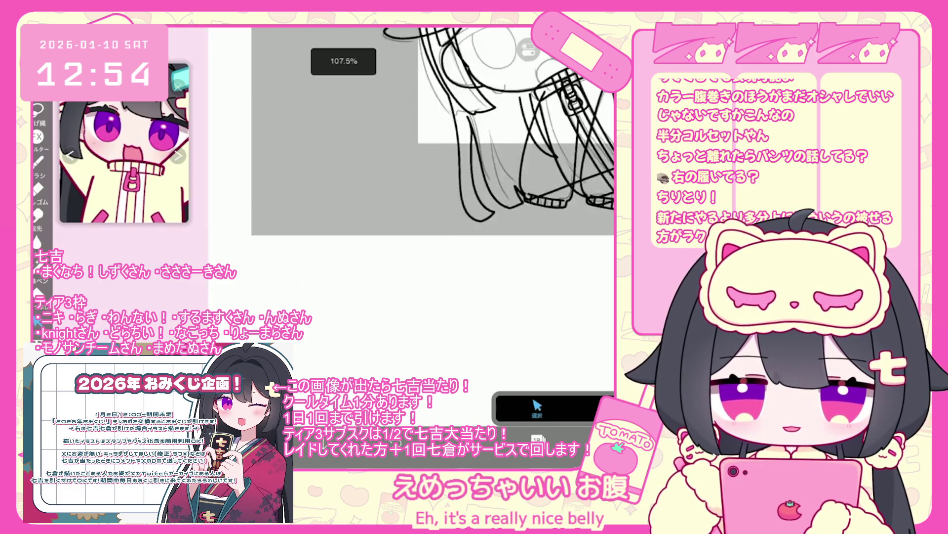
- Make layer 18 the active drawing layer
{"action": "scroll", "coordinate": [360, 247], "scroll_direction": "up", "scroll_amount": 2}
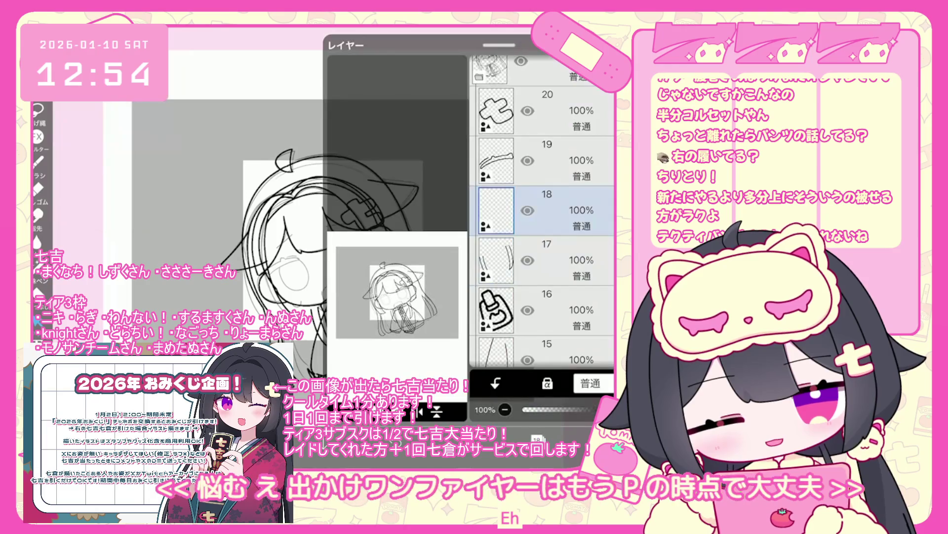
{"action": "scroll", "coordinate": [370, 222], "scroll_direction": "up", "scroll_amount": 5}
{"action": "scroll", "coordinate": [370, 223], "scroll_direction": "down", "scroll_amount": 3}
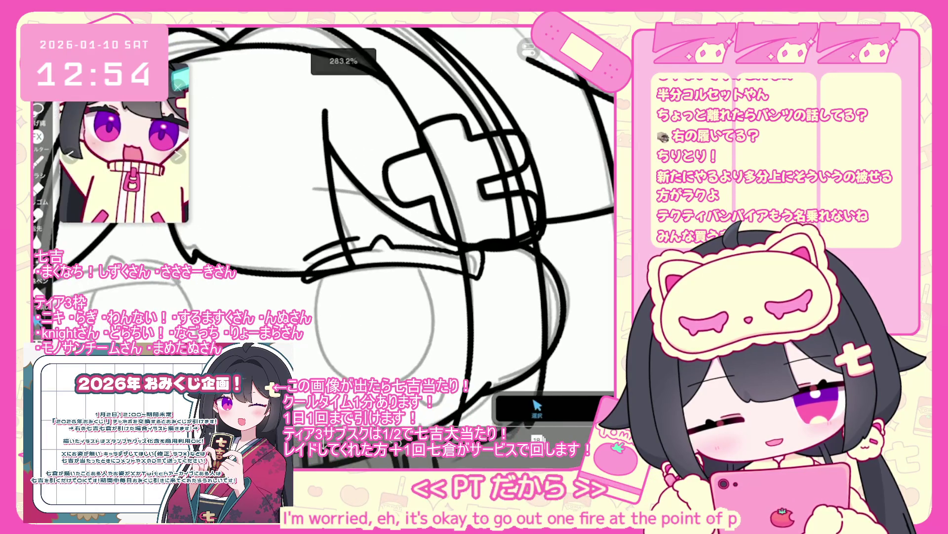
{"action": "left_click", "coordinate": [544, 161]}
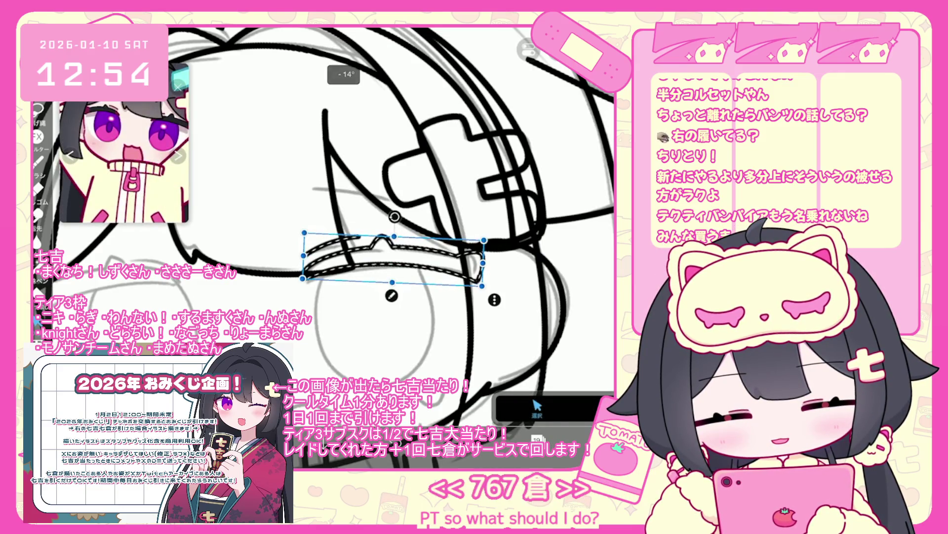
{"action": "left_click", "coordinate": [537, 438]}
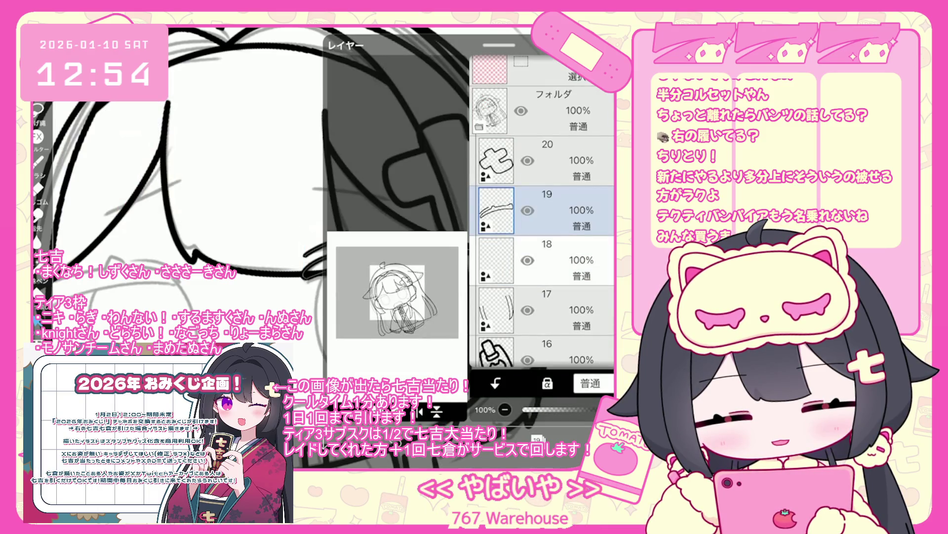
{"action": "left_click", "coordinate": [543, 260]}
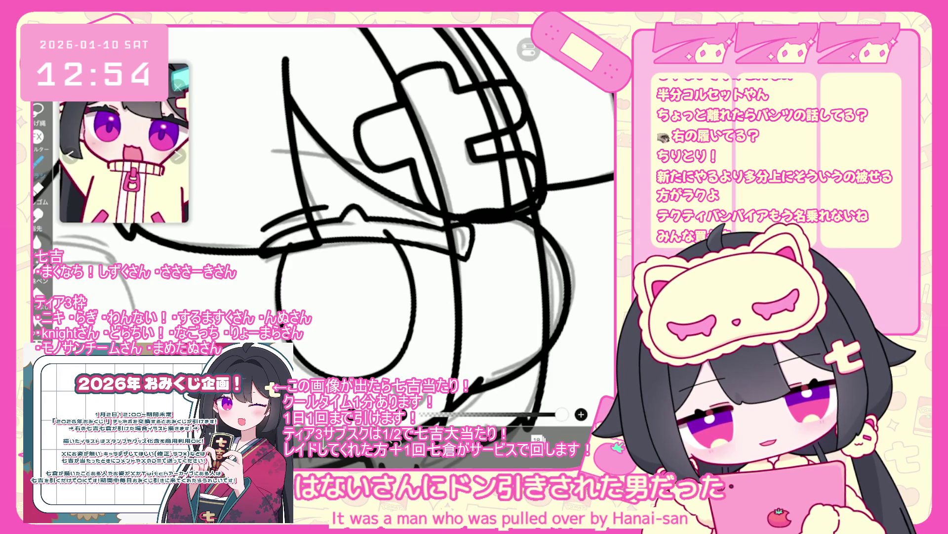
- Undo failed strokes and trace the grey sketch as a black lens circle
{"action": "key", "text": "ctrl+z"}
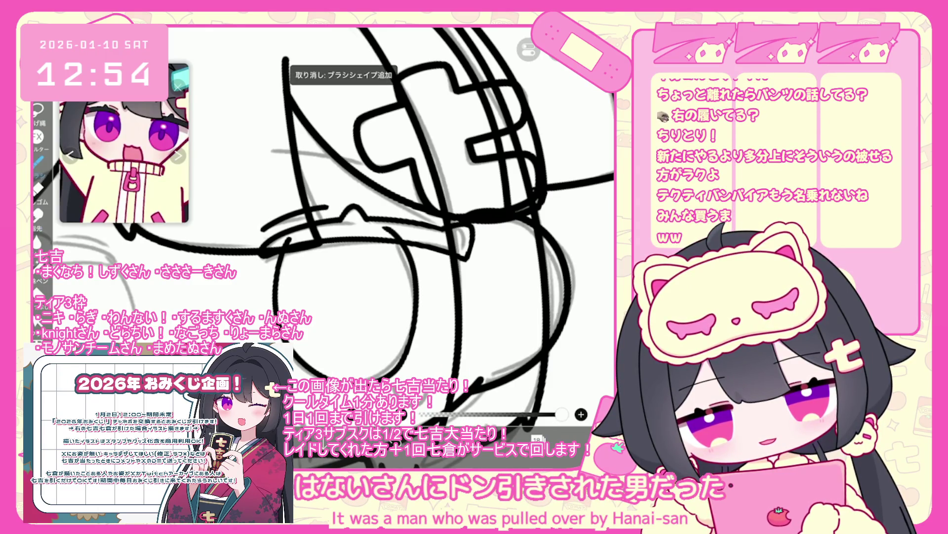
{"action": "key", "text": "ctrl+z"}
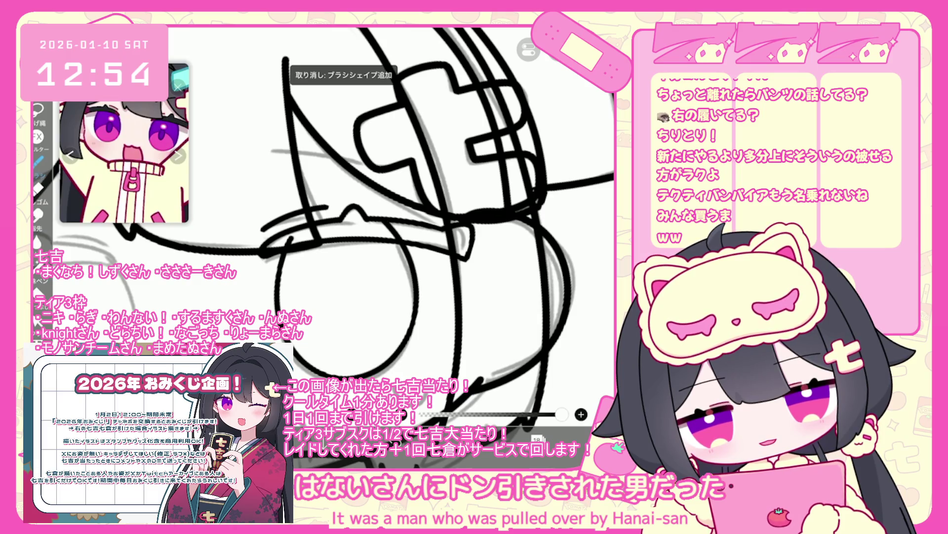
{"action": "key", "text": "ctrl+z"}
{"action": "key", "text": "ctrl+z"}
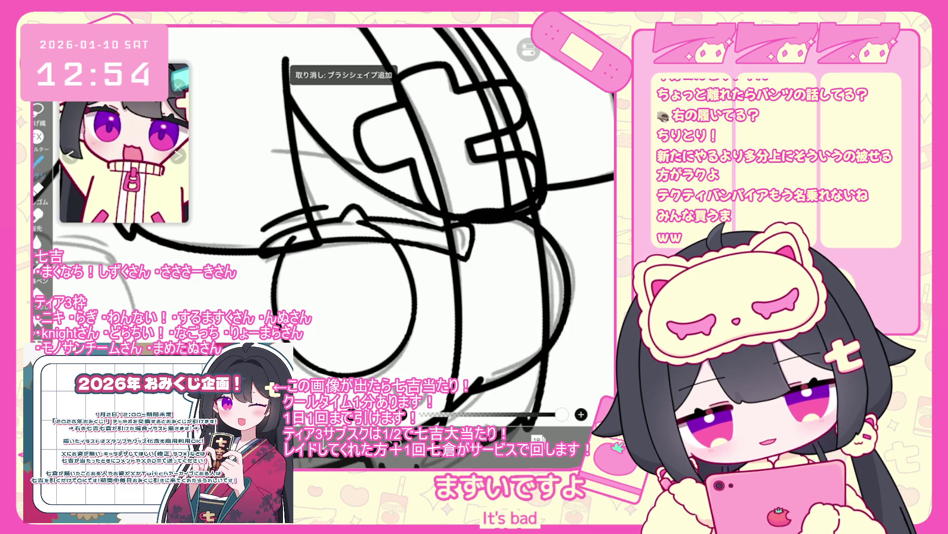
{"action": "key", "text": "ctrl+z"}
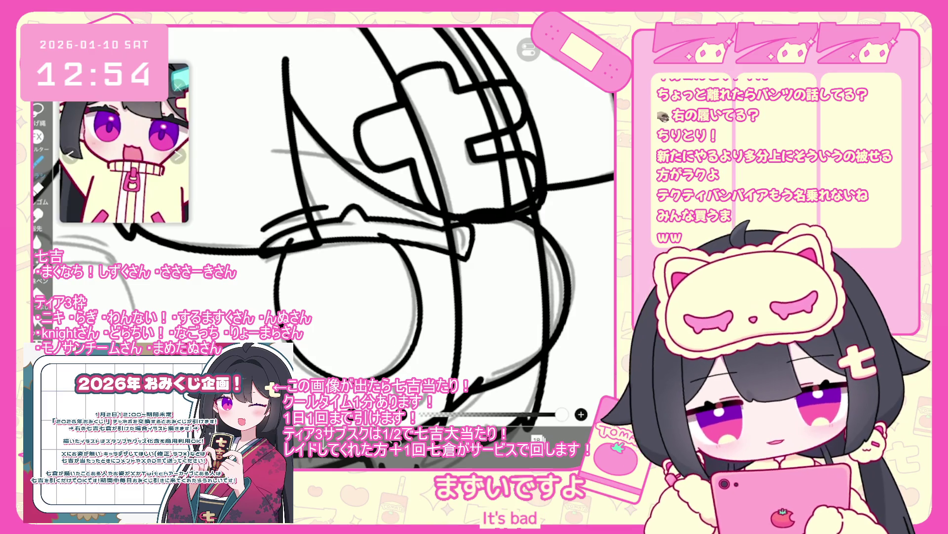
{"action": "key", "text": "ctrl+z"}
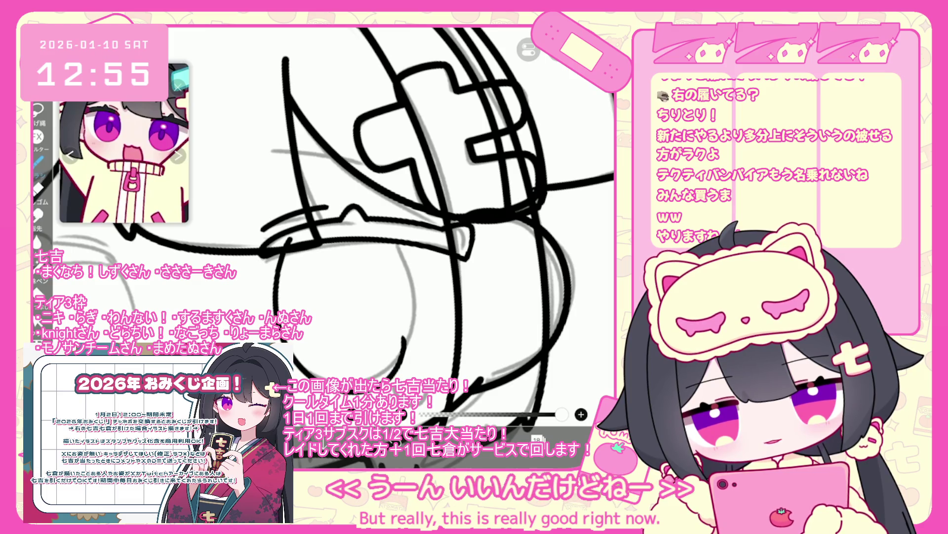
{"action": "left_click_drag", "start_coordinate": [291, 245], "coordinate": [398, 348]}
{"action": "key", "text": "ctrl+z"}
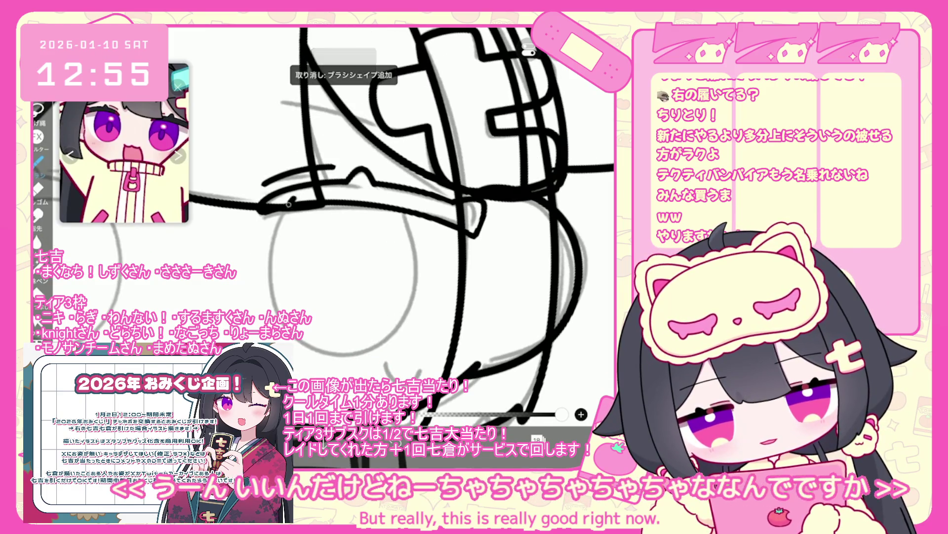
{"action": "key", "text": "ctrl+z"}
{"action": "mouse_move", "coordinate": [292, 196]}
{"action": "left_mouse_down"}
{"action": "mouse_move", "coordinate": [282, 210]}
{"action": "mouse_move", "coordinate": [393, 349]}
{"action": "left_mouse_up"}
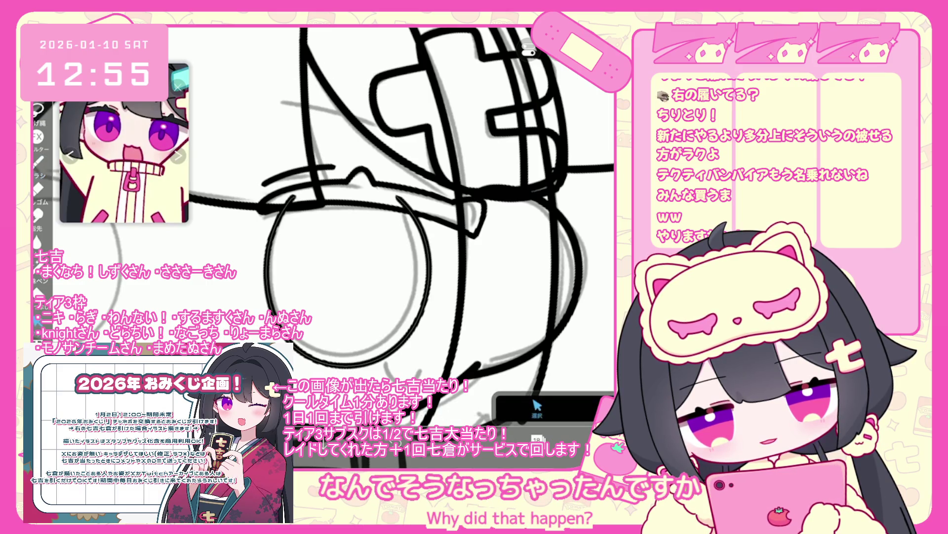
{"action": "key", "text": "ctrl+z"}
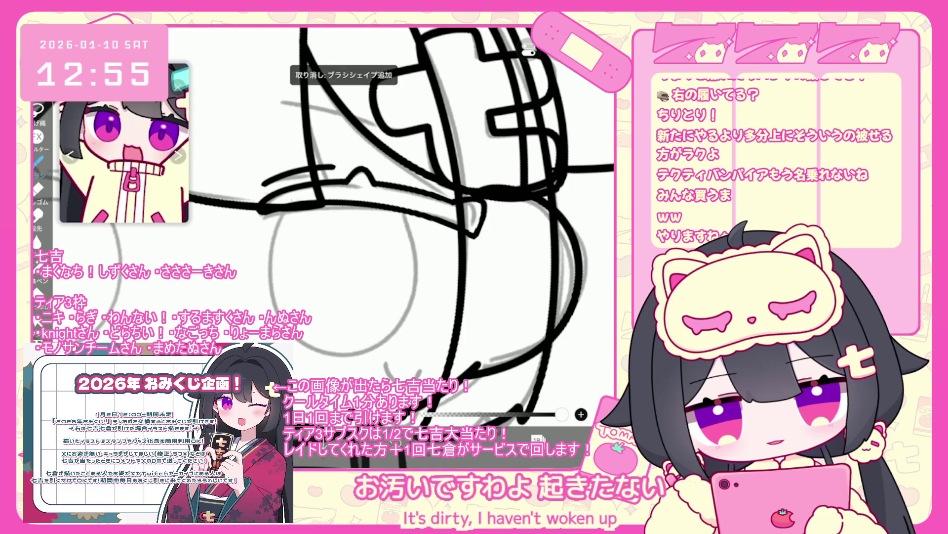
{"action": "key", "text": "ctrl+z"}
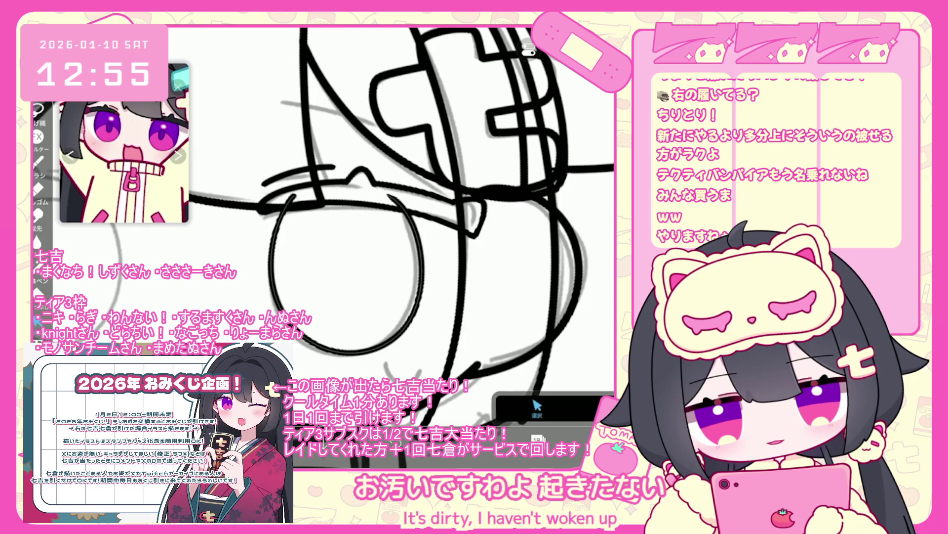
- Rotate the lens circle by 2° with Transform
{"action": "left_click", "coordinate": [273, 236]}
{"action": "left_click_drag", "start_coordinate": [384, 171], "coordinate": [388, 172]}
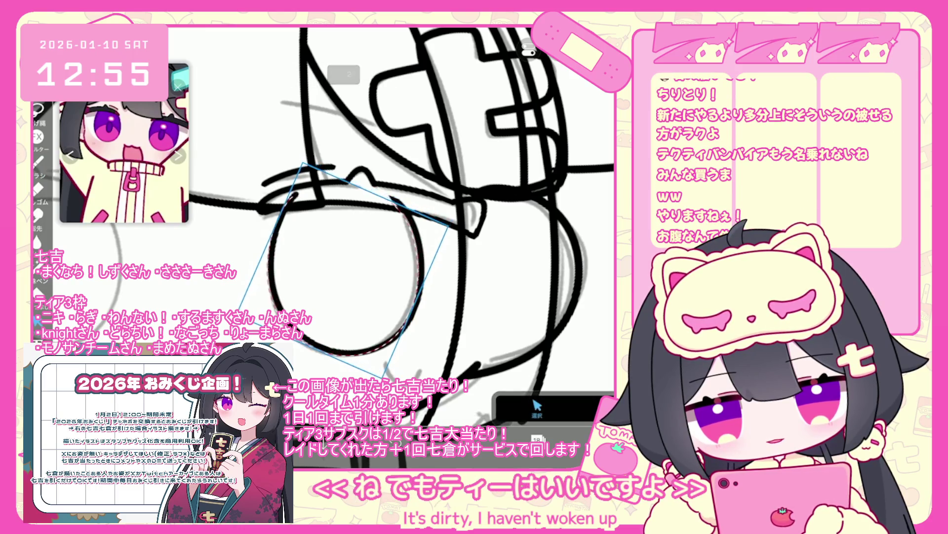
{"action": "key", "text": "Return"}
{"action": "scroll", "coordinate": [324, 211], "scroll_direction": "down", "scroll_amount": 3}
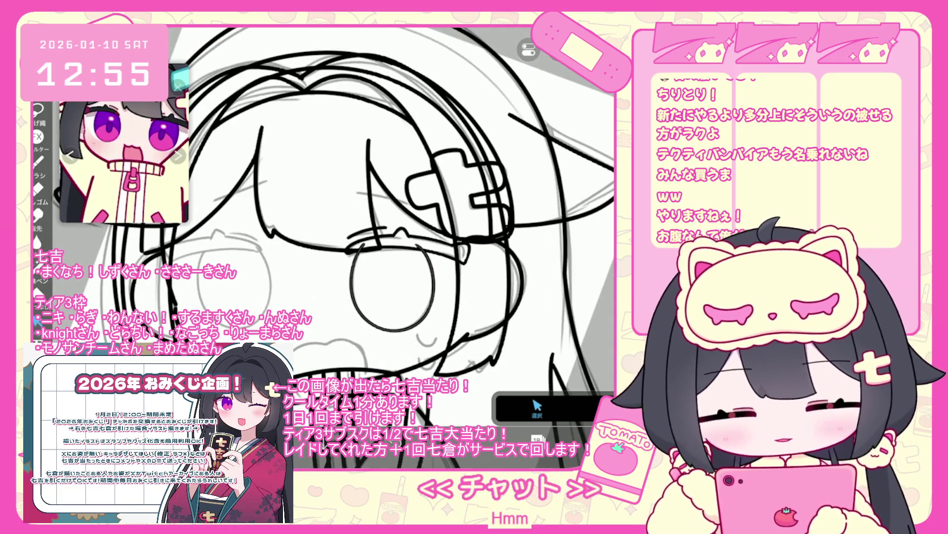
{"action": "left_click", "coordinate": [537, 439]}
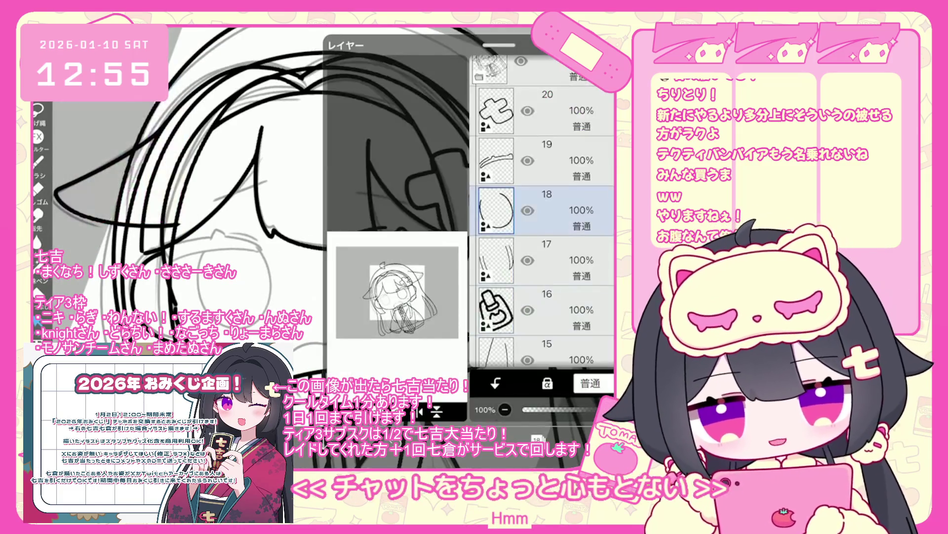
- Add a new folder and move layers 19 and 18 into it
{"action": "left_click", "coordinate": [544, 160]}
{"action": "left_click", "coordinate": [356, 302]}
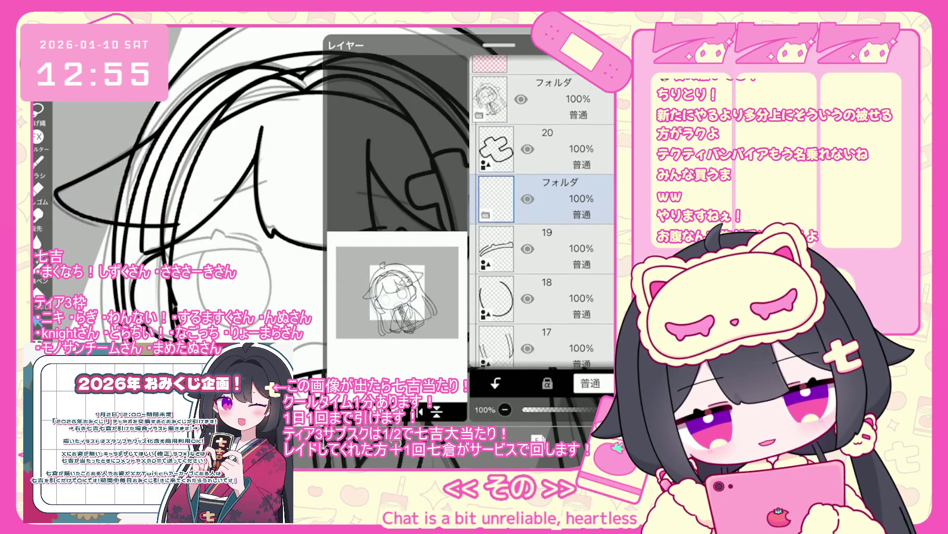
{"action": "left_click_drag", "start_coordinate": [593, 216], "coordinate": [593, 178]}
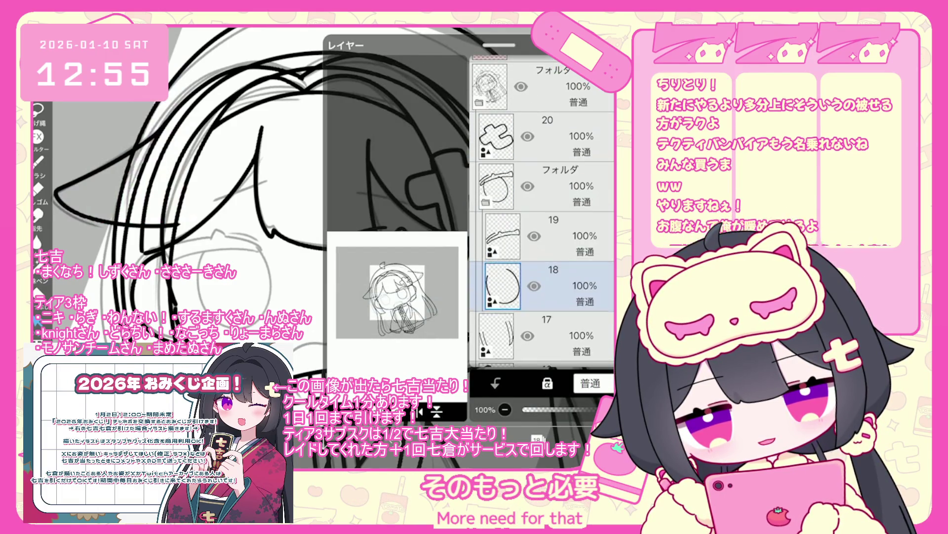
- Duplicate the lens folder and position the copied lens over the left eye
{"action": "left_click", "coordinate": [559, 210]}
{"action": "left_click", "coordinate": [419, 411]}
{"action": "left_click", "coordinate": [375, 341]}
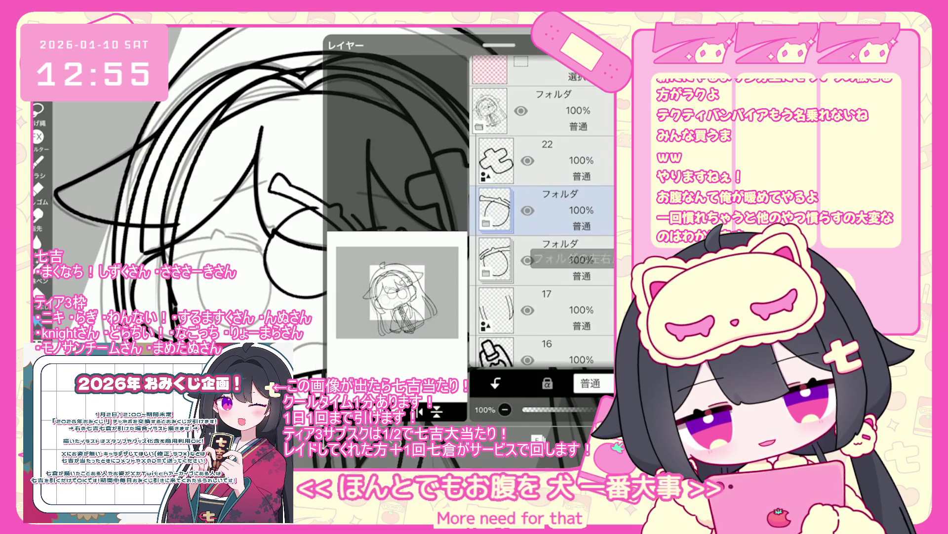
{"action": "mouse_move", "coordinate": [338, 169]}
{"action": "left_mouse_down"}
{"action": "mouse_move", "coordinate": [281, 170]}
{"action": "mouse_move", "coordinate": [179, 210]}
{"action": "mouse_move", "coordinate": [188, 209]}
{"action": "left_mouse_up"}
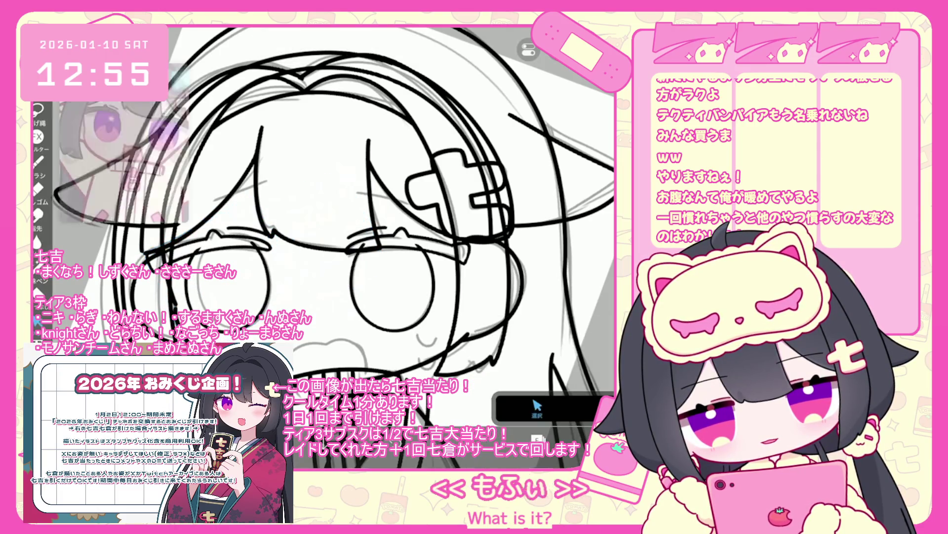
{"action": "left_click", "coordinate": [503, 261]}
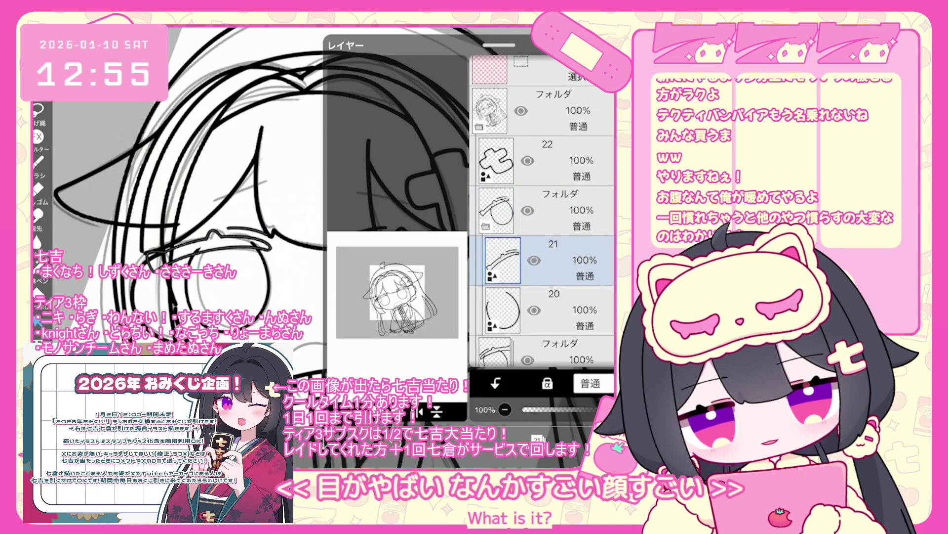
{"action": "scroll", "coordinate": [395, 222], "scroll_direction": "up", "scroll_amount": 2}
{"action": "left_click_drag", "start_coordinate": [220, 241], "coordinate": [338, 285]}
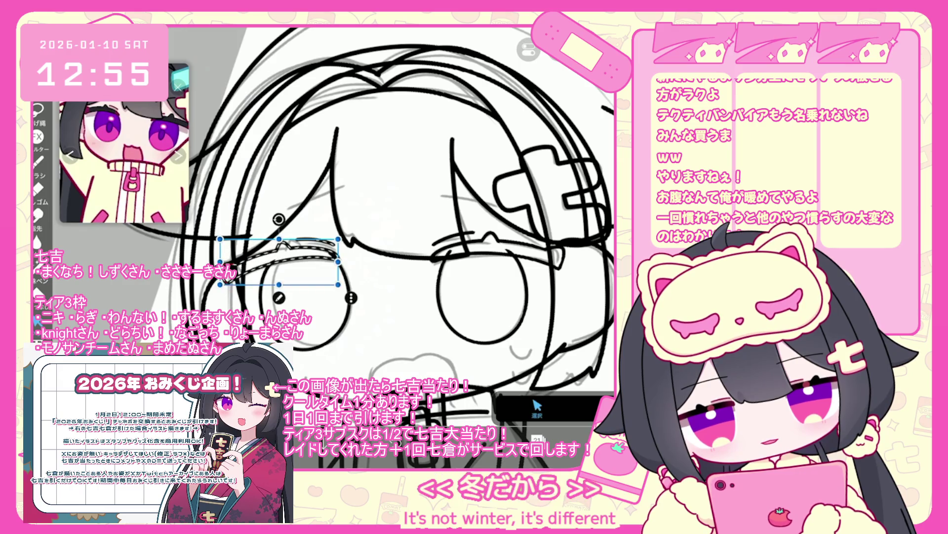
- Make layer 20 active and choose the Brush tool, zoomed onto the eyes
{"action": "left_click", "coordinate": [537, 437]}
{"action": "left_click", "coordinate": [548, 261]}
{"action": "left_click", "coordinate": [537, 439]}
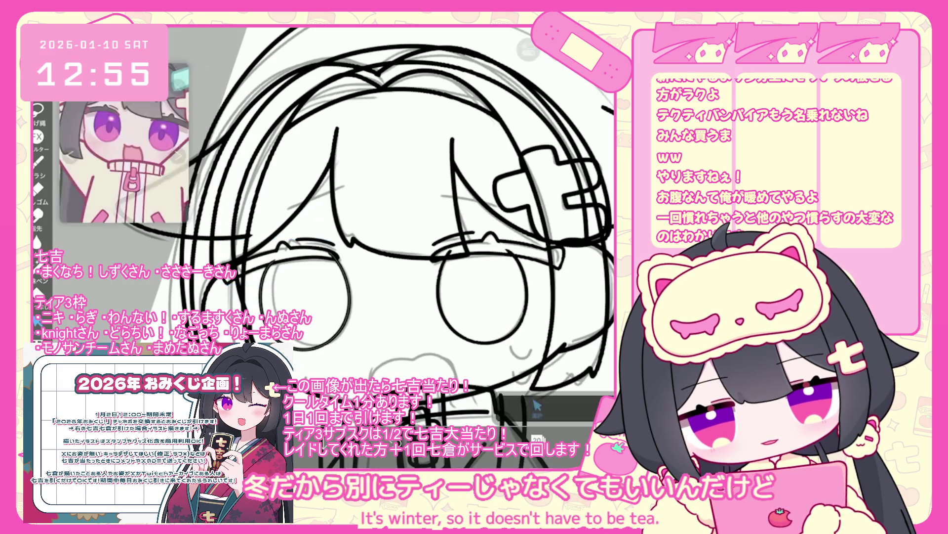
{"action": "left_click", "coordinate": [38, 161]}
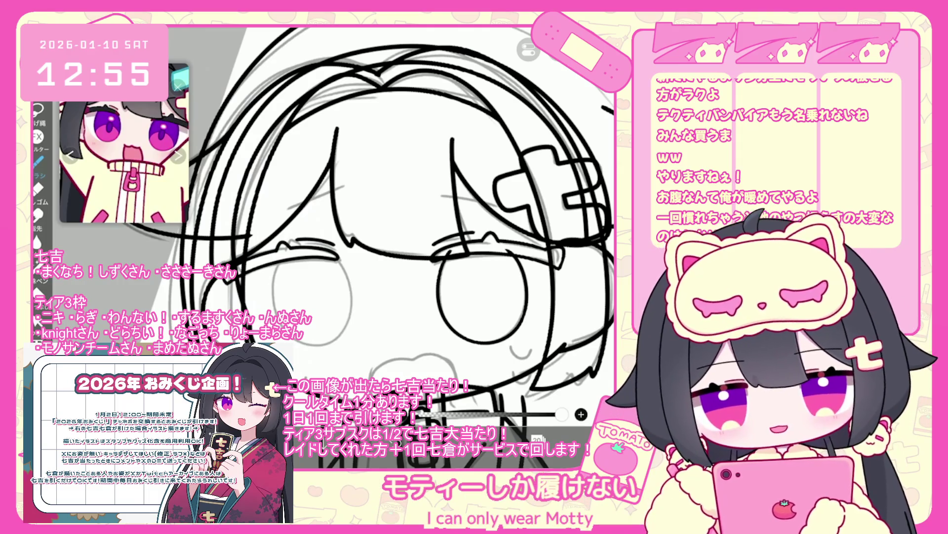
{"action": "scroll", "coordinate": [262, 276], "scroll_direction": "up", "scroll_amount": 3}
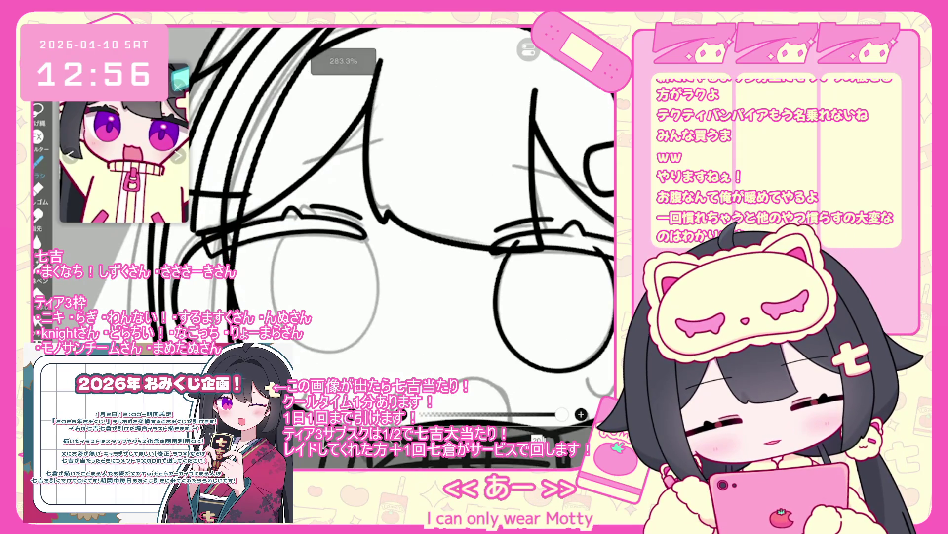
- Undo the two strokes by the left eye and select the left-eye circle
{"action": "key", "text": "ctrl+z"}
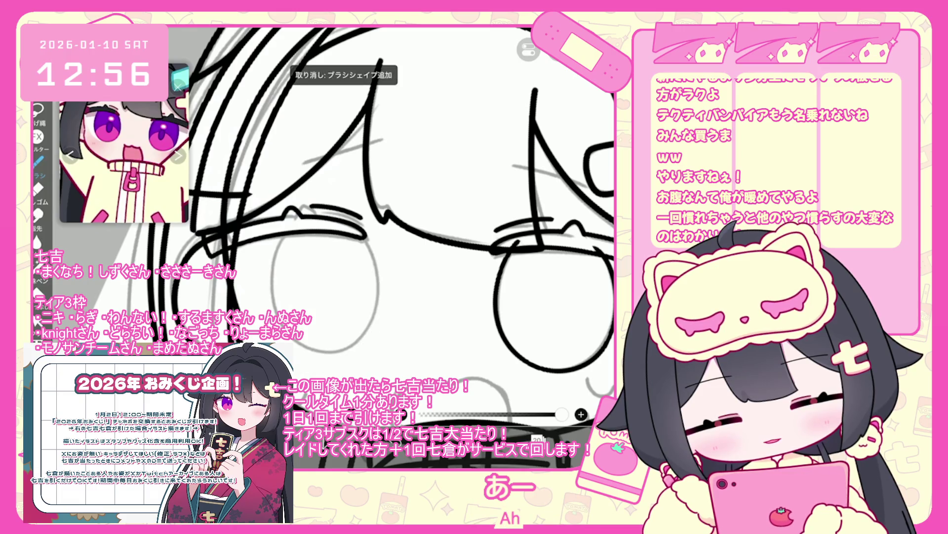
{"action": "key", "text": "ctrl+z"}
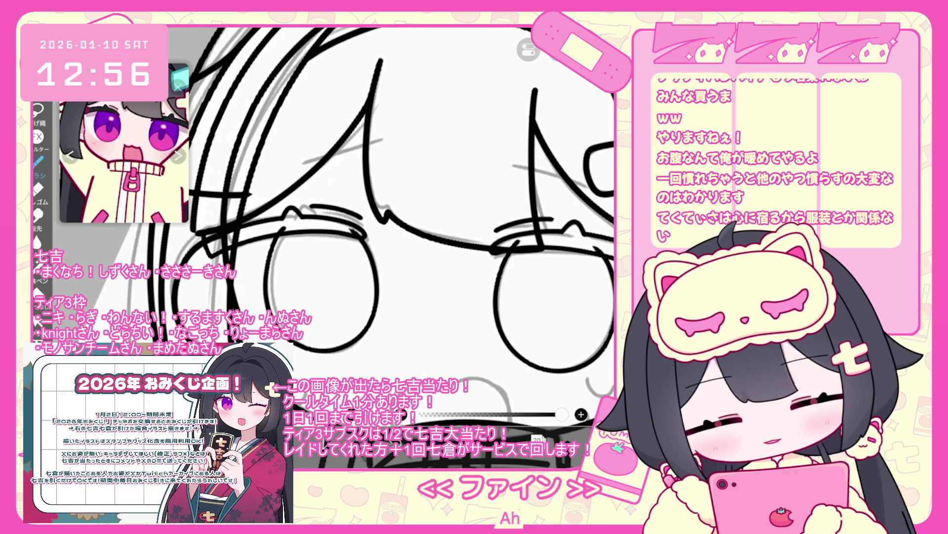
{"action": "left_click", "coordinate": [37, 320]}
{"action": "left_click", "coordinate": [377, 286]}
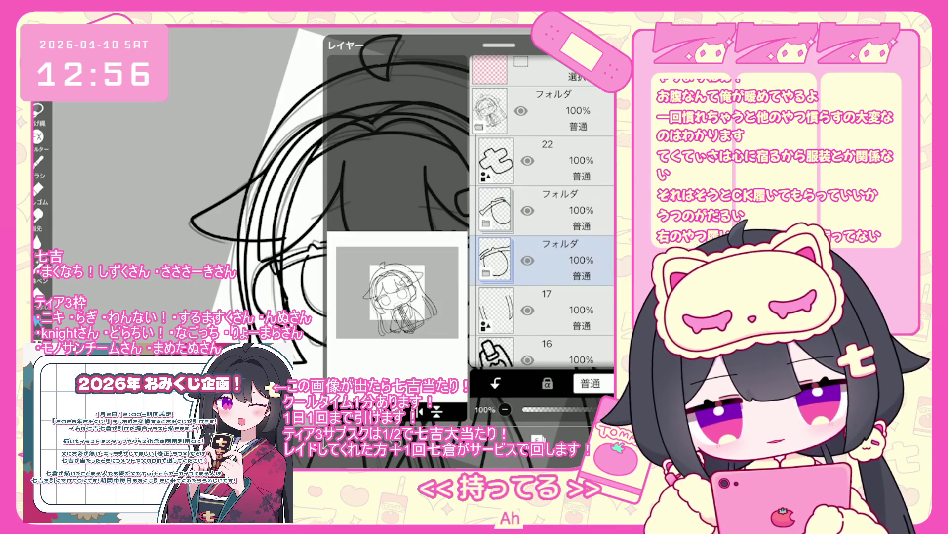
- Create a folder above the active one and undo two stray face strokes
{"action": "left_click", "coordinate": [563, 210]}
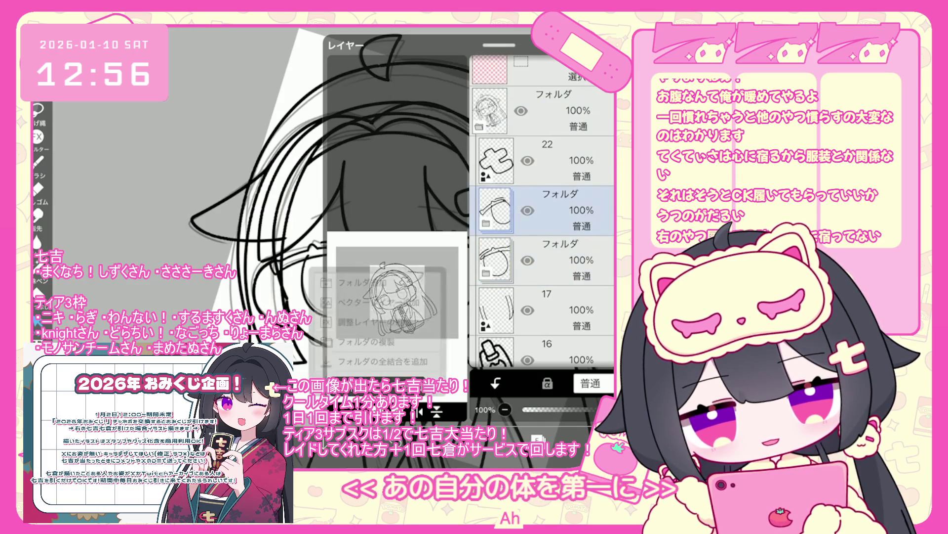
{"action": "scroll", "coordinate": [400, 247], "scroll_direction": "up", "scroll_amount": 3}
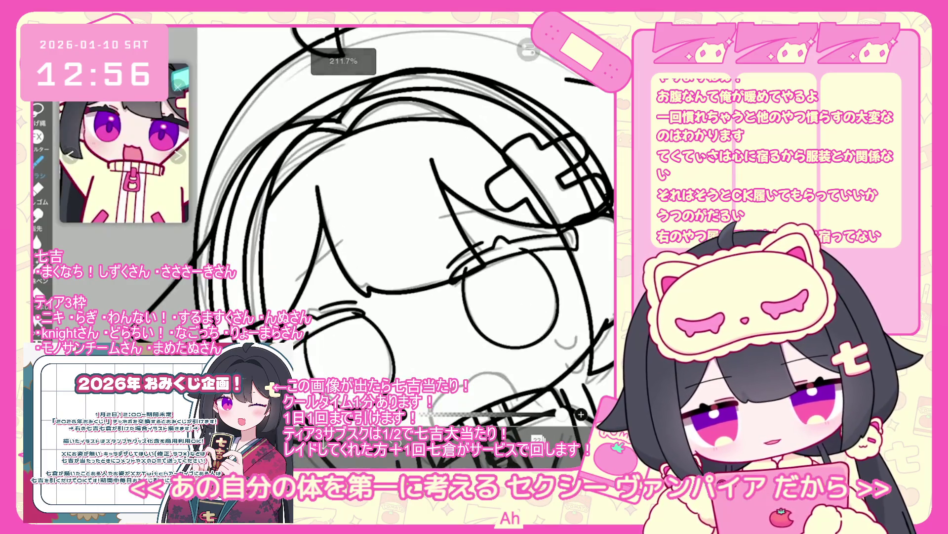
{"action": "scroll", "coordinate": [401, 247], "scroll_direction": "up", "scroll_amount": 2}
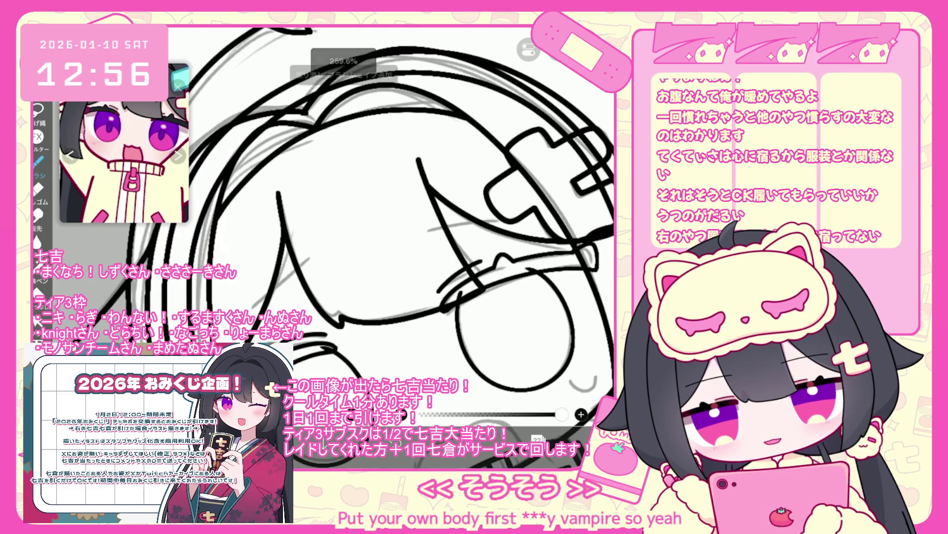
{"action": "key", "text": "ctrl+z"}
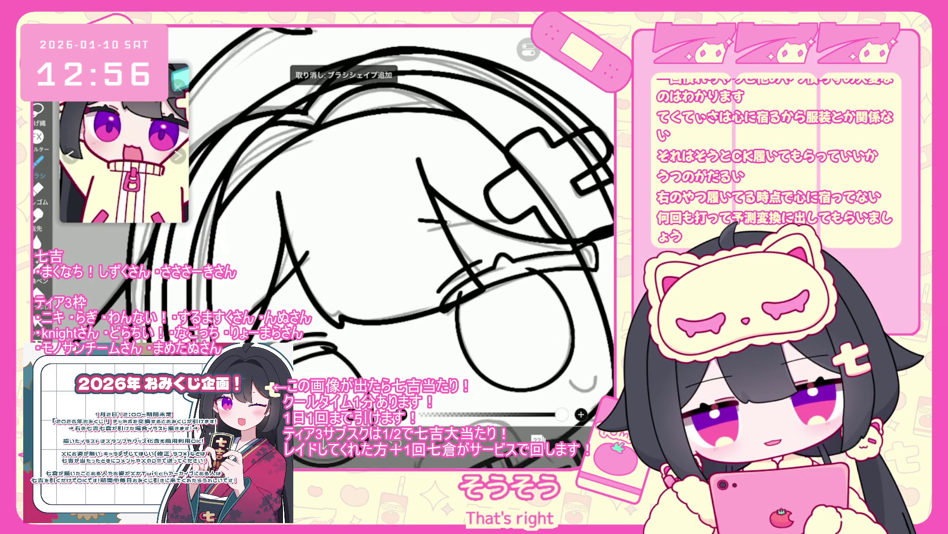
{"action": "key", "text": "ctrl+z"}
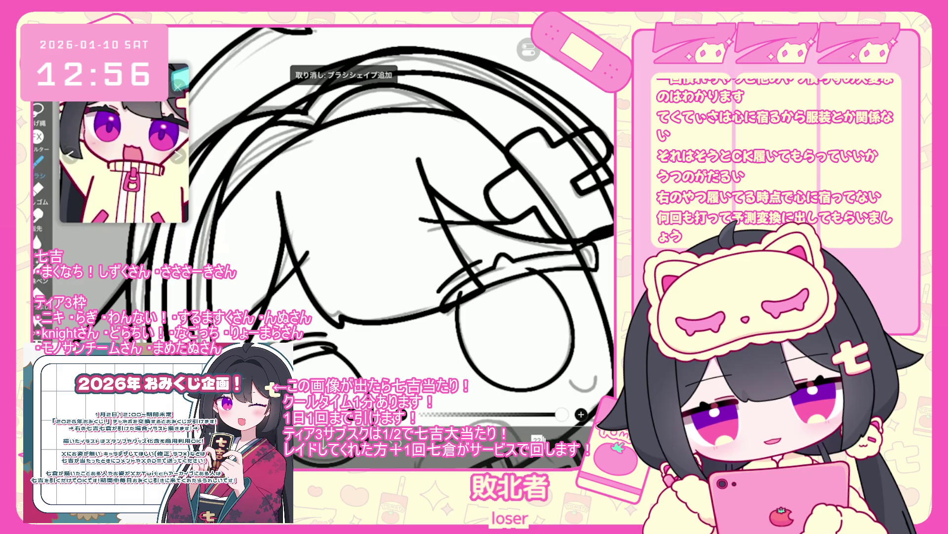
{"action": "scroll", "coordinate": [346, 222], "scroll_direction": "down", "scroll_amount": 3}
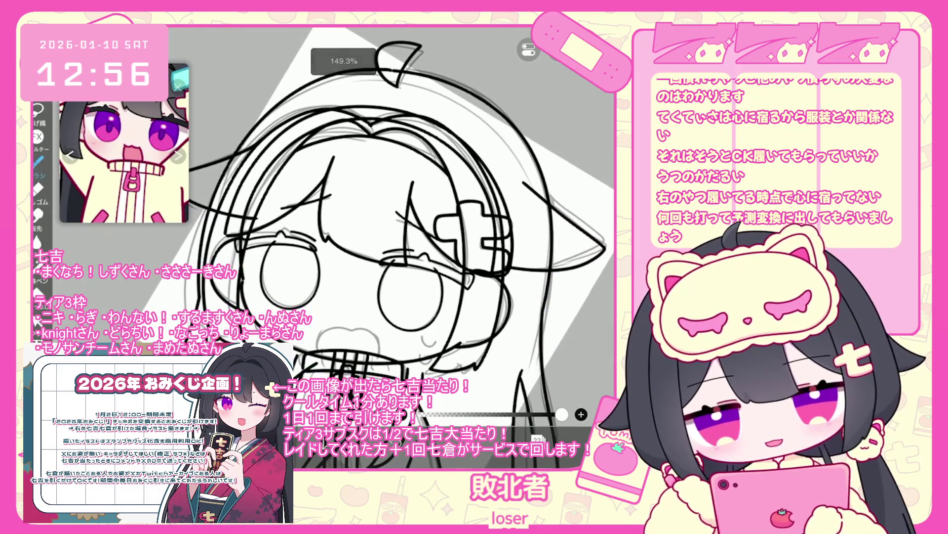
- Add a new blank layer above layer 9 and ink a line along the open mouth
{"action": "left_click", "coordinate": [537, 439]}
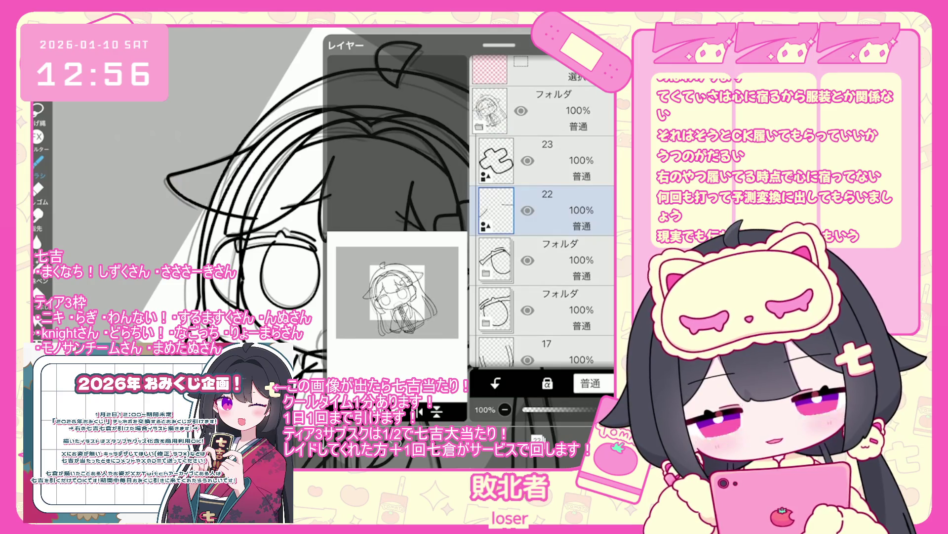
{"action": "scroll", "coordinate": [543, 212], "scroll_direction": "down", "scroll_amount": 5}
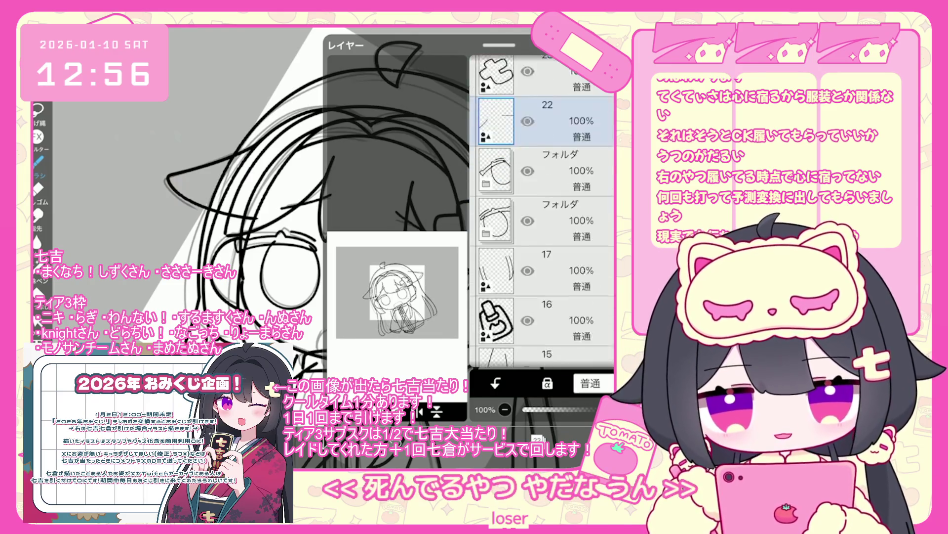
{"action": "left_click", "coordinate": [544, 267]}
{"action": "left_click", "coordinate": [543, 326]}
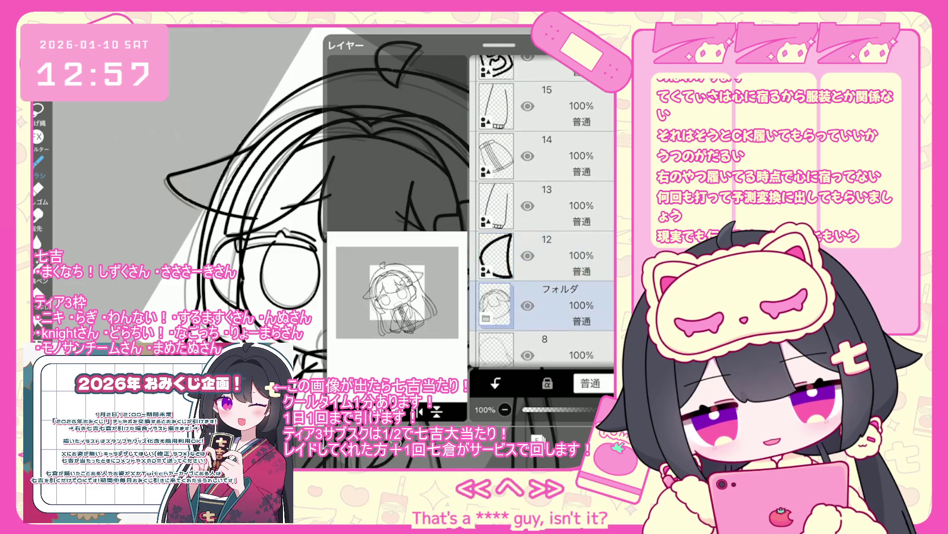
{"action": "scroll", "coordinate": [543, 213], "scroll_direction": "down", "scroll_amount": 5}
{"action": "left_click", "coordinate": [548, 242]}
{"action": "left_click", "coordinate": [376, 388]}
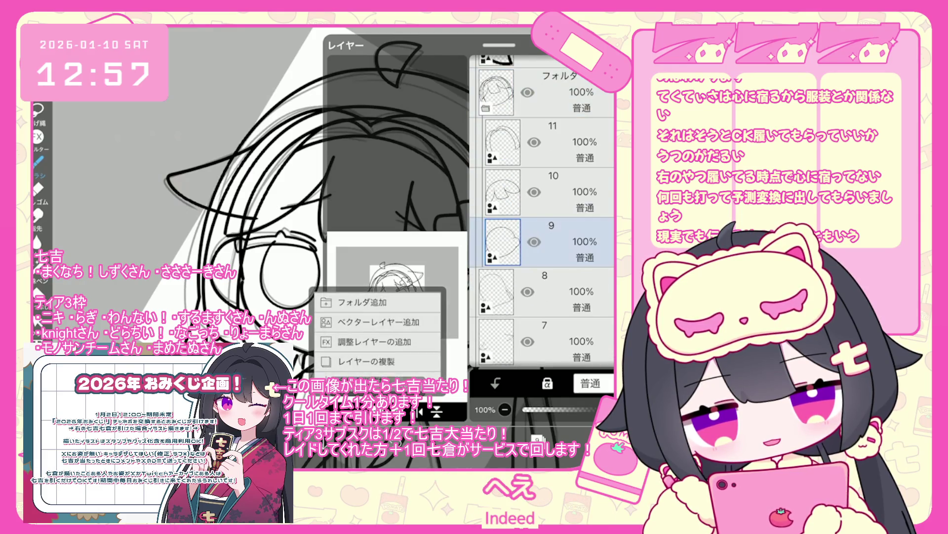
{"action": "left_click", "coordinate": [375, 341]}
{"action": "left_click", "coordinate": [197, 149]}
{"action": "scroll", "coordinate": [366, 356], "scroll_direction": "up", "scroll_amount": 5}
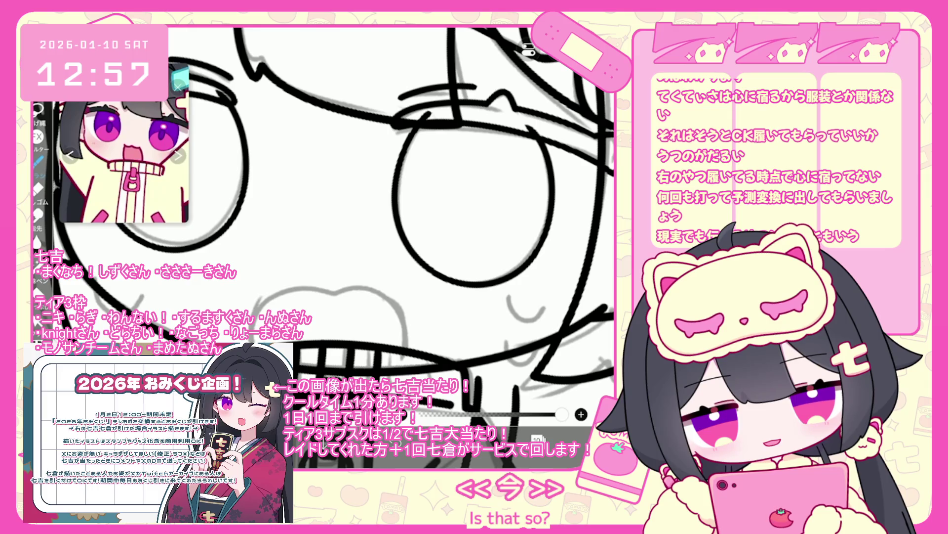
{"action": "left_click_drag", "start_coordinate": [249, 326], "coordinate": [363, 283]}
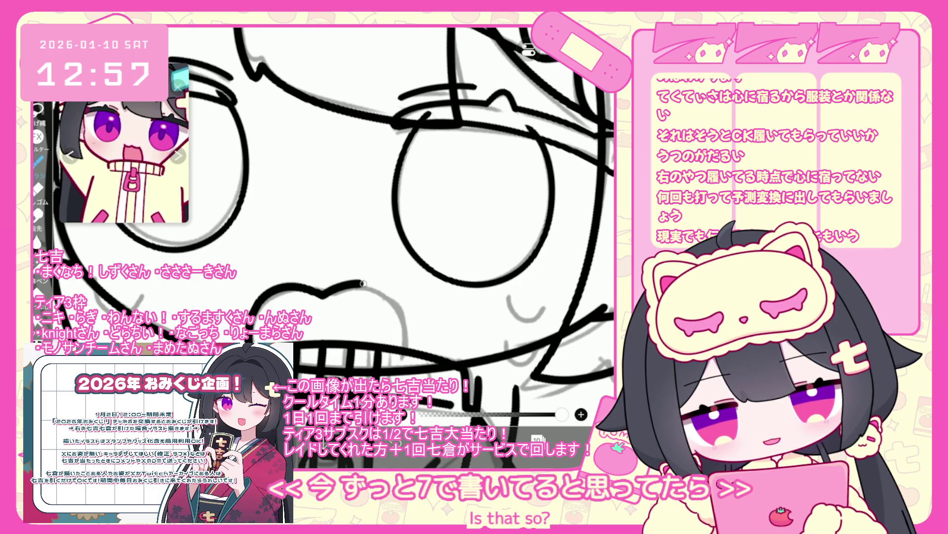
- Undo the mouth and upper-lip ink, then draw and undo a new upper-lip line
{"action": "key", "text": "ctrl+z"}
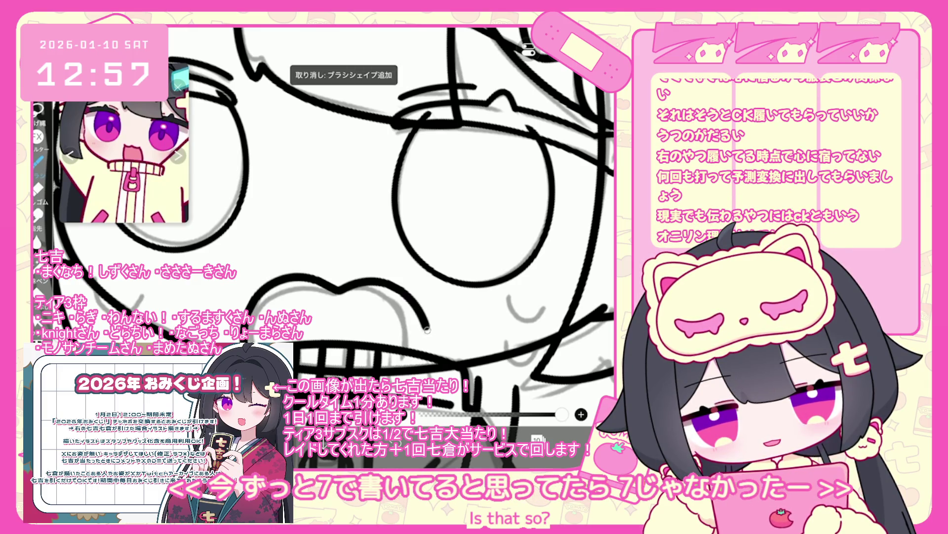
{"action": "key", "text": "ctrl+z"}
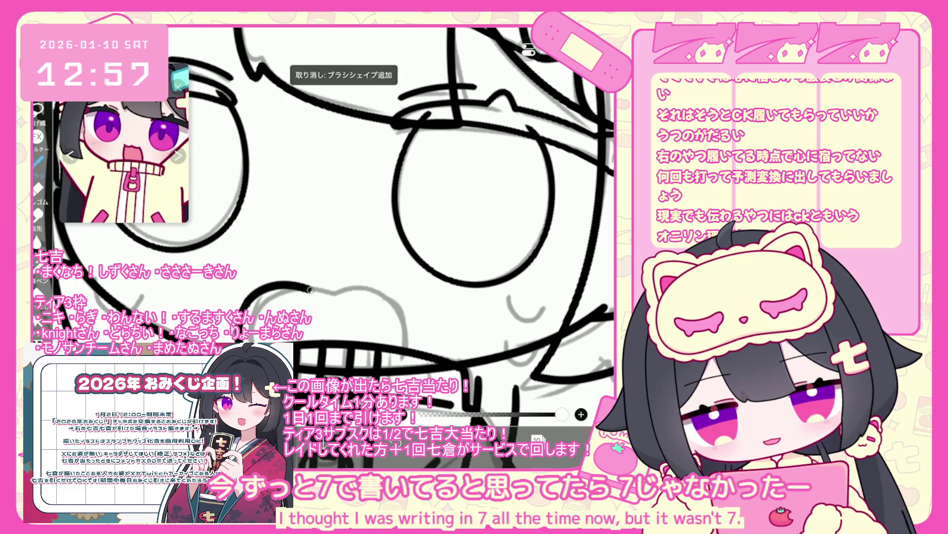
{"action": "key", "text": "ctrl+z"}
{"action": "scroll", "coordinate": [411, 321], "scroll_direction": "down", "scroll_amount": 2}
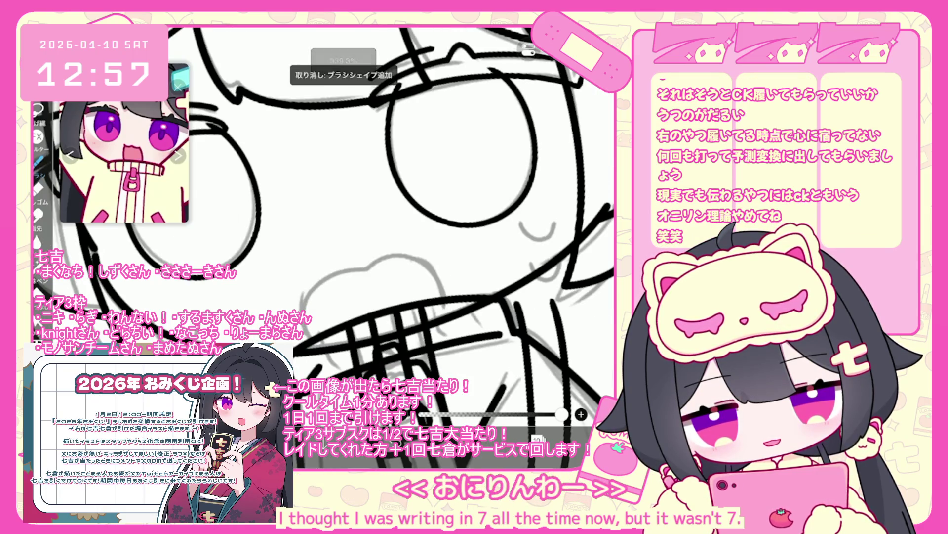
{"action": "mouse_move", "coordinate": [297, 306]}
{"action": "left_mouse_down"}
{"action": "mouse_move", "coordinate": [336, 267]}
{"action": "mouse_move", "coordinate": [453, 280]}
{"action": "left_mouse_up"}
{"action": "scroll", "coordinate": [361, 238], "scroll_direction": "down", "scroll_amount": 3}
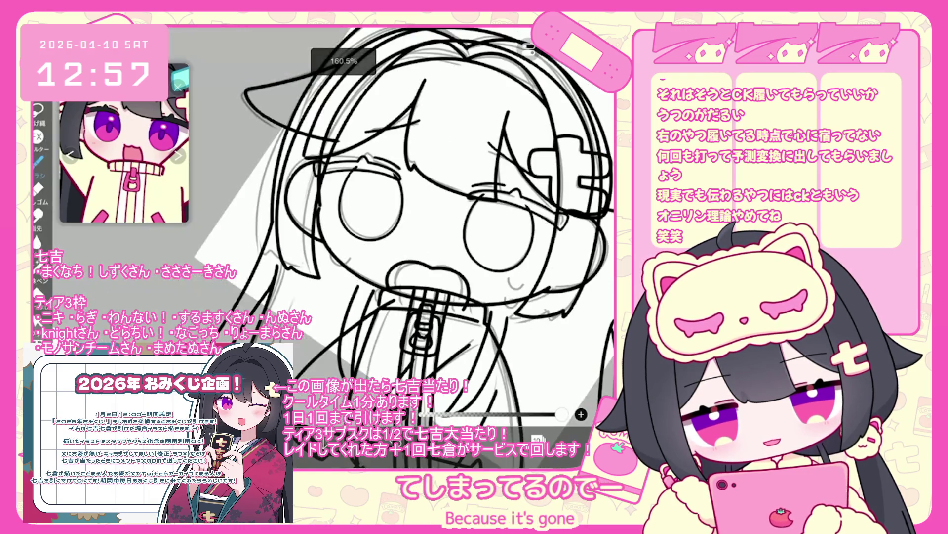
{"action": "key", "text": "ctrl+z"}
{"action": "scroll", "coordinate": [346, 237], "scroll_direction": "up", "scroll_amount": 2}
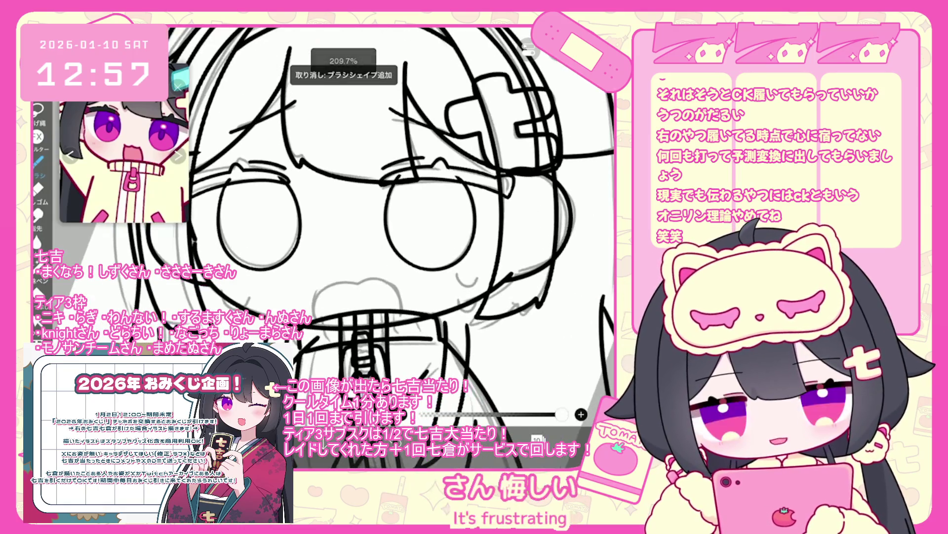
- Show layer 4 then undo it to keep it hidden, and make layer 10 active
{"action": "left_click", "coordinate": [537, 439]}
{"action": "scroll", "coordinate": [544, 197], "scroll_direction": "down", "scroll_amount": 5}
{"action": "left_click", "coordinate": [528, 240]}
{"action": "left_click", "coordinate": [538, 439]}
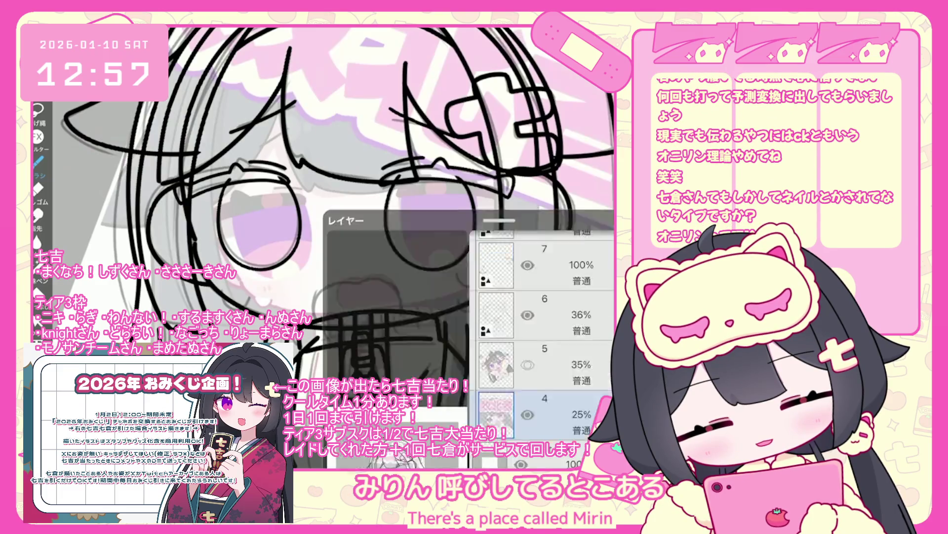
{"action": "key", "text": "ctrl+z"}
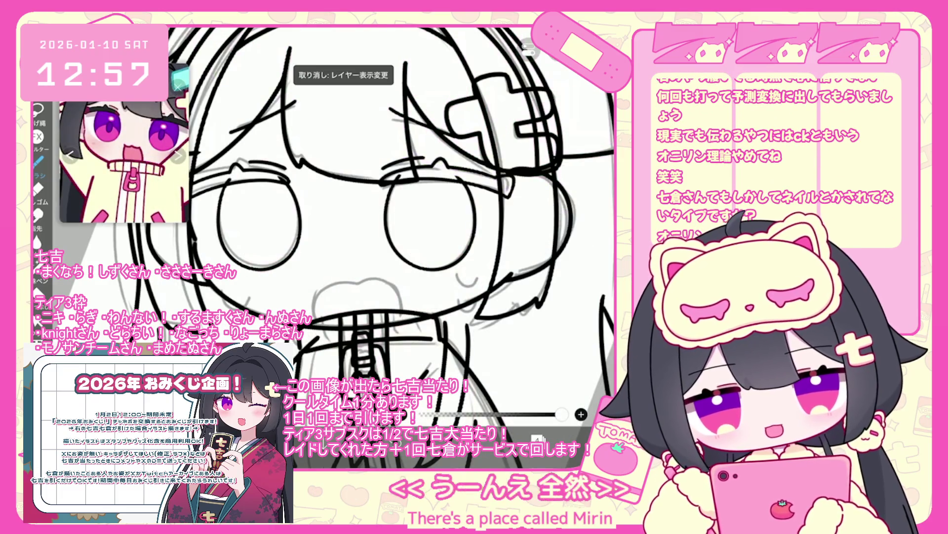
{"action": "left_click", "coordinate": [538, 439]}
{"action": "scroll", "coordinate": [544, 212], "scroll_direction": "up", "scroll_amount": 8}
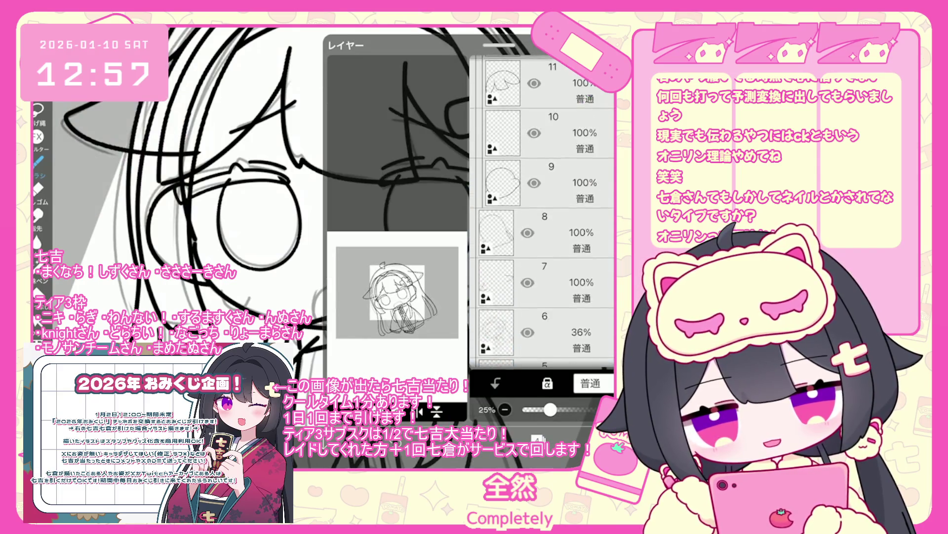
{"action": "left_click", "coordinate": [544, 202]}
{"action": "left_click", "coordinate": [537, 438]}
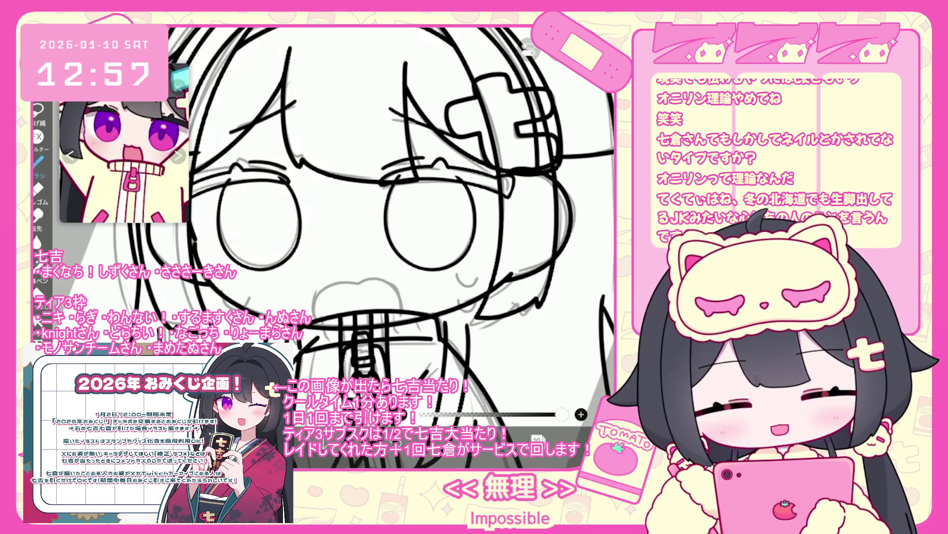
{"action": "scroll", "coordinate": [428, 363], "scroll_direction": "up", "scroll_amount": 2}
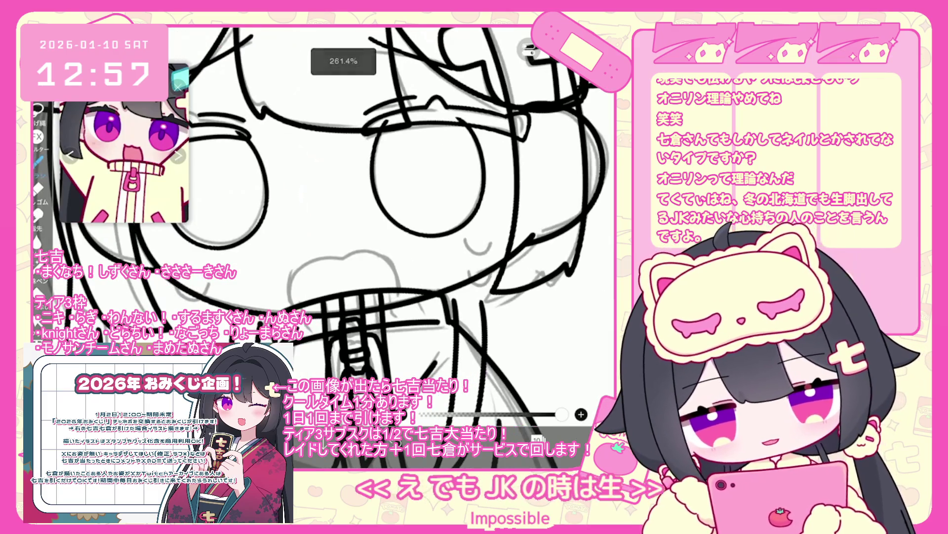
{"action": "scroll", "coordinate": [345, 277], "scroll_direction": "up", "scroll_amount": 3}
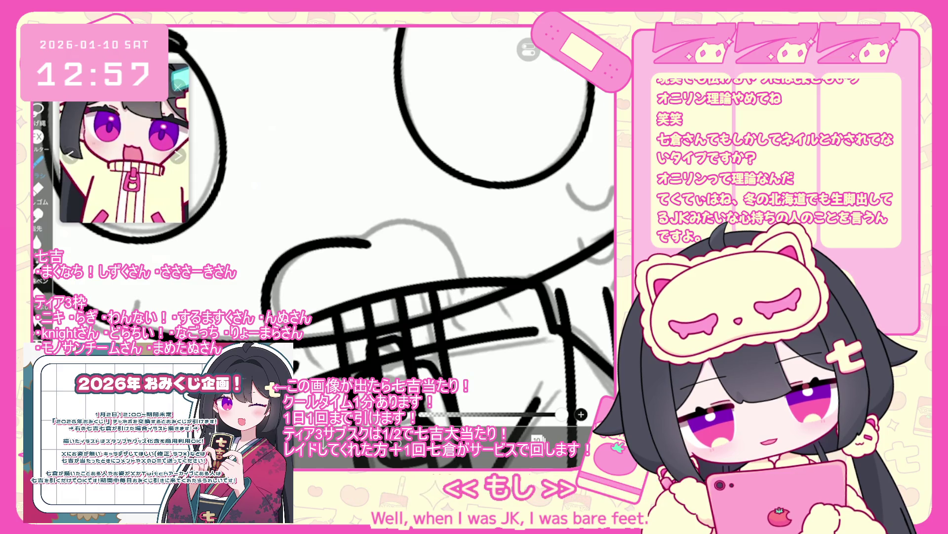
{"action": "key", "text": "ctrl+z"}
{"action": "left_click_drag", "start_coordinate": [264, 277], "coordinate": [346, 233]}
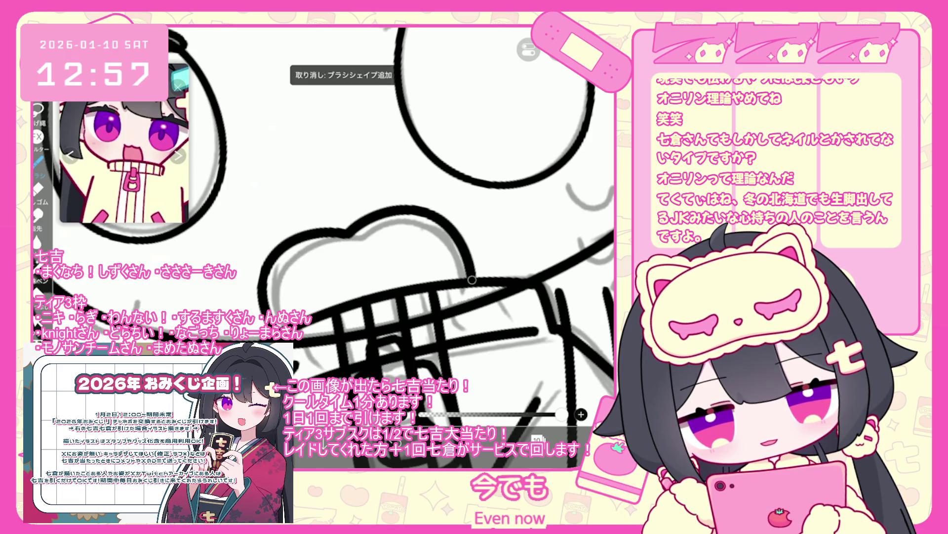
{"action": "key", "text": "ctrl+z"}
{"action": "mouse_move", "coordinate": [261, 316]}
{"action": "left_mouse_down"}
{"action": "mouse_move", "coordinate": [363, 229]}
{"action": "mouse_move", "coordinate": [477, 278]}
{"action": "left_mouse_up"}
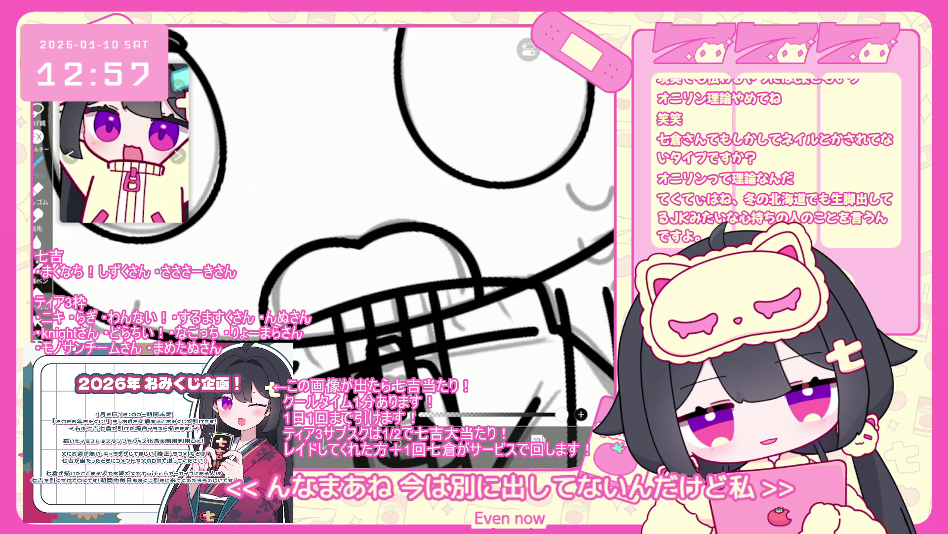
{"action": "key", "text": "ctrl+z"}
{"action": "mouse_move", "coordinate": [265, 326]}
{"action": "left_mouse_down"}
{"action": "mouse_move", "coordinate": [348, 242]}
{"action": "mouse_move", "coordinate": [487, 276]}
{"action": "left_mouse_up"}
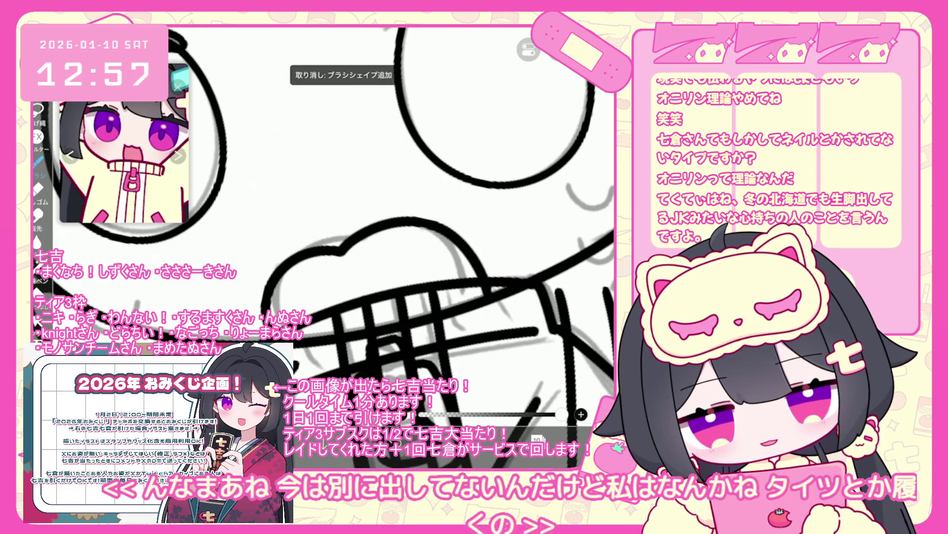
{"action": "key", "text": "ctrl+z"}
{"action": "left_click_drag", "start_coordinate": [267, 297], "coordinate": [487, 277]}
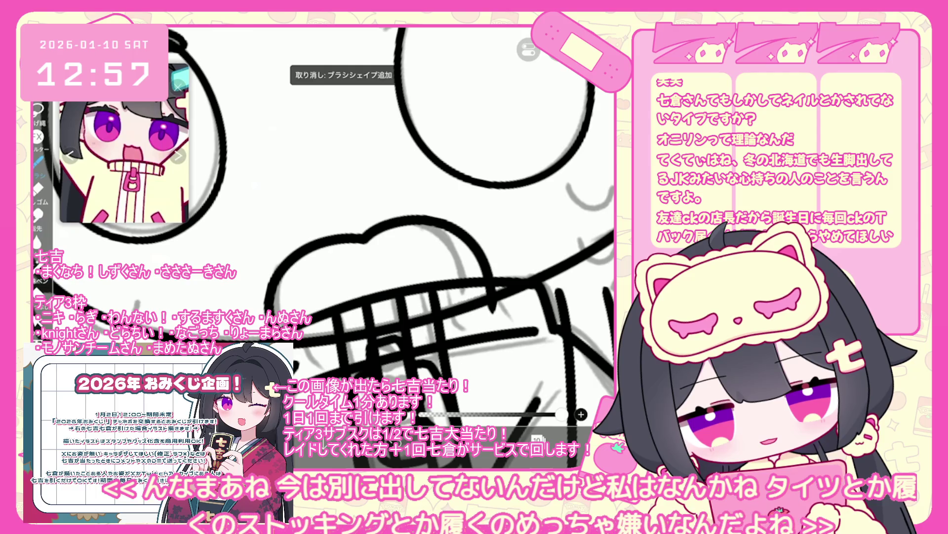
{"action": "key", "text": "ctrl+z"}
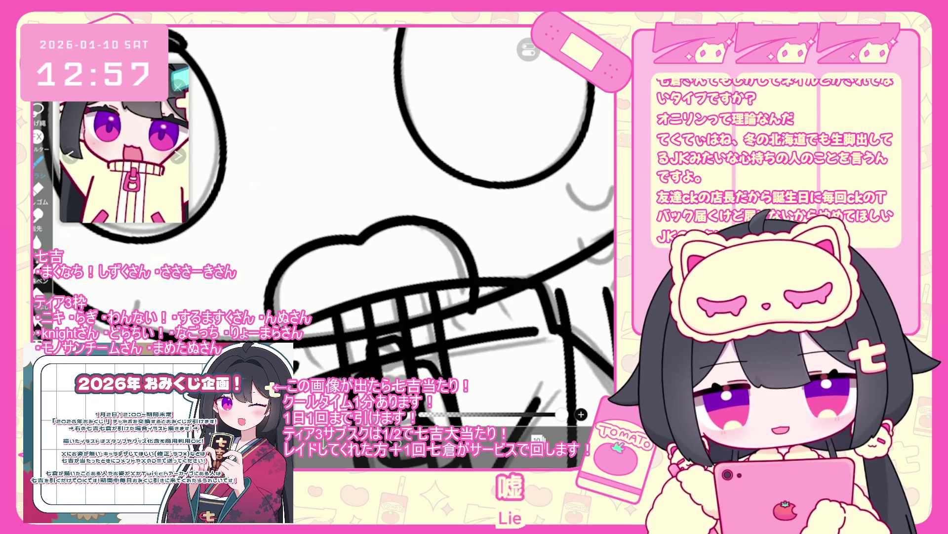
{"action": "key", "text": "ctrl+z"}
{"action": "mouse_move", "coordinate": [269, 311]}
{"action": "left_mouse_down"}
{"action": "mouse_move", "coordinate": [363, 232]}
{"action": "mouse_move", "coordinate": [487, 276]}
{"action": "left_mouse_up"}
{"action": "key", "text": "ctrl+z"}
{"action": "mouse_move", "coordinate": [269, 317]}
{"action": "left_mouse_down"}
{"action": "mouse_move", "coordinate": [324, 237]}
{"action": "mouse_move", "coordinate": [439, 234]}
{"action": "left_mouse_up"}
{"action": "scroll", "coordinate": [323, 222], "scroll_direction": "down", "scroll_amount": 3}
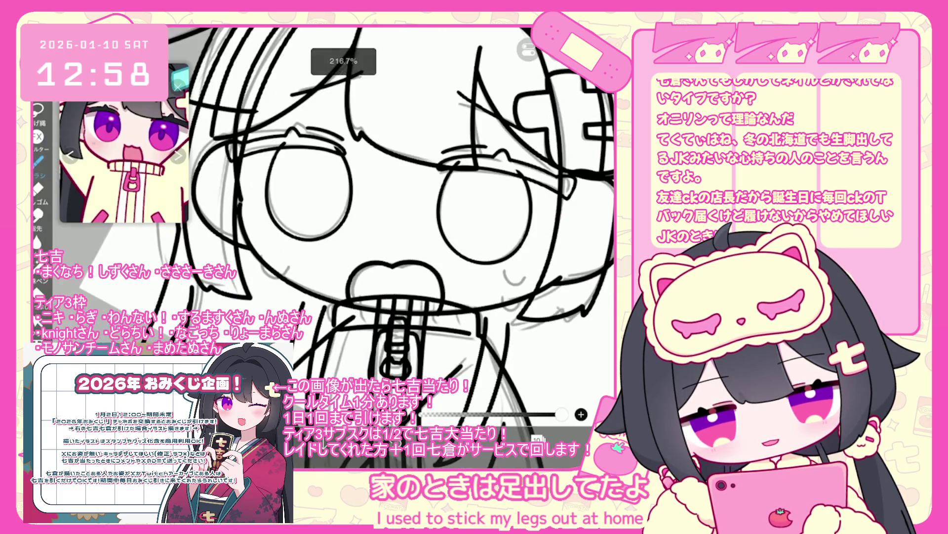
{"action": "scroll", "coordinate": [324, 223], "scroll_direction": "up", "scroll_amount": 3}
{"action": "key", "text": "ctrl+z"}
{"action": "mouse_move", "coordinate": [271, 316]}
{"action": "left_mouse_down"}
{"action": "mouse_move", "coordinate": [274, 284]}
{"action": "mouse_move", "coordinate": [345, 241]}
{"action": "mouse_move", "coordinate": [435, 238]}
{"action": "mouse_move", "coordinate": [467, 317]}
{"action": "left_mouse_up"}
{"action": "key", "text": "ctrl+z"}
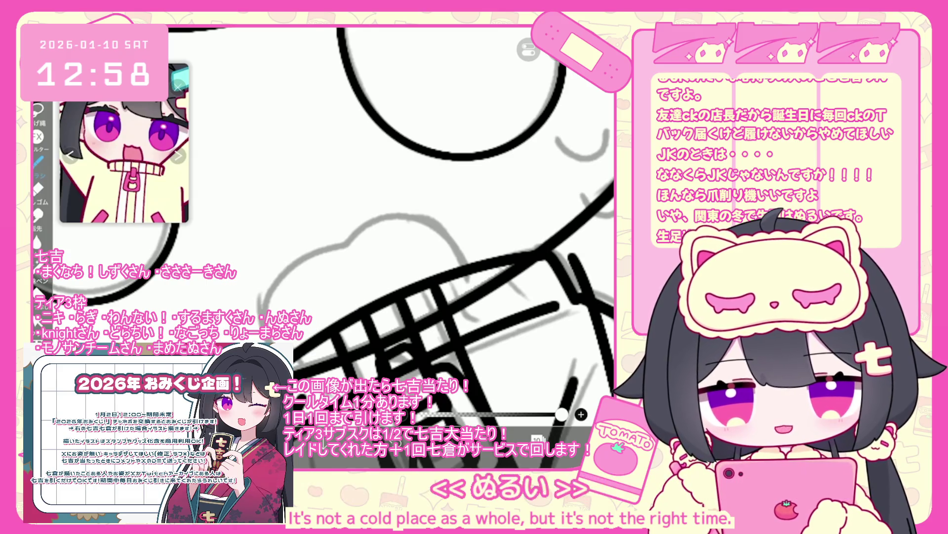
{"action": "left_click_drag", "start_coordinate": [252, 326], "coordinate": [303, 247]}
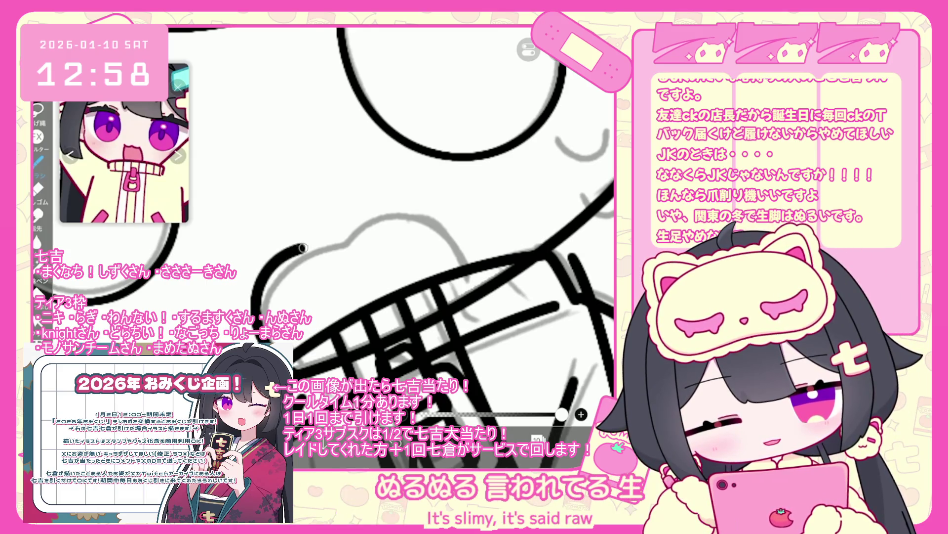
{"action": "key", "text": "ctrl+z"}
{"action": "mouse_move", "coordinate": [252, 326]}
{"action": "left_mouse_down"}
{"action": "mouse_move", "coordinate": [266, 274]}
{"action": "mouse_move", "coordinate": [373, 213]}
{"action": "left_mouse_up"}
{"action": "scroll", "coordinate": [390, 228], "scroll_direction": "down", "scroll_amount": 5}
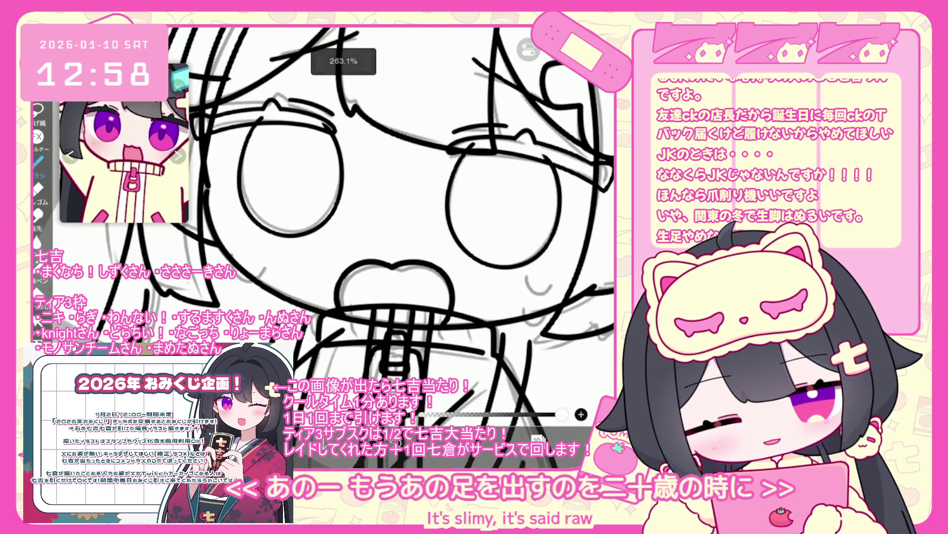
{"action": "scroll", "coordinate": [375, 227], "scroll_direction": "up", "scroll_amount": 3}
{"action": "key", "text": "ctrl+z"}
{"action": "scroll", "coordinate": [375, 227], "scroll_direction": "up", "scroll_amount": 2}
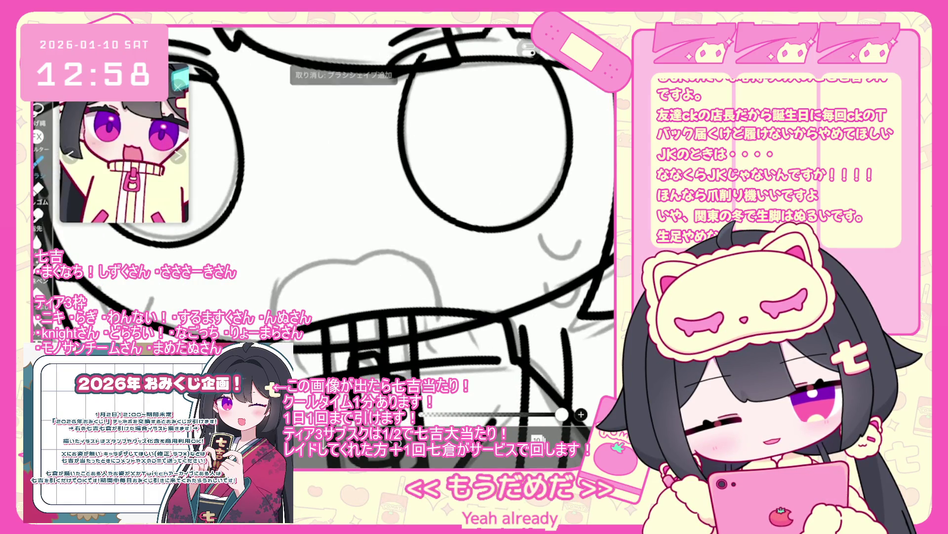
{"action": "left_click_drag", "start_coordinate": [267, 321], "coordinate": [346, 265]}
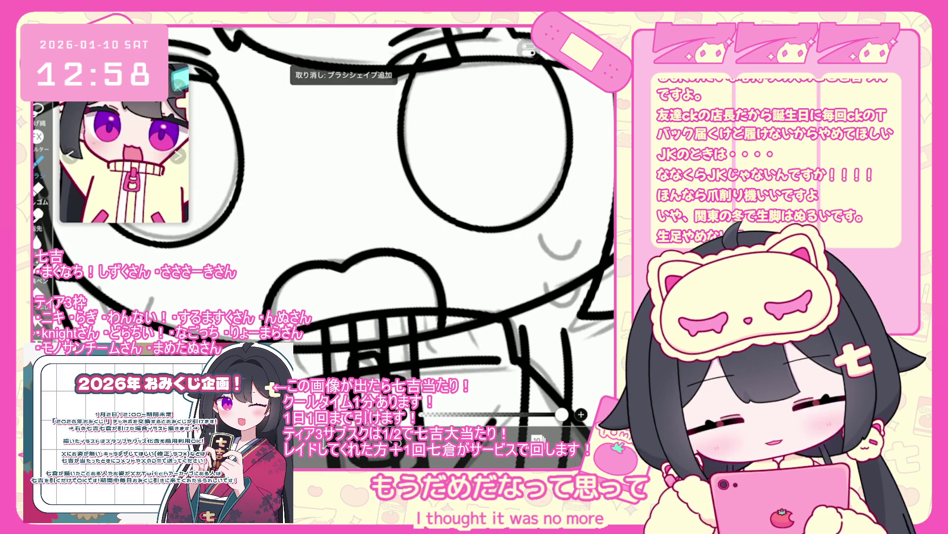
{"action": "scroll", "coordinate": [375, 238], "scroll_direction": "down", "scroll_amount": 1}
{"action": "key", "text": "ctrl+z"}
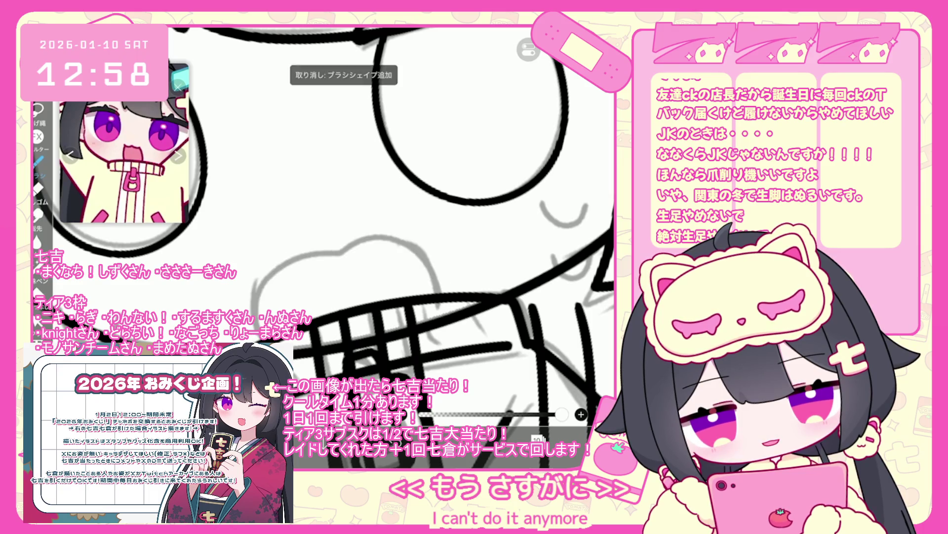
{"action": "key", "text": "ctrl+z"}
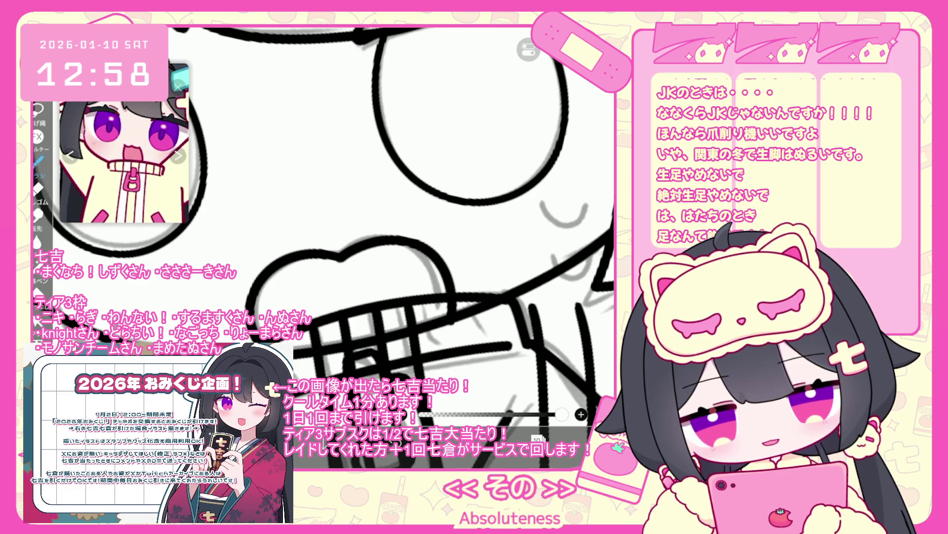
{"action": "scroll", "coordinate": [410, 222], "scroll_direction": "down", "scroll_amount": 5}
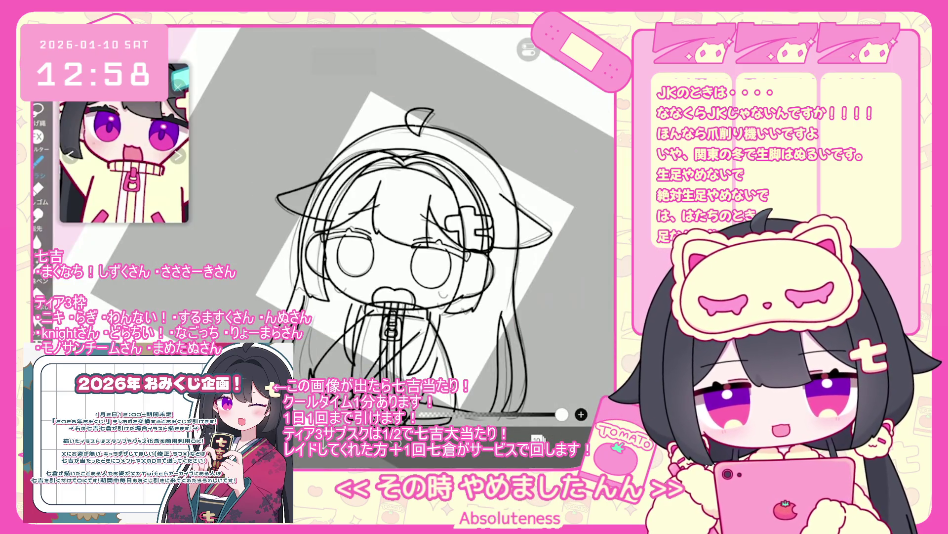
- Zoom and rotate the canvas, then bring up layers 10 to 14 and a folder
{"action": "scroll", "coordinate": [376, 223], "scroll_direction": "up", "scroll_amount": 5}
{"action": "scroll", "coordinate": [376, 222], "scroll_direction": "up", "scroll_amount": 5}
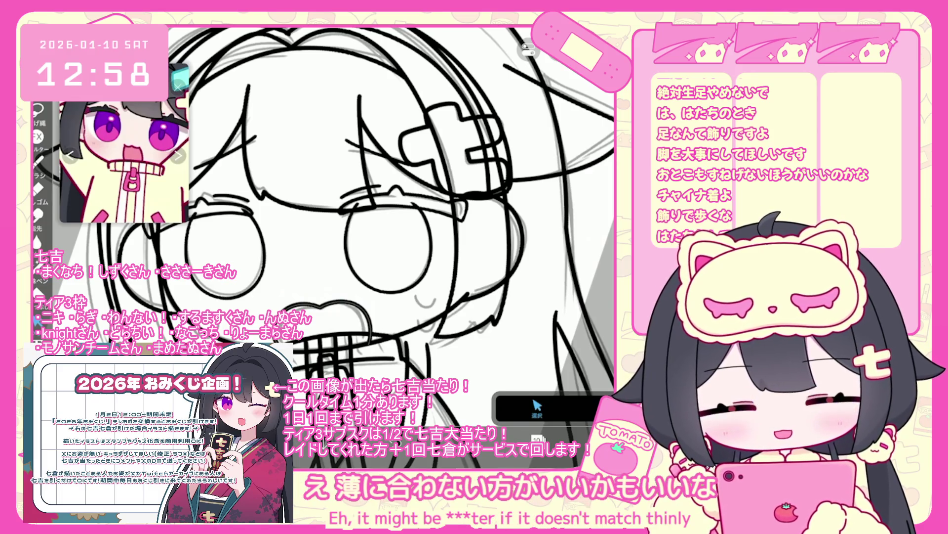
{"action": "scroll", "coordinate": [336, 237], "scroll_direction": "down", "scroll_amount": 5}
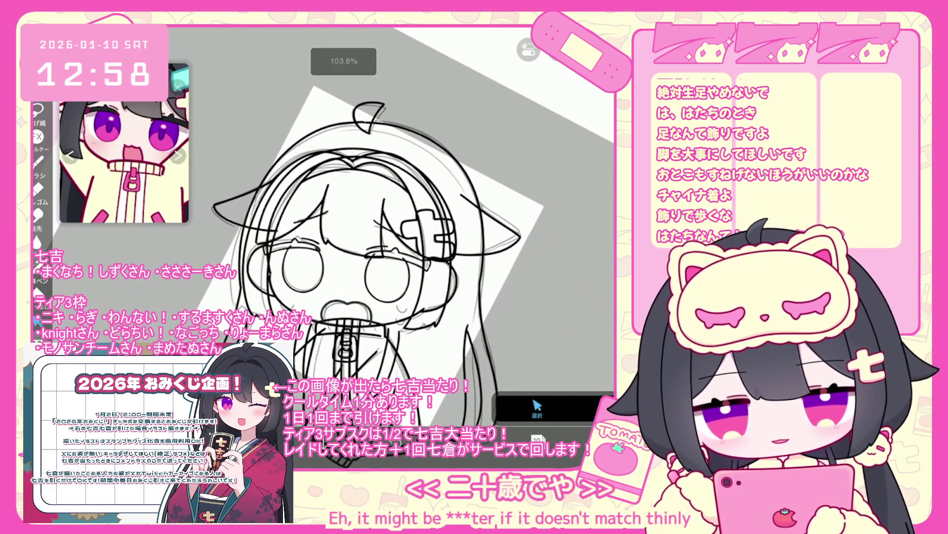
{"action": "left_click", "coordinate": [537, 438]}
{"action": "scroll", "coordinate": [543, 212], "scroll_direction": "up", "scroll_amount": 3}
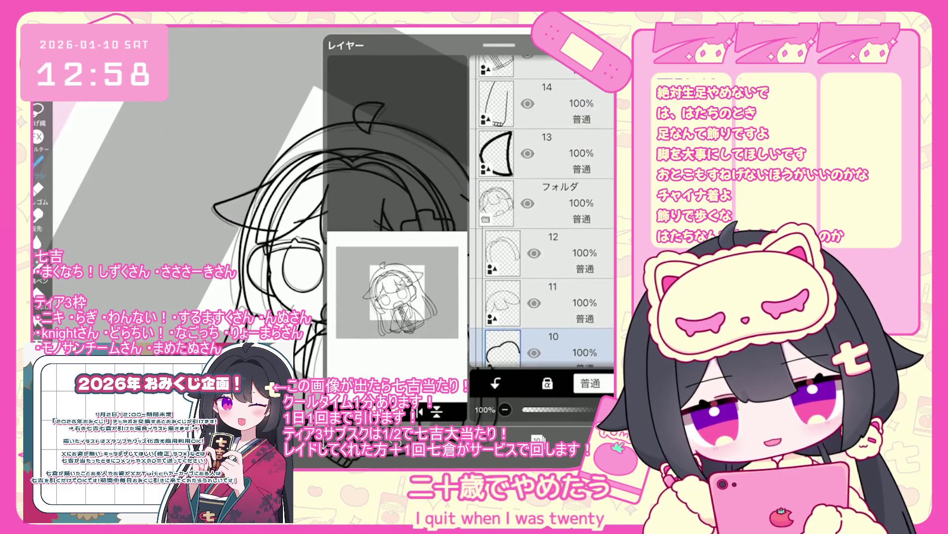
- Make layer 23 the working layer, close the layer list and zoom out to the full sketch
{"action": "scroll", "coordinate": [544, 212], "scroll_direction": "up", "scroll_amount": 5}
{"action": "left_click", "coordinate": [496, 127]}
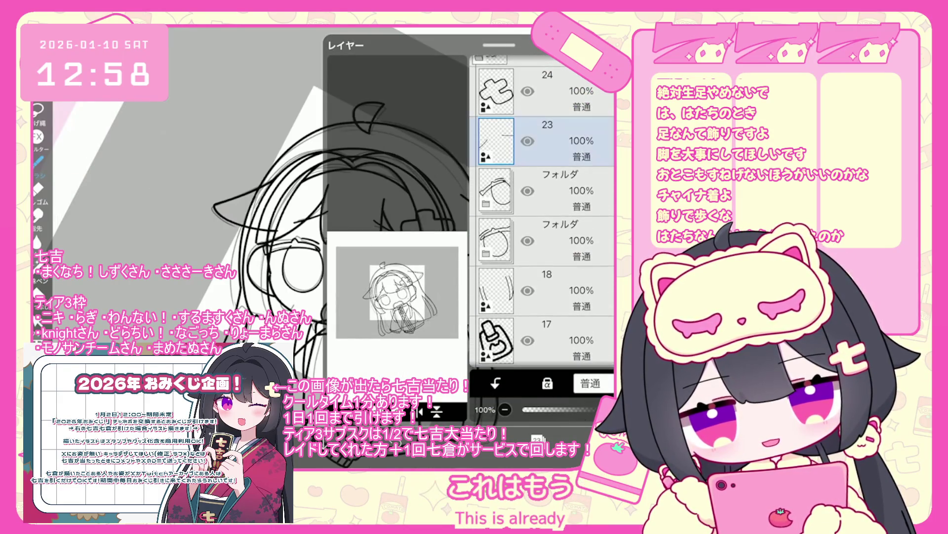
{"action": "left_click_drag", "start_coordinate": [499, 45], "coordinate": [499, 316]}
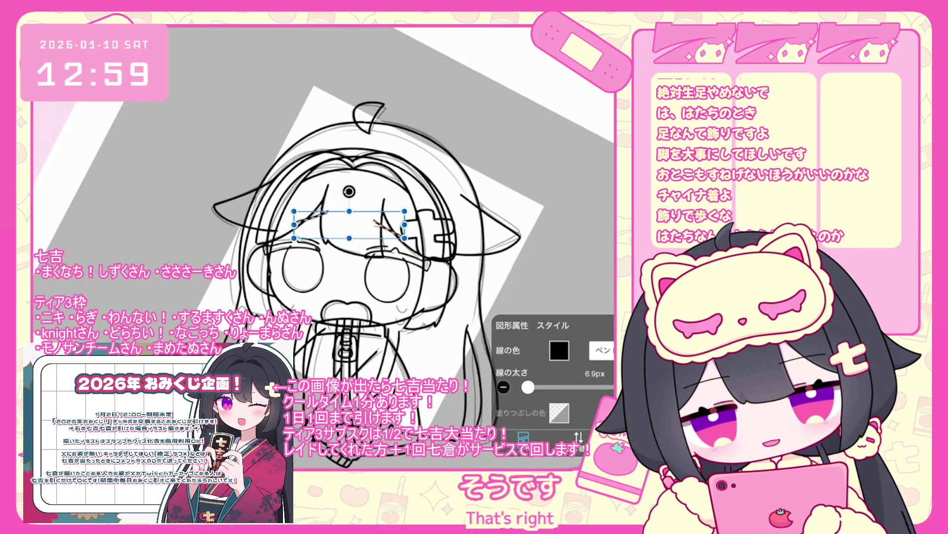
{"action": "scroll", "coordinate": [375, 247], "scroll_direction": "down", "scroll_amount": 2}
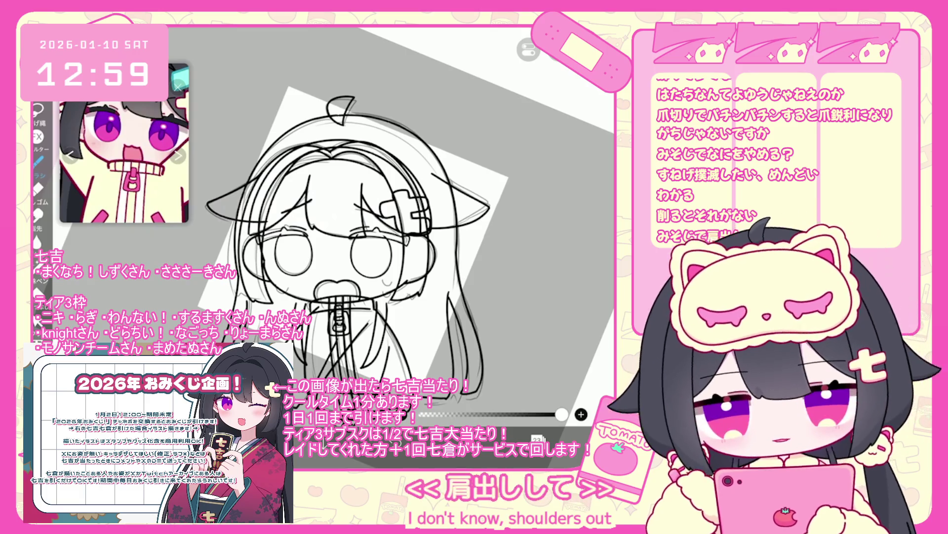
- Switch drawing to layer 16, then to layer 15, with the full-body chibi reference shown
{"action": "scroll", "coordinate": [341, 216], "scroll_direction": "up", "scroll_amount": 1}
{"action": "left_click", "coordinate": [538, 439]}
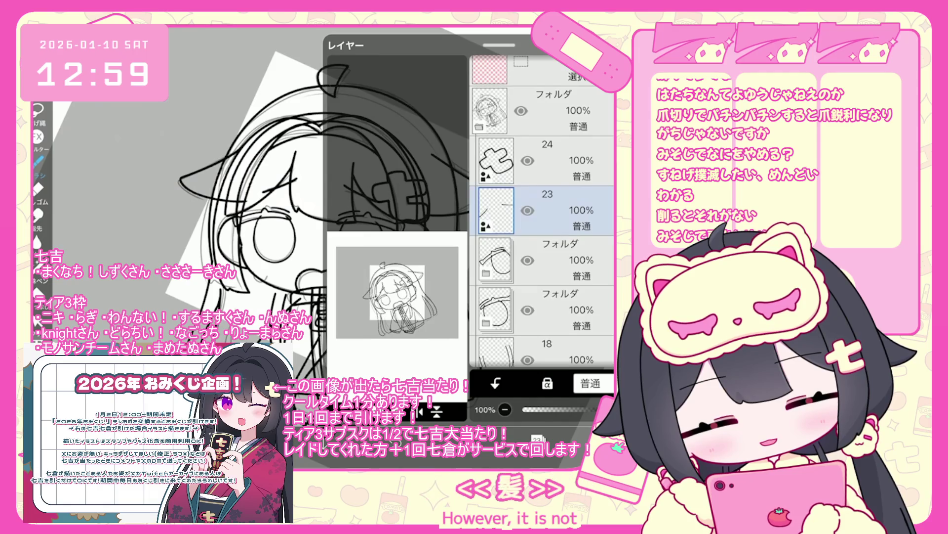
{"action": "scroll", "coordinate": [543, 211], "scroll_direction": "down", "scroll_amount": 7}
{"action": "left_click", "coordinate": [544, 159]}
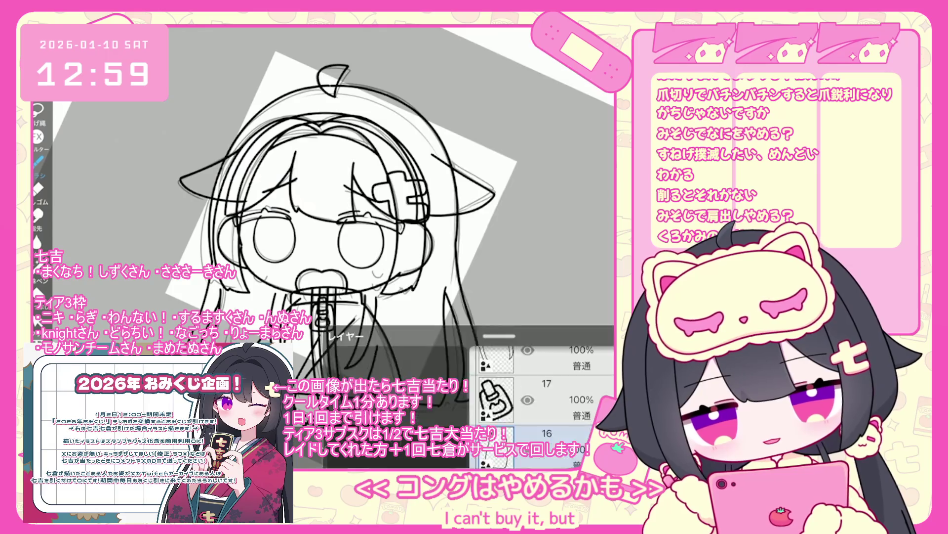
{"action": "scroll", "coordinate": [345, 237], "scroll_direction": "down", "scroll_amount": 3}
{"action": "scroll", "coordinate": [345, 237], "scroll_direction": "up", "scroll_amount": 3}
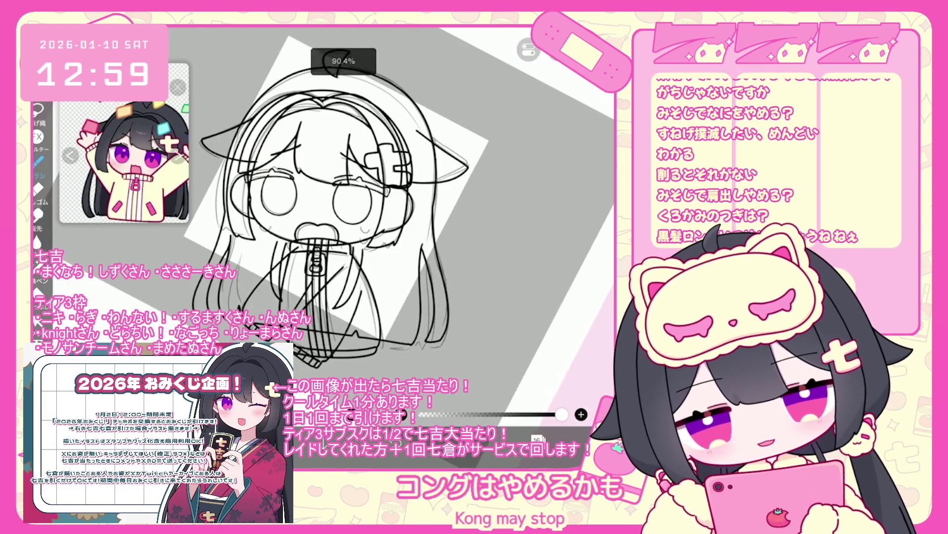
{"action": "left_click", "coordinate": [537, 438]}
{"action": "left_click", "coordinate": [543, 259]}
{"action": "left_click", "coordinate": [538, 438]}
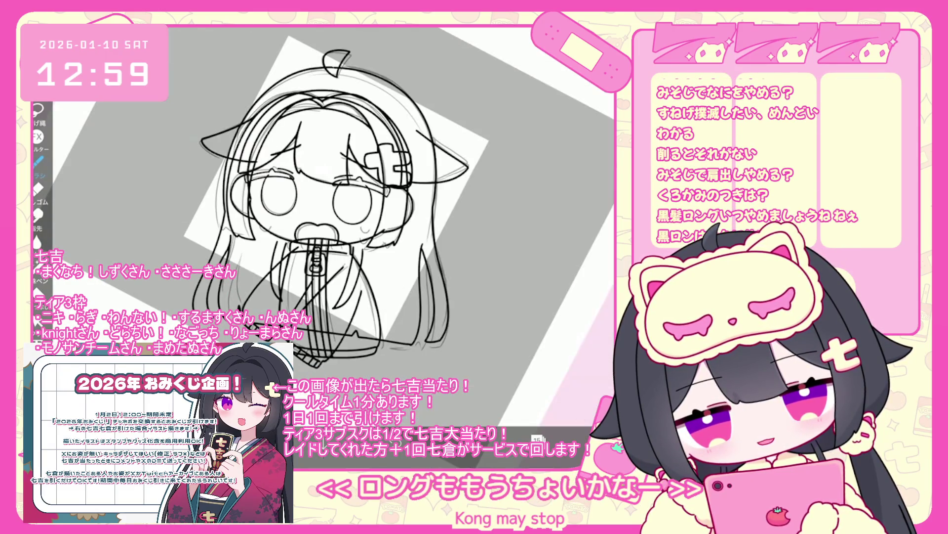
{"action": "scroll", "coordinate": [346, 238], "scroll_direction": "up", "scroll_amount": 5}
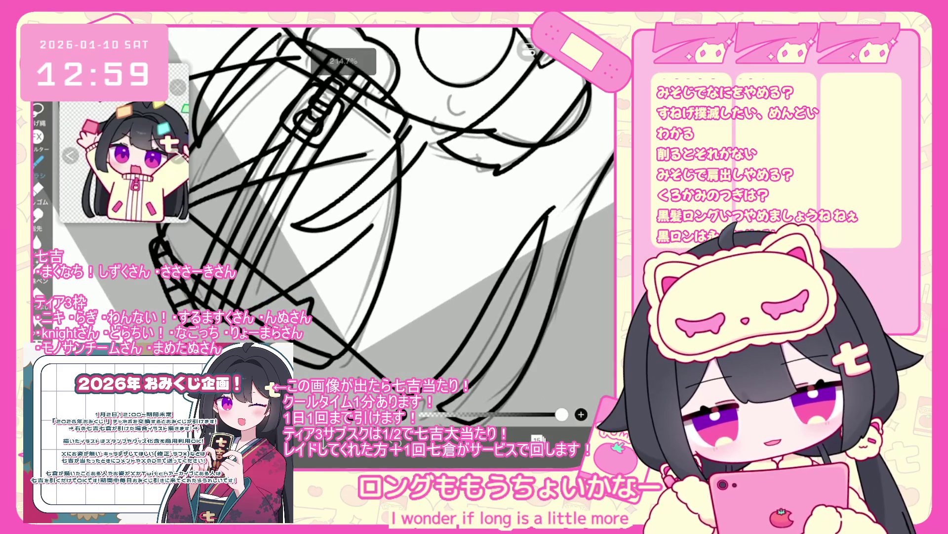
- Undo stray jacket strokes and redraw a short line on the jacket's lower edge
{"action": "left_click_drag", "start_coordinate": [296, 253], "coordinate": [314, 249]}
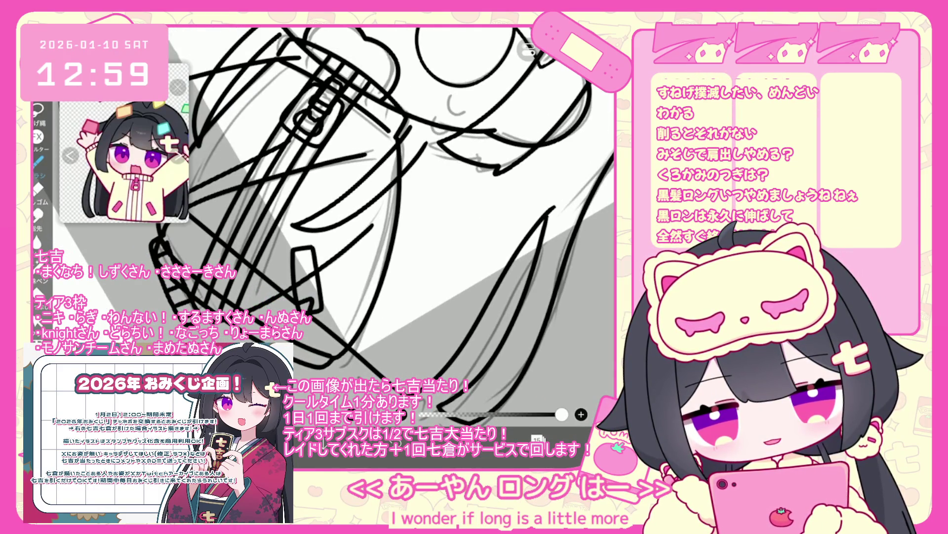
{"action": "scroll", "coordinate": [345, 223], "scroll_direction": "down", "scroll_amount": 1}
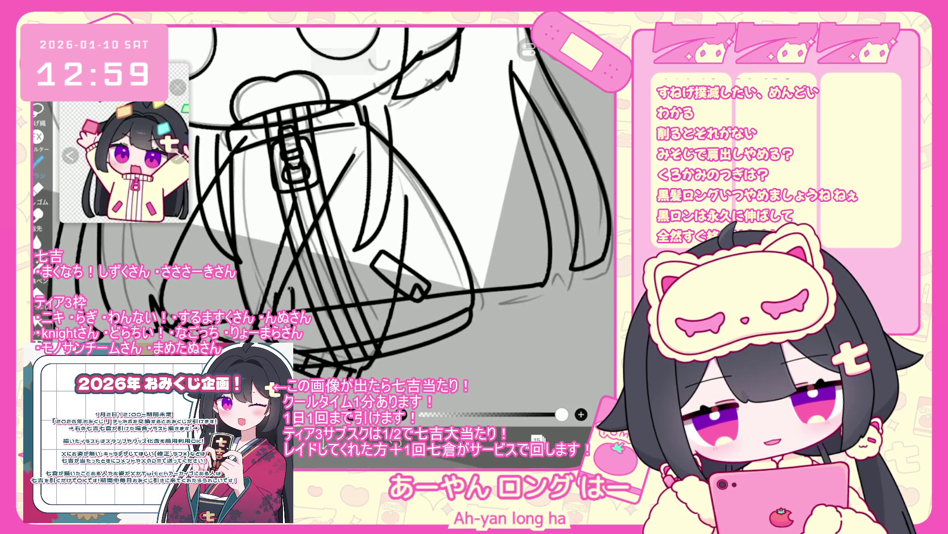
{"action": "key", "text": "ctrl+z"}
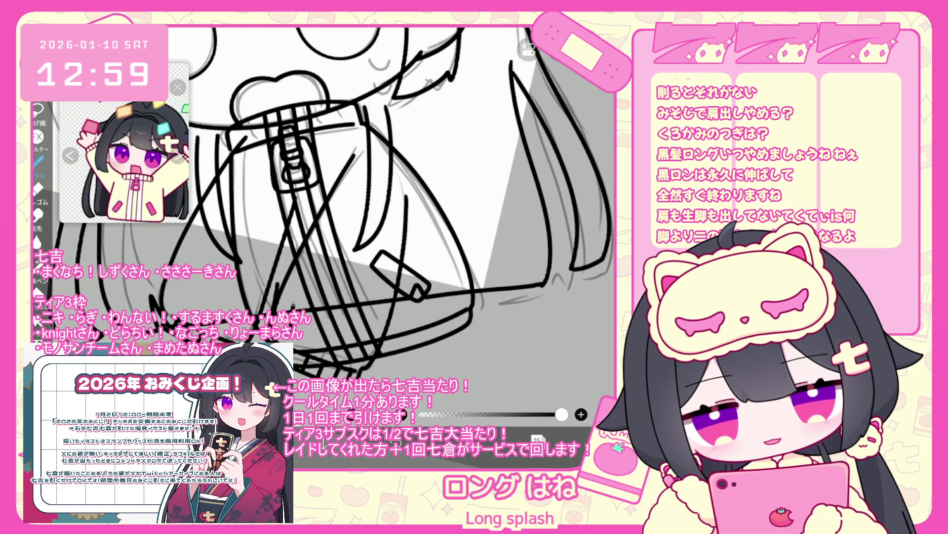
{"action": "scroll", "coordinate": [345, 223], "scroll_direction": "down", "scroll_amount": 3}
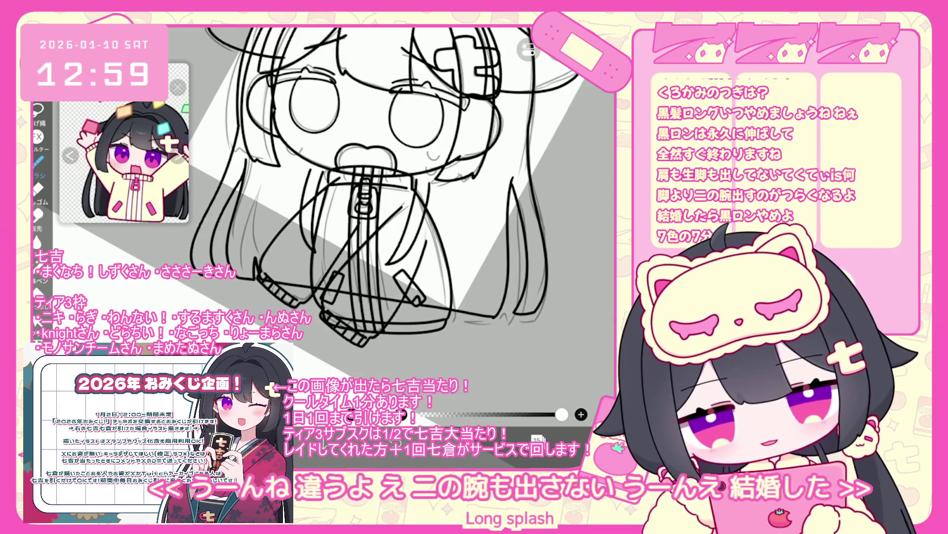
{"action": "key", "text": "ctrl+z"}
{"action": "scroll", "coordinate": [415, 282], "scroll_direction": "up", "scroll_amount": 3}
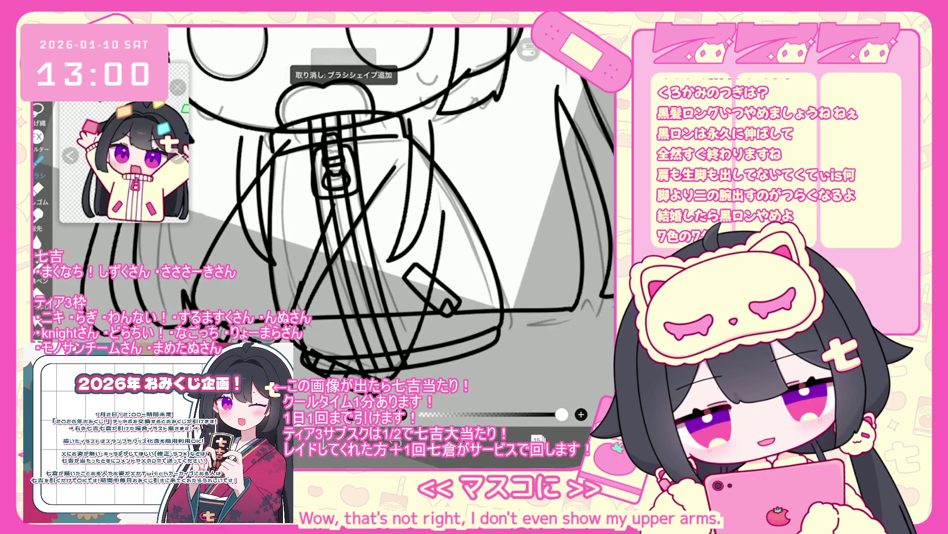
{"action": "scroll", "coordinate": [393, 249], "scroll_direction": "up", "scroll_amount": 2}
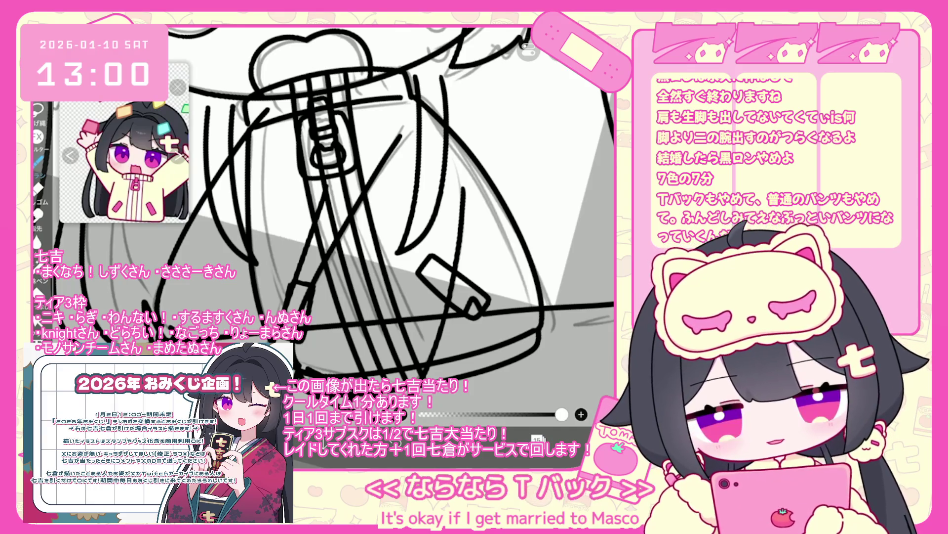
{"action": "key", "text": "ctrl+z"}
{"action": "left_click_drag", "start_coordinate": [318, 290], "coordinate": [306, 325]}
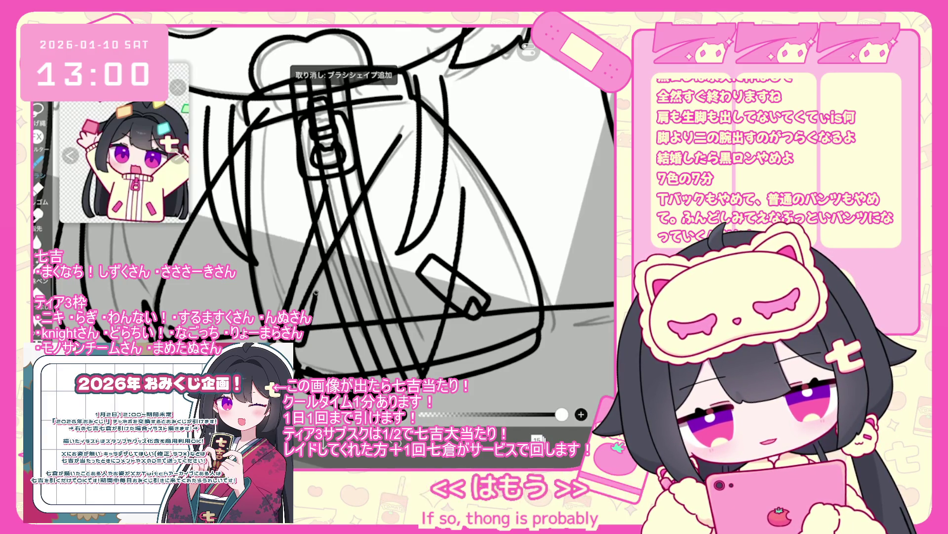
{"action": "scroll", "coordinate": [391, 208], "scroll_direction": "down", "scroll_amount": 5}
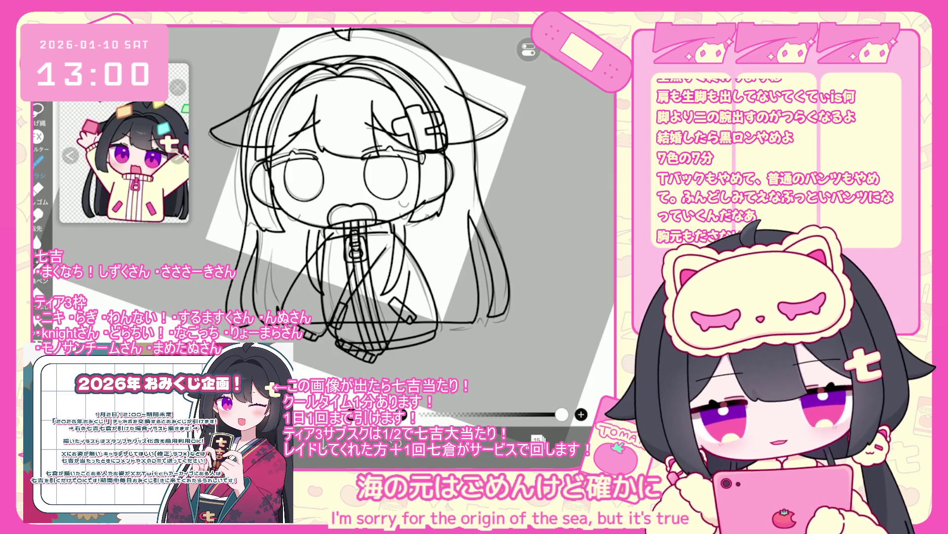
- Select the small jacket tab and revert its reshaping
{"action": "left_click", "coordinate": [37, 319]}
{"action": "scroll", "coordinate": [390, 208], "scroll_direction": "up", "scroll_amount": 5}
{"action": "left_click", "coordinate": [319, 314]}
{"action": "key", "text": "ctrl+z"}
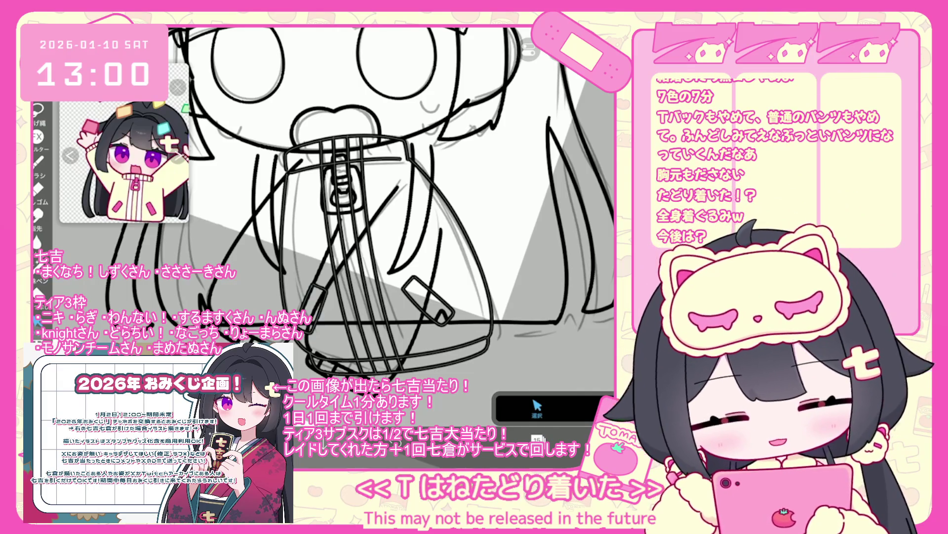
{"action": "scroll", "coordinate": [365, 204], "scroll_direction": "down", "scroll_amount": 3}
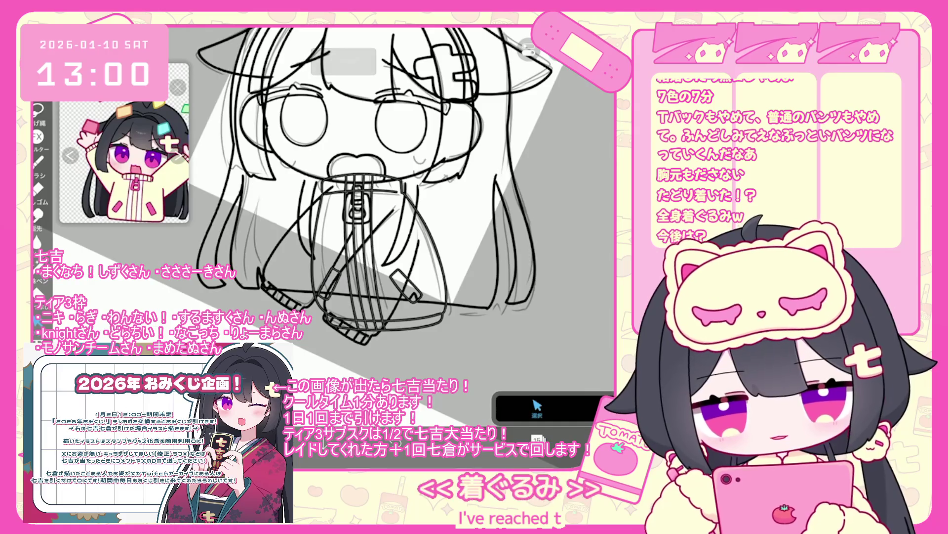
{"action": "scroll", "coordinate": [366, 188], "scroll_direction": "up", "scroll_amount": 2}
{"action": "scroll", "coordinate": [366, 188], "scroll_direction": "up", "scroll_amount": 2}
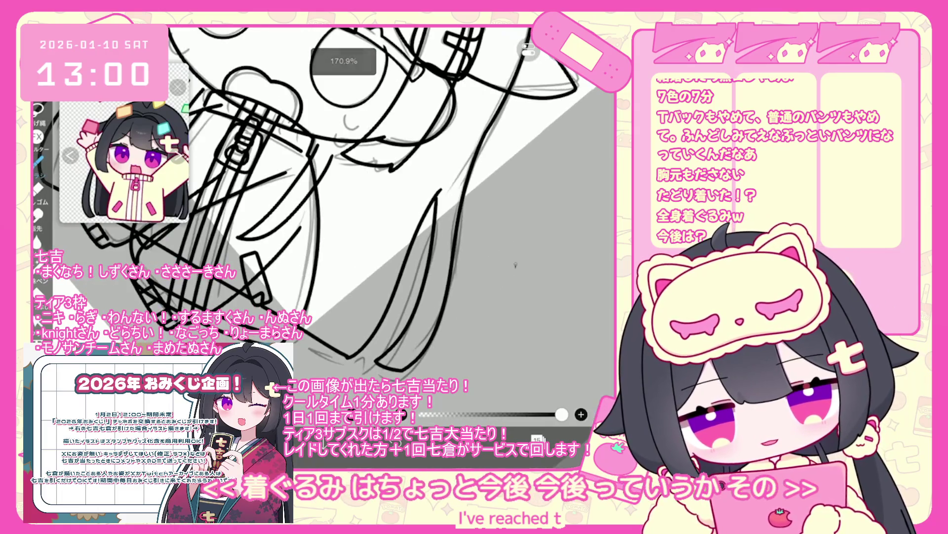
- Draw and undo further trial strokes on the jacket and lower sleeve
{"action": "key", "text": "ctrl+z"}
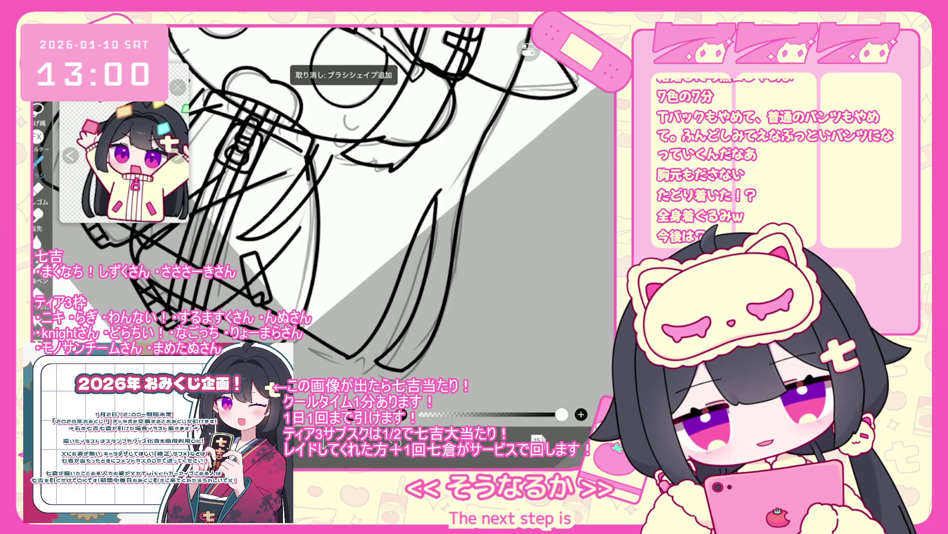
{"action": "left_click_drag", "start_coordinate": [308, 151], "coordinate": [313, 317]}
{"action": "key", "text": "ctrl+z"}
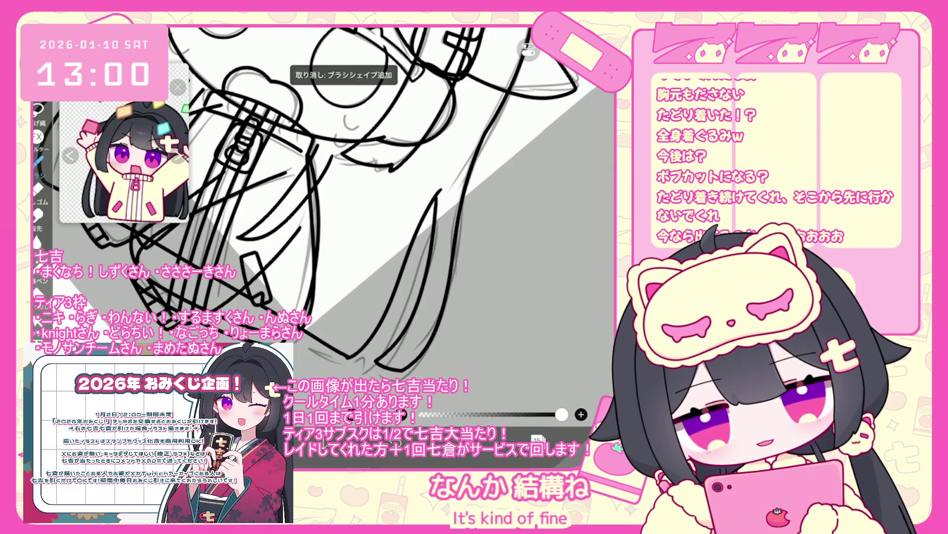
{"action": "key", "text": "ctrl+z"}
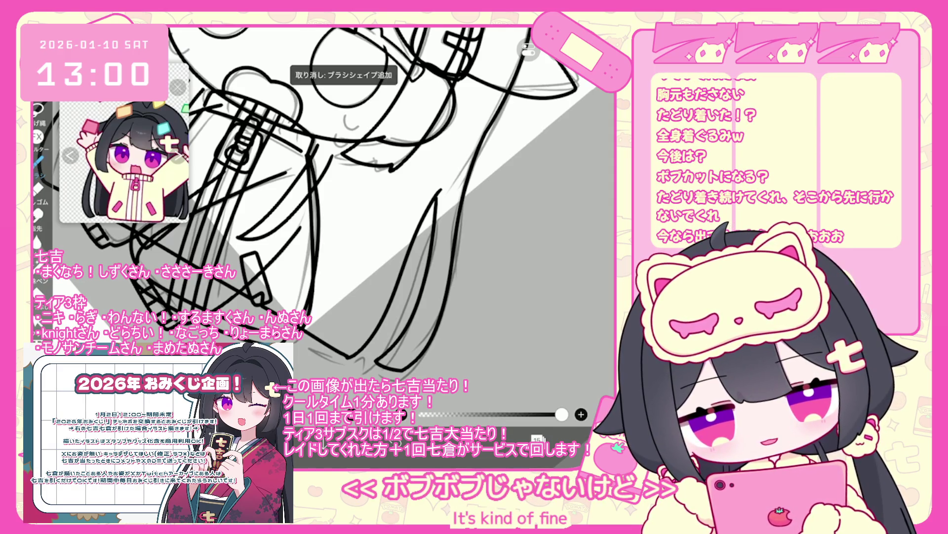
{"action": "scroll", "coordinate": [324, 201], "scroll_direction": "up", "scroll_amount": 2}
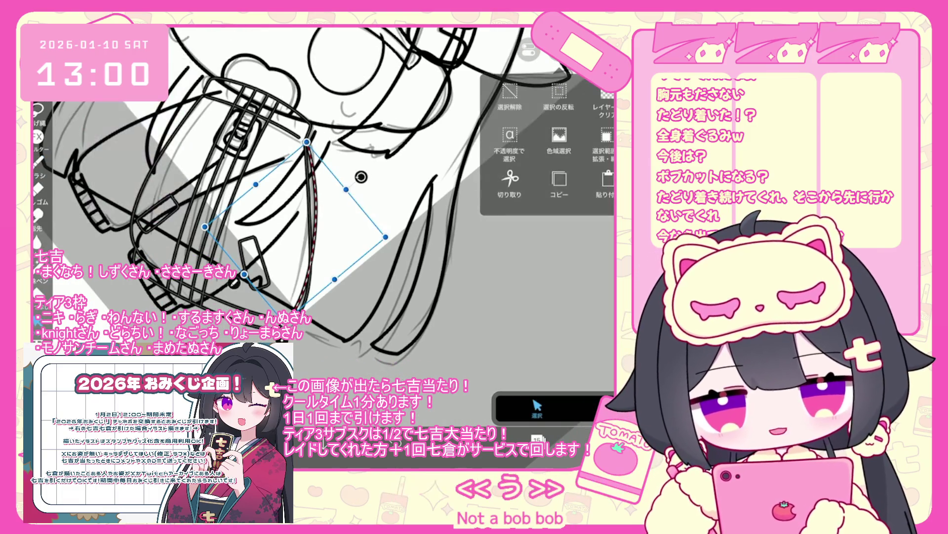
{"action": "scroll", "coordinate": [323, 197], "scroll_direction": "down", "scroll_amount": 2}
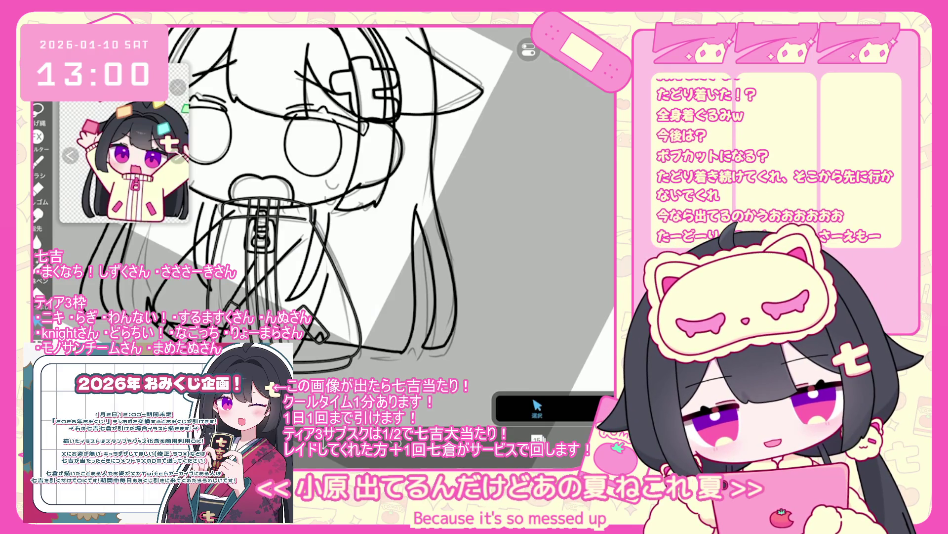
{"action": "scroll", "coordinate": [324, 198], "scroll_direction": "down", "scroll_amount": 2}
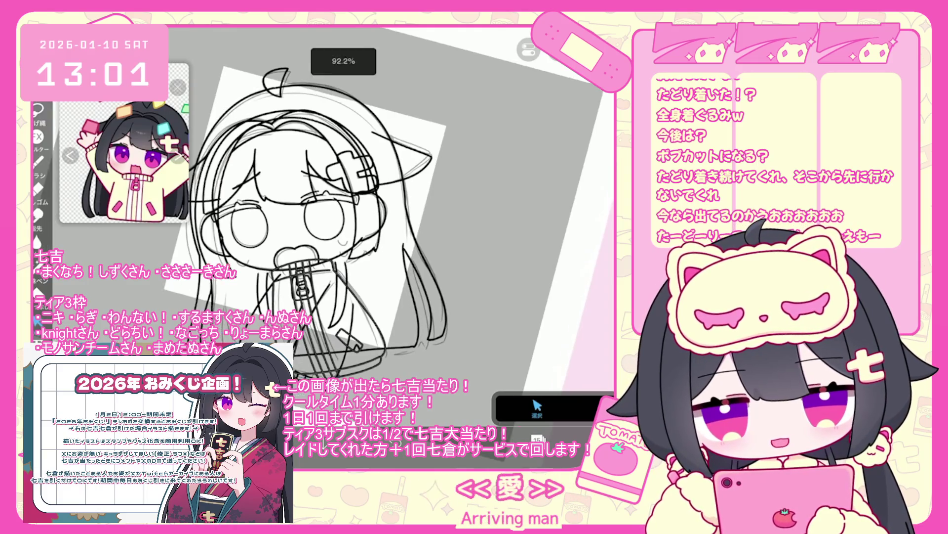
- Add a new folder above layer 13 and move layer 13 into it
{"action": "scroll", "coordinate": [542, 211], "scroll_direction": "up", "scroll_amount": 2}
{"action": "left_click", "coordinate": [546, 235]}
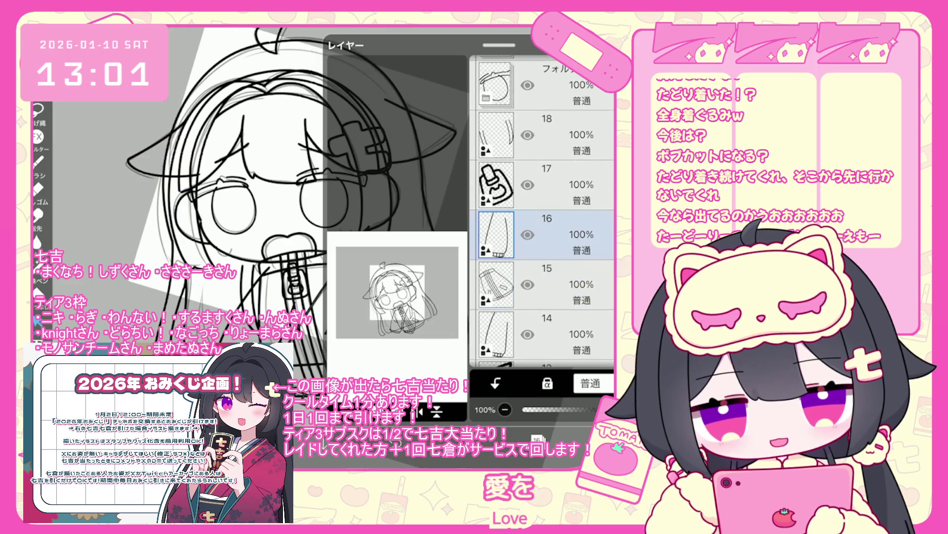
{"action": "left_click", "coordinate": [546, 184]}
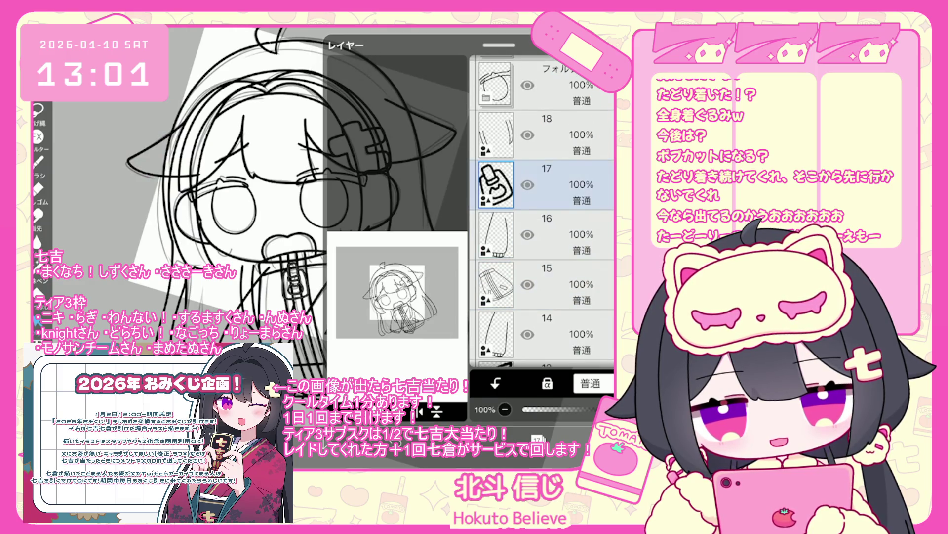
{"action": "scroll", "coordinate": [542, 211], "scroll_direction": "up", "scroll_amount": 3}
{"action": "scroll", "coordinate": [543, 211], "scroll_direction": "down", "scroll_amount": 5}
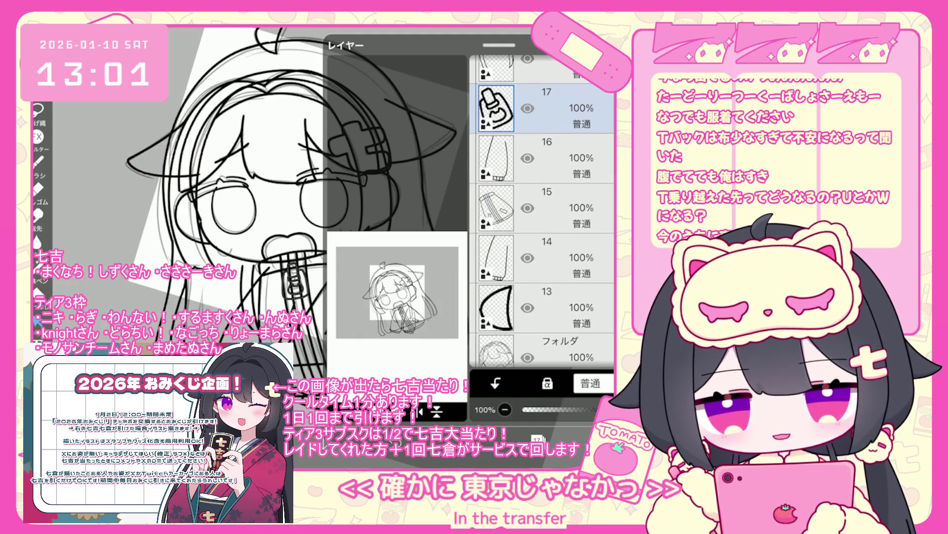
{"action": "scroll", "coordinate": [543, 222], "scroll_direction": "down", "scroll_amount": 1}
{"action": "left_click", "coordinate": [544, 255]}
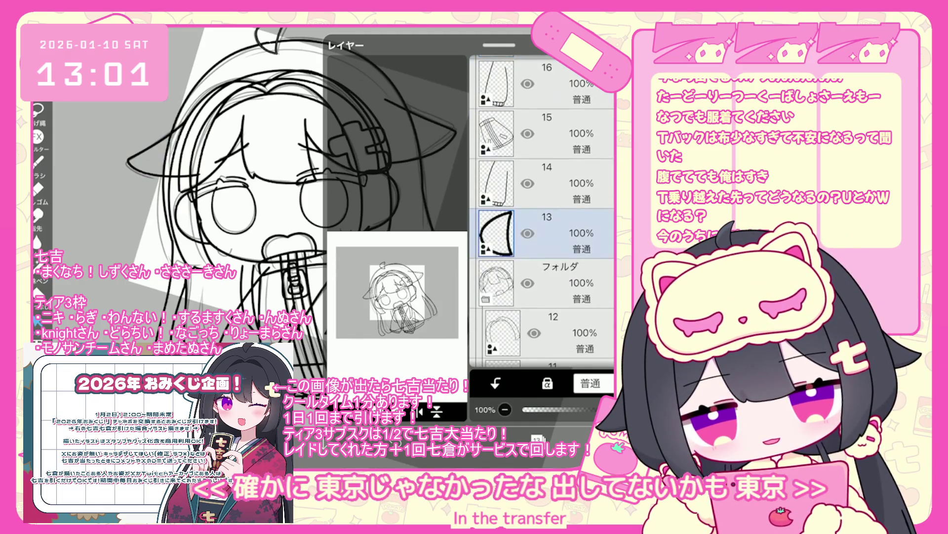
{"action": "left_click", "coordinate": [375, 413]}
{"action": "left_click", "coordinate": [360, 298]}
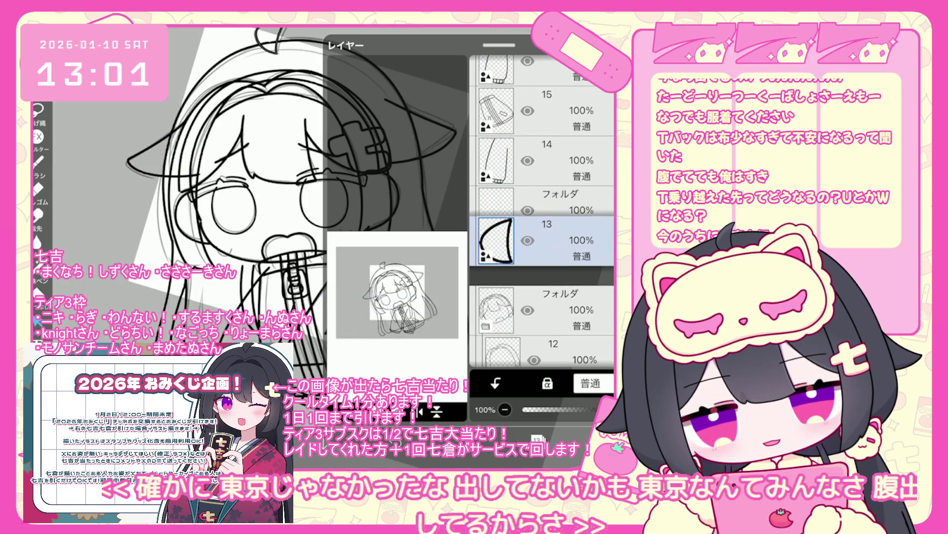
{"action": "left_click_drag", "start_coordinate": [496, 260], "coordinate": [496, 211]}
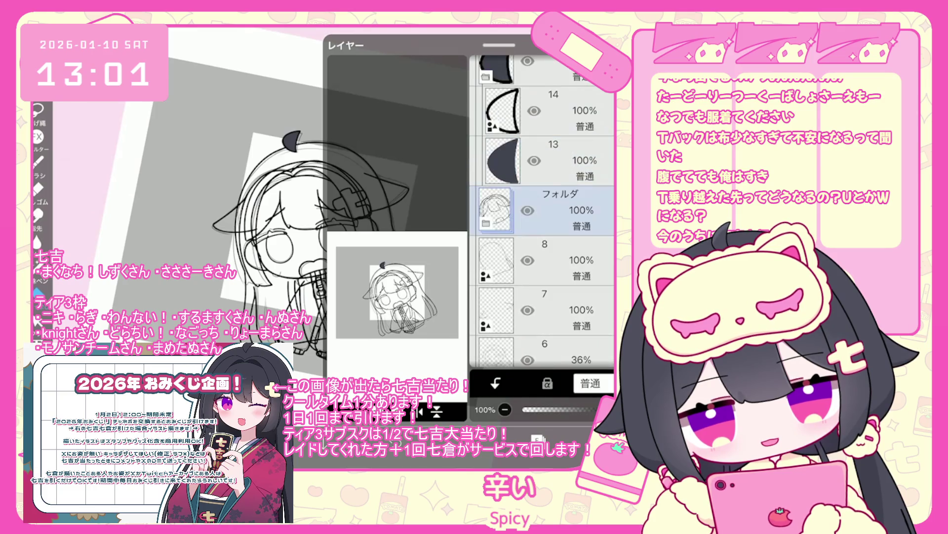
- Put layer 7 into its own new folder and close the layer list
{"action": "left_click", "coordinate": [543, 260]}
{"action": "left_click", "coordinate": [335, 411]}
{"action": "left_click", "coordinate": [336, 411]}
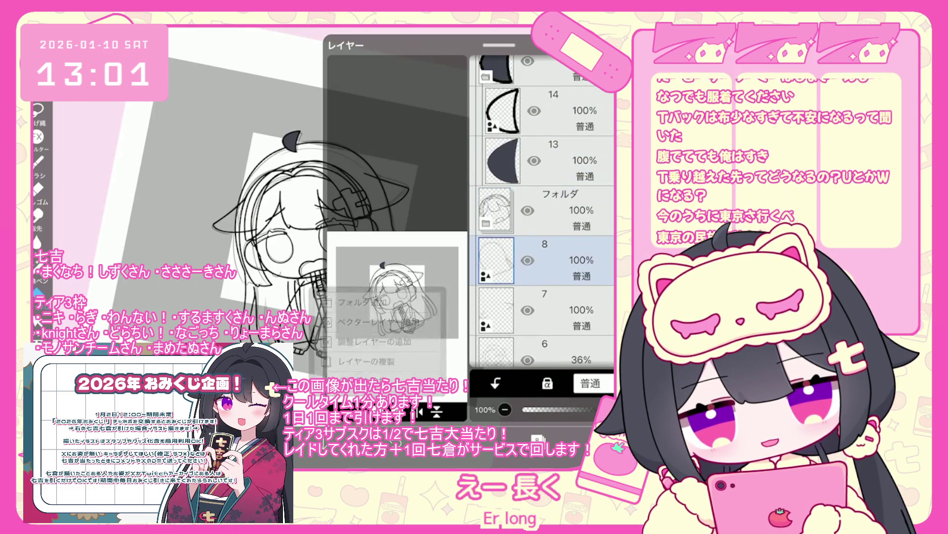
{"action": "left_click", "coordinate": [543, 310]}
{"action": "left_click", "coordinate": [336, 411]}
{"action": "left_click", "coordinate": [362, 302]}
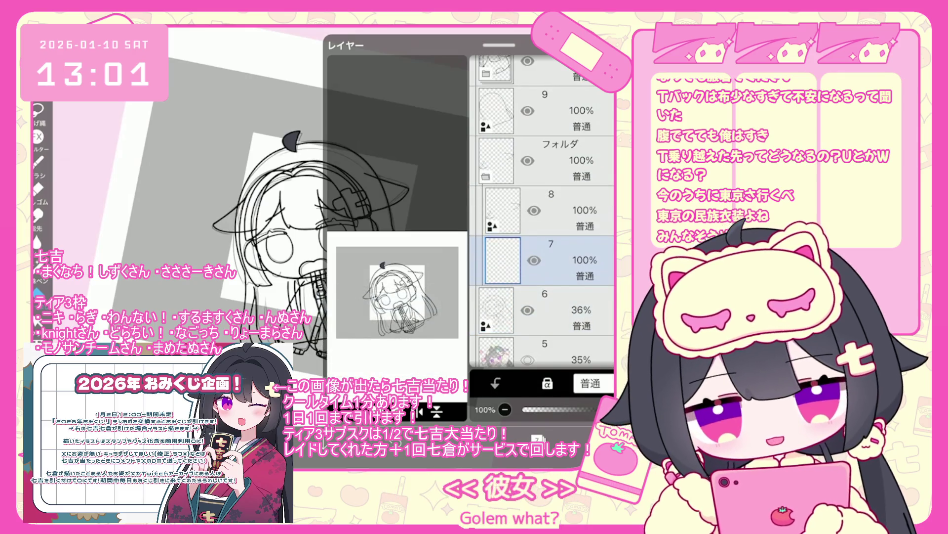
{"action": "left_click", "coordinate": [38, 161]}
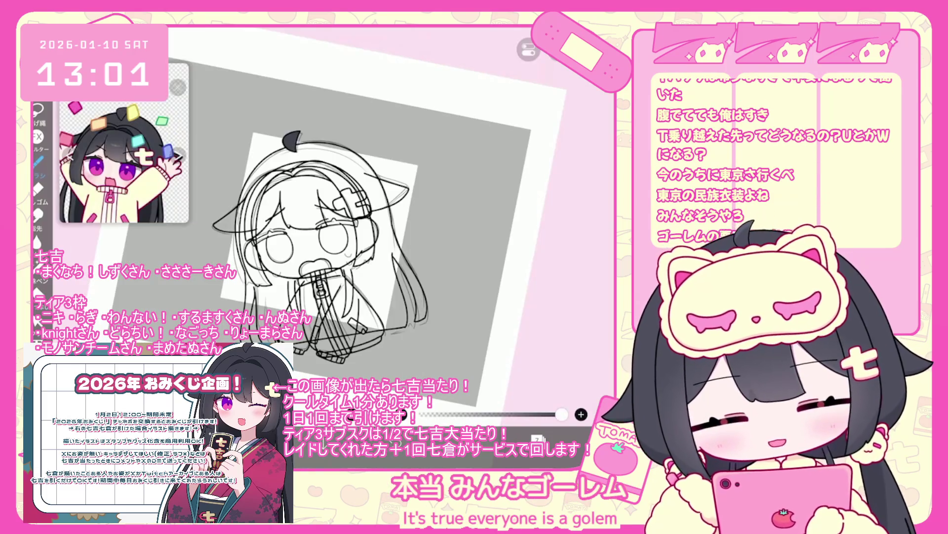
- Add a new empty layer above layer 9 and drag it beneath the line art layer
{"action": "scroll", "coordinate": [252, 148], "scroll_direction": "up", "scroll_amount": 5}
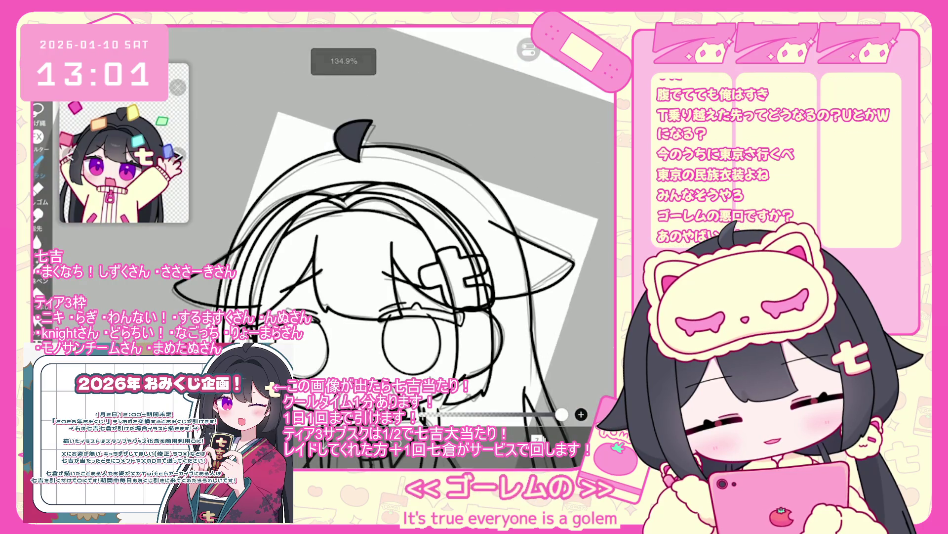
{"action": "scroll", "coordinate": [346, 222], "scroll_direction": "up", "scroll_amount": 3}
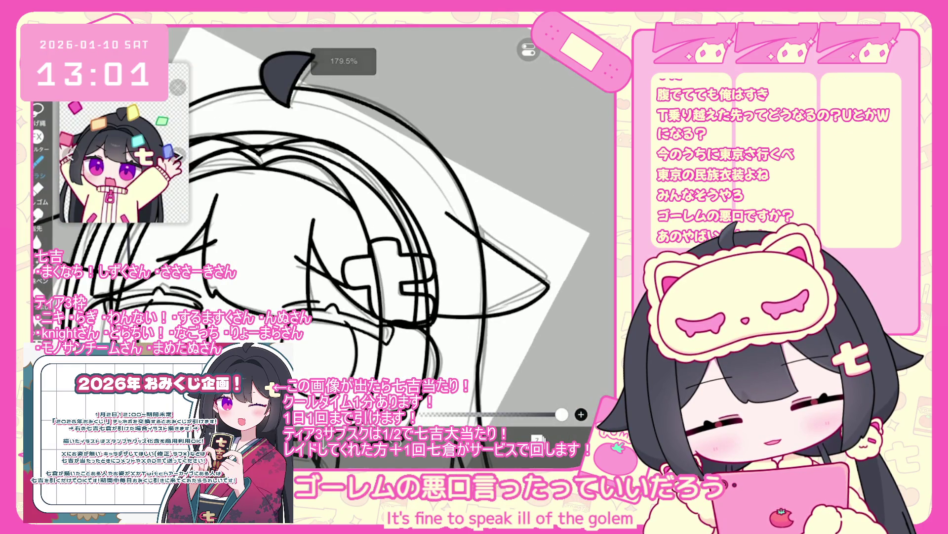
{"action": "scroll", "coordinate": [331, 222], "scroll_direction": "down", "scroll_amount": 3}
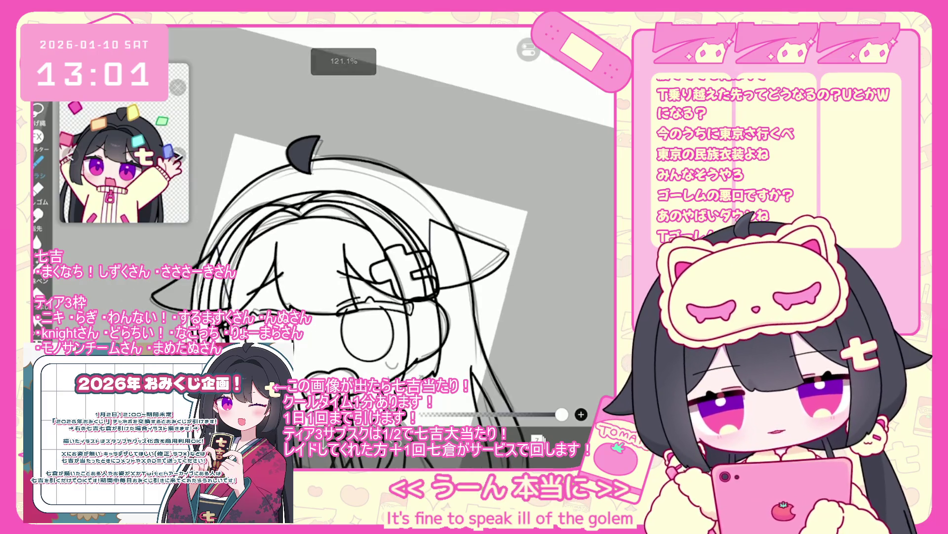
{"action": "left_click", "coordinate": [539, 439]}
{"action": "left_click", "coordinate": [539, 438]}
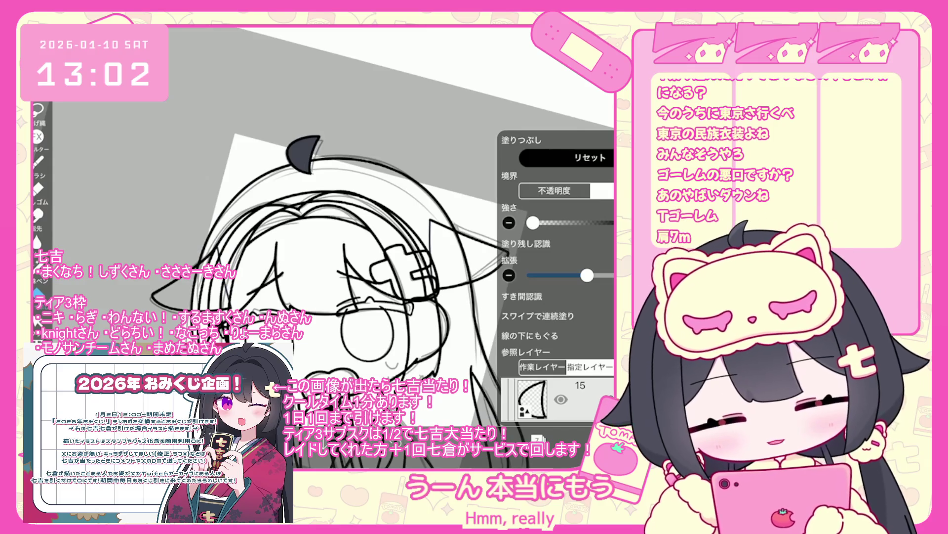
{"action": "scroll", "coordinate": [553, 208], "scroll_direction": "down", "scroll_amount": 7}
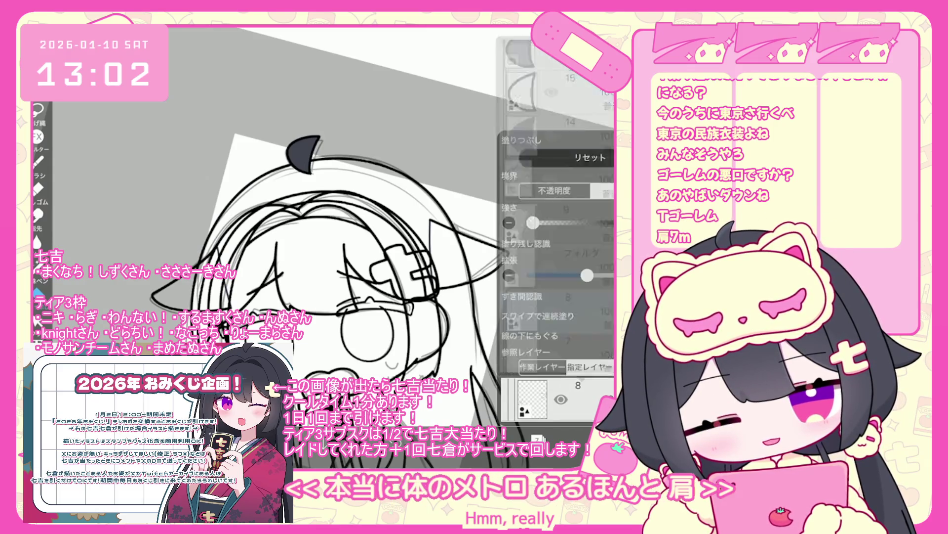
{"action": "left_click", "coordinate": [553, 198]}
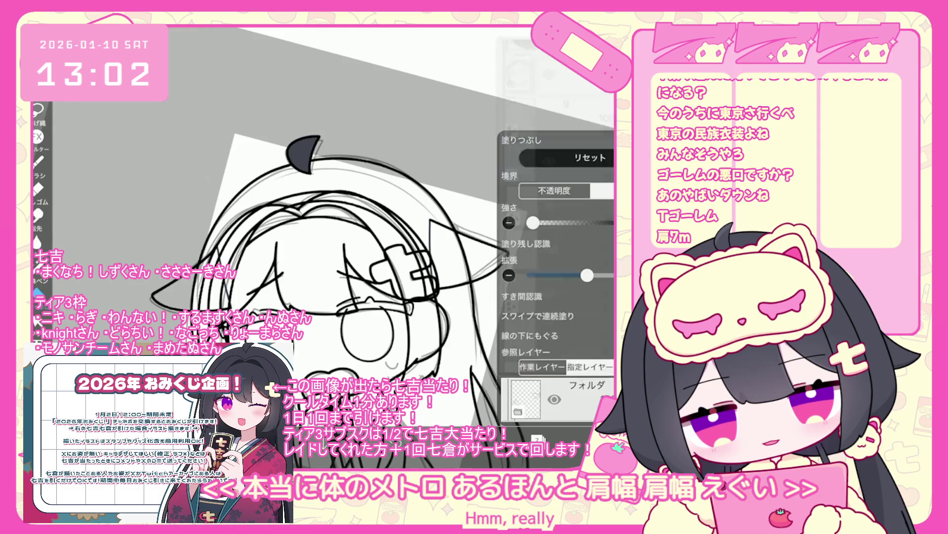
{"action": "left_click", "coordinate": [549, 210]}
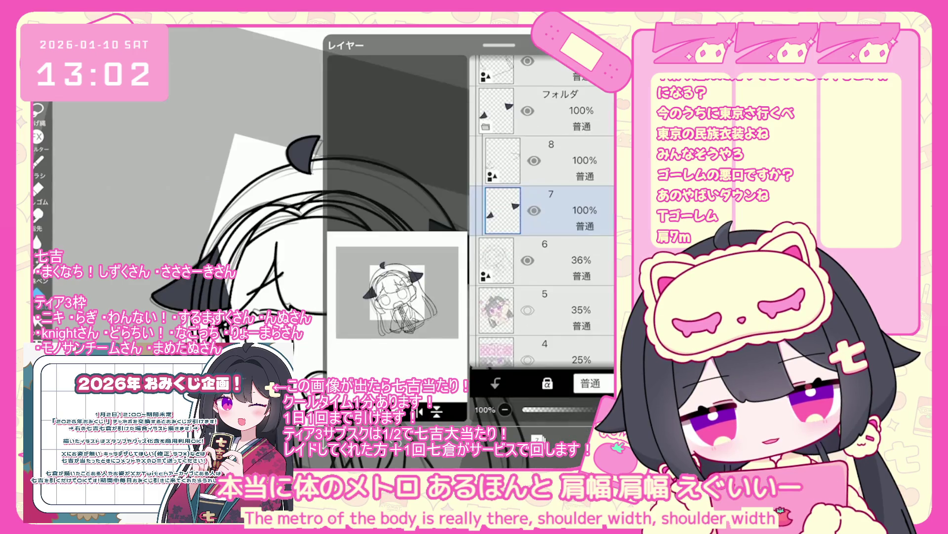
{"action": "scroll", "coordinate": [543, 208], "scroll_direction": "up", "scroll_amount": 5}
{"action": "left_click", "coordinate": [544, 233]}
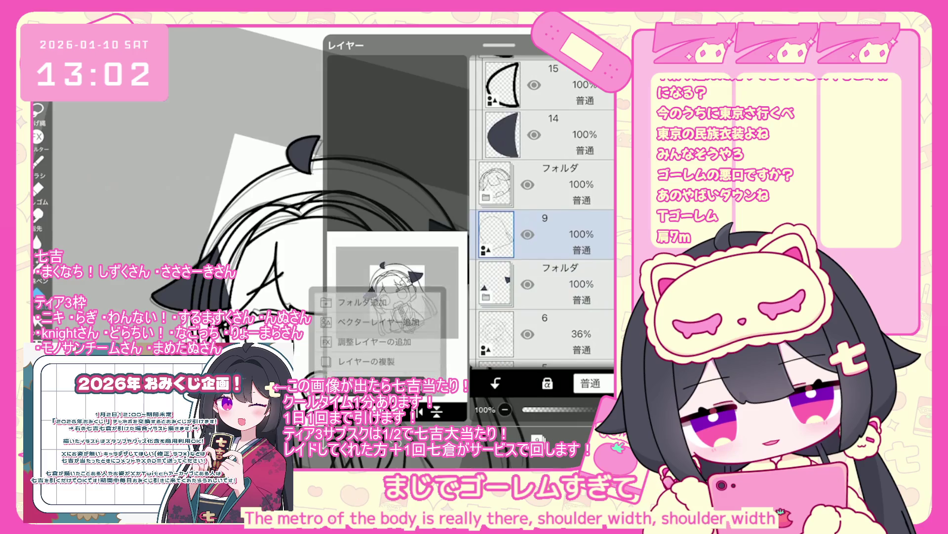
{"action": "left_click", "coordinate": [436, 411]}
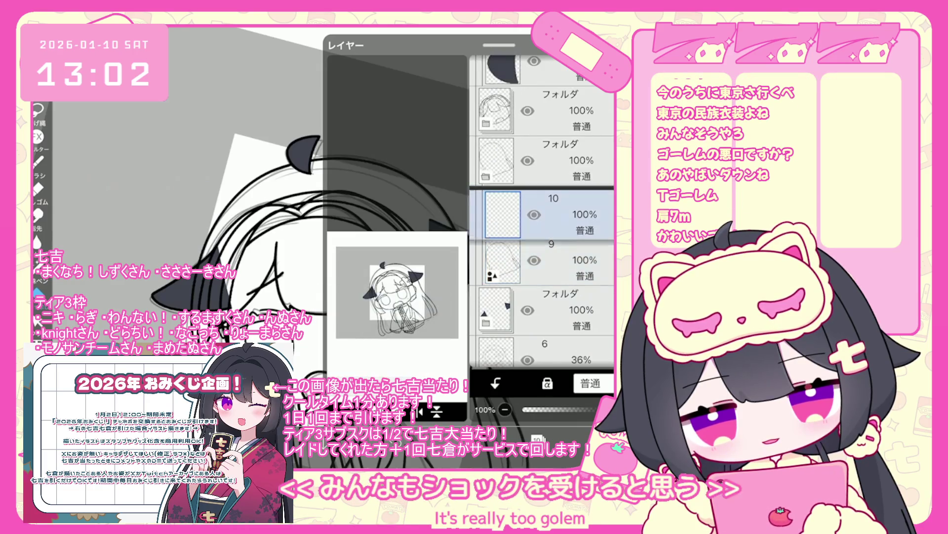
{"action": "left_click_drag", "start_coordinate": [503, 214], "coordinate": [503, 260]}
- Bucket-fill the hair area dark grey on the new layer
{"action": "scroll", "coordinate": [346, 247], "scroll_direction": "up", "scroll_amount": 3}
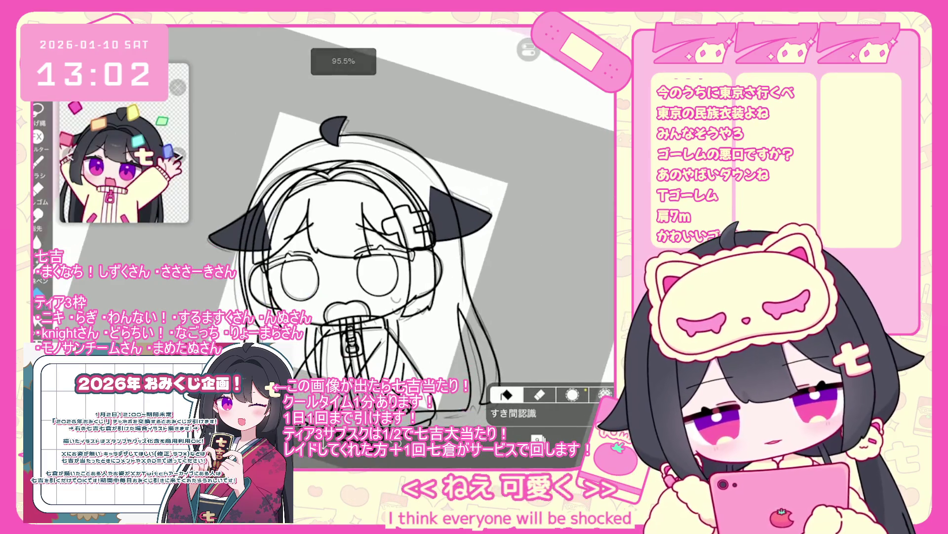
{"action": "left_click", "coordinate": [505, 394]}
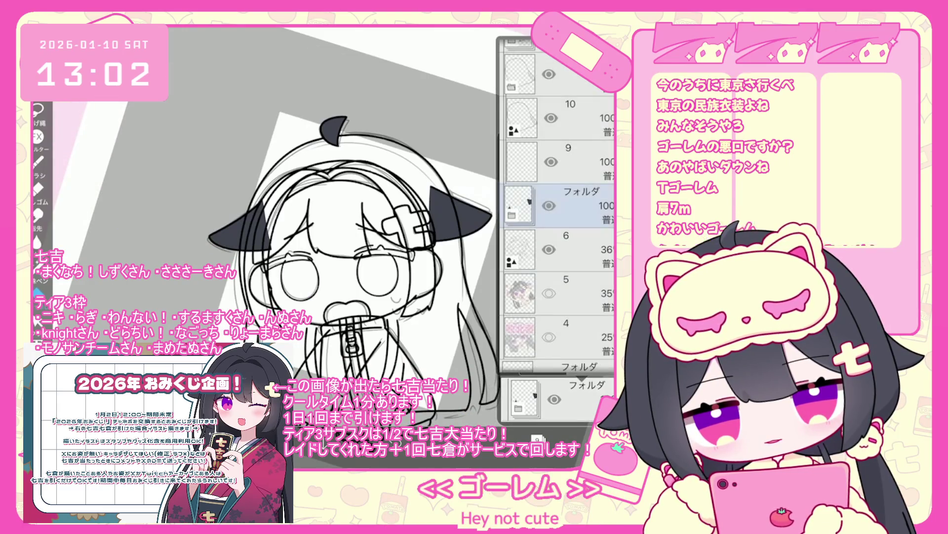
{"action": "left_click", "coordinate": [267, 306]}
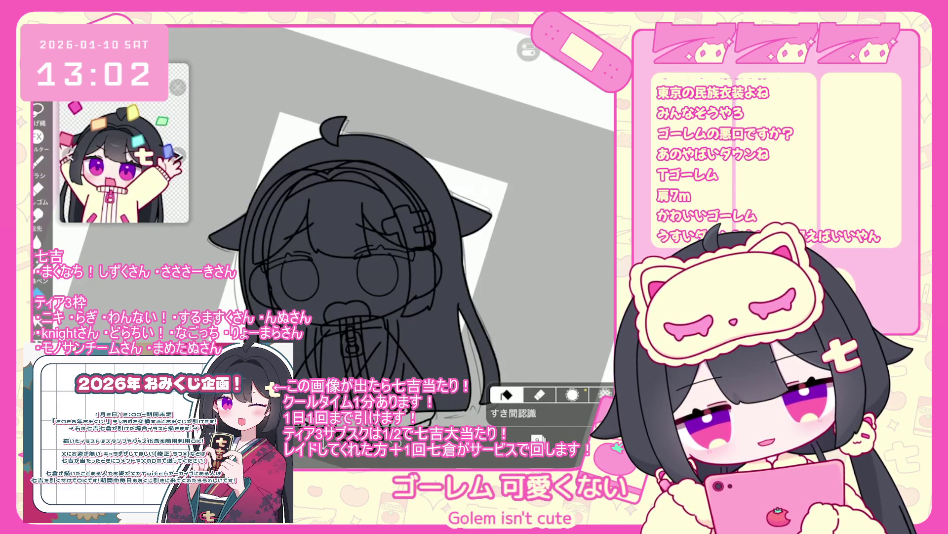
- Group layer 13 and layer 11 each into a new folder, then switch to layer 14
{"action": "left_click", "coordinate": [538, 437]}
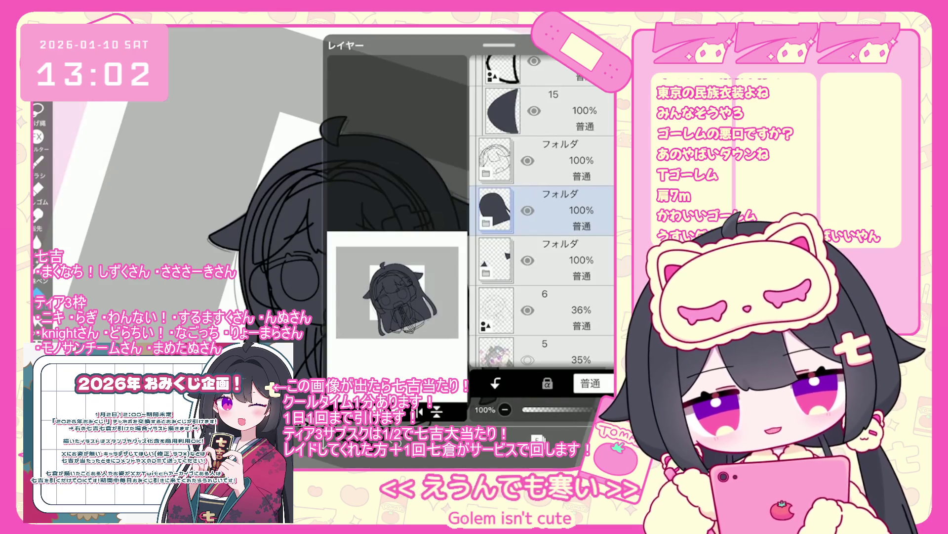
{"action": "left_click", "coordinate": [486, 223]}
{"action": "left_click", "coordinate": [554, 257]}
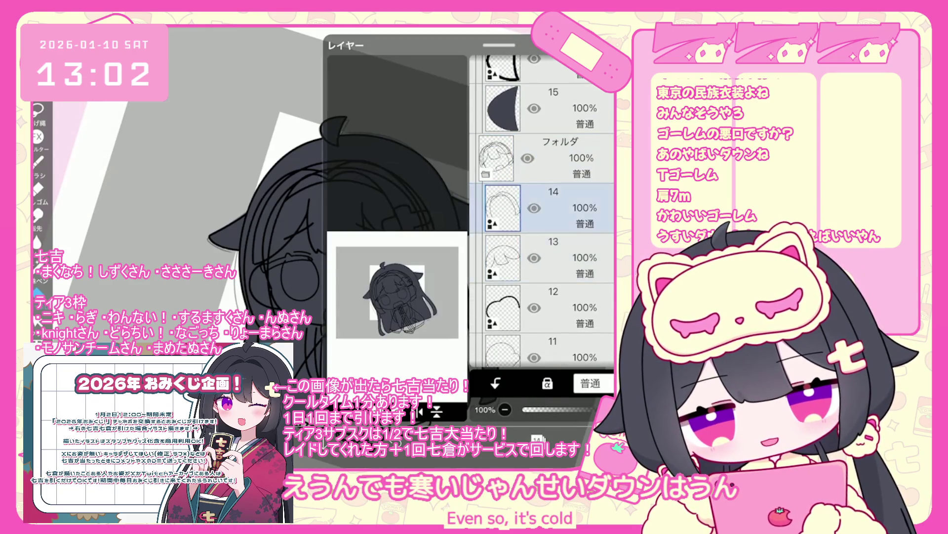
{"action": "left_click", "coordinate": [419, 410]}
{"action": "left_click", "coordinate": [370, 299]}
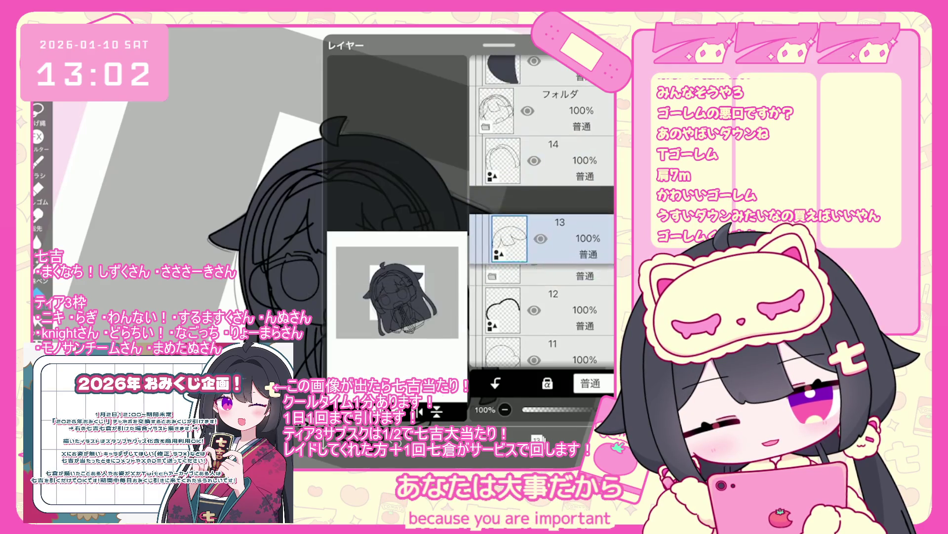
{"action": "scroll", "coordinate": [544, 223], "scroll_direction": "down", "scroll_amount": 2}
{"action": "left_click", "coordinate": [554, 267]}
{"action": "left_click", "coordinate": [419, 411]}
{"action": "left_click", "coordinate": [362, 302]}
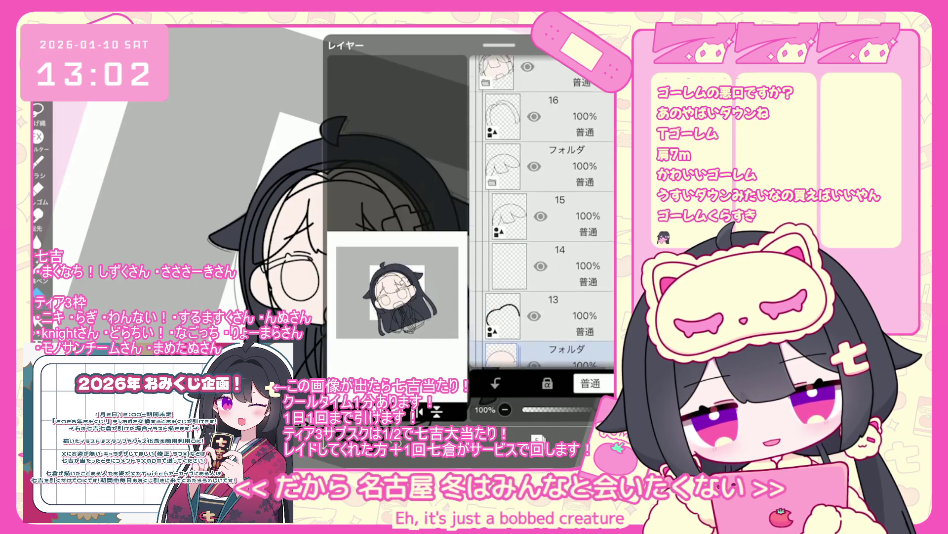
{"action": "left_click", "coordinate": [543, 301]}
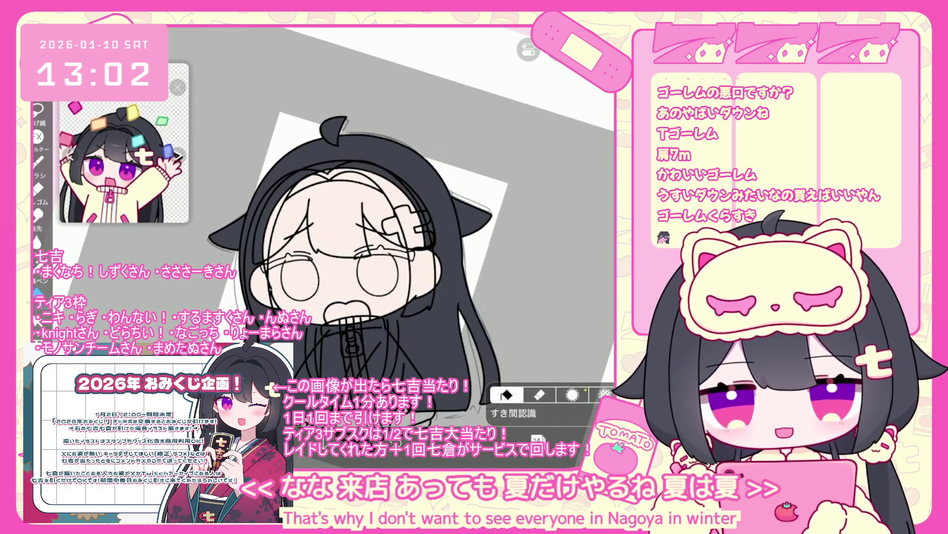
- Select layer 12 and bucket-fill the bangs black
{"action": "left_click", "coordinate": [537, 439]}
{"action": "left_click", "coordinate": [569, 205]}
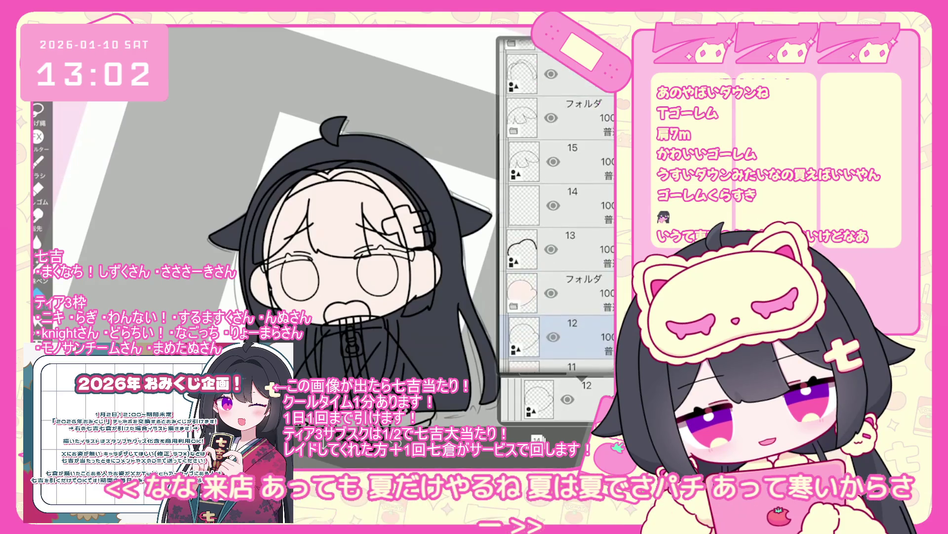
{"action": "left_click", "coordinate": [537, 439]}
{"action": "left_click", "coordinate": [321, 197]}
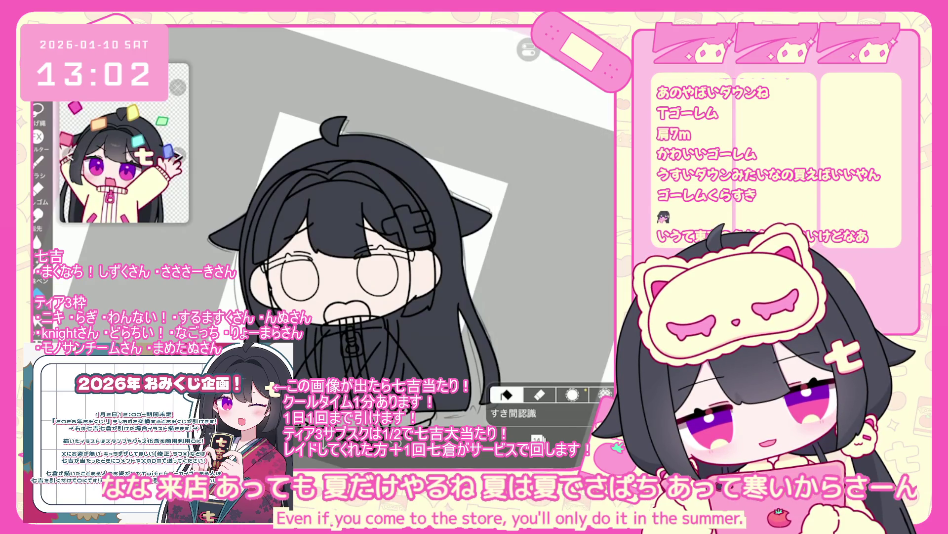
{"action": "left_click", "coordinate": [537, 439]}
{"action": "scroll", "coordinate": [544, 213], "scroll_direction": "up", "scroll_amount": 3}
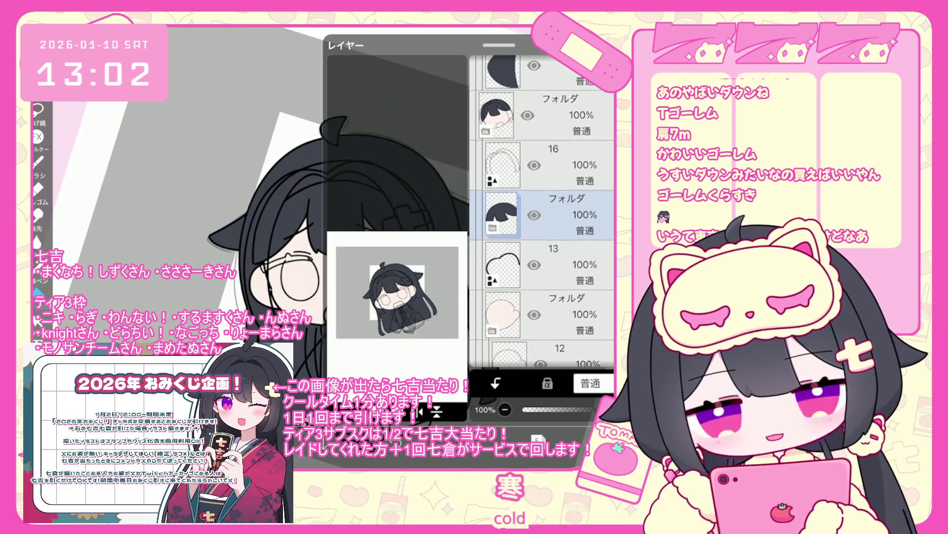
- Add a new folder below layer 16 and change the working layer
{"action": "left_click", "coordinate": [544, 215]}
{"action": "left_click", "coordinate": [544, 314]}
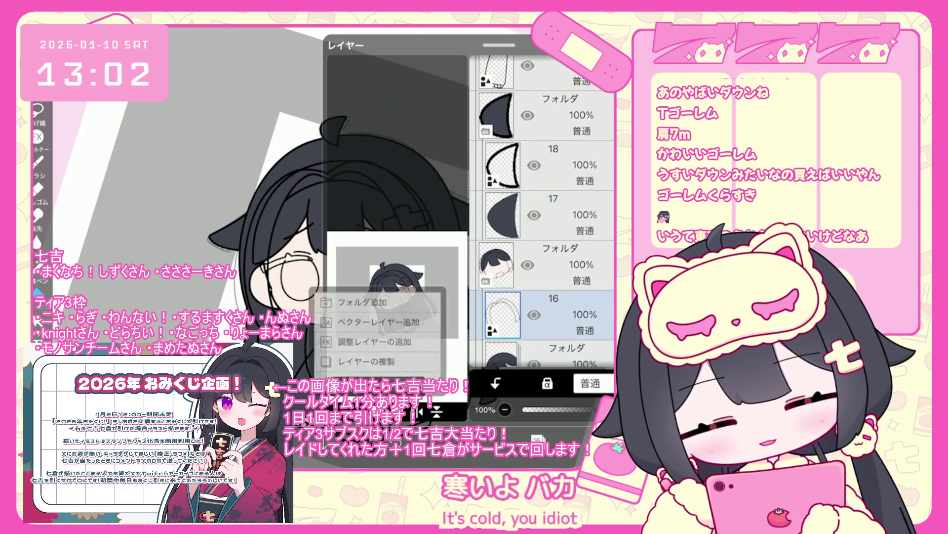
{"action": "left_click", "coordinate": [368, 298]}
{"action": "left_click", "coordinate": [543, 227]}
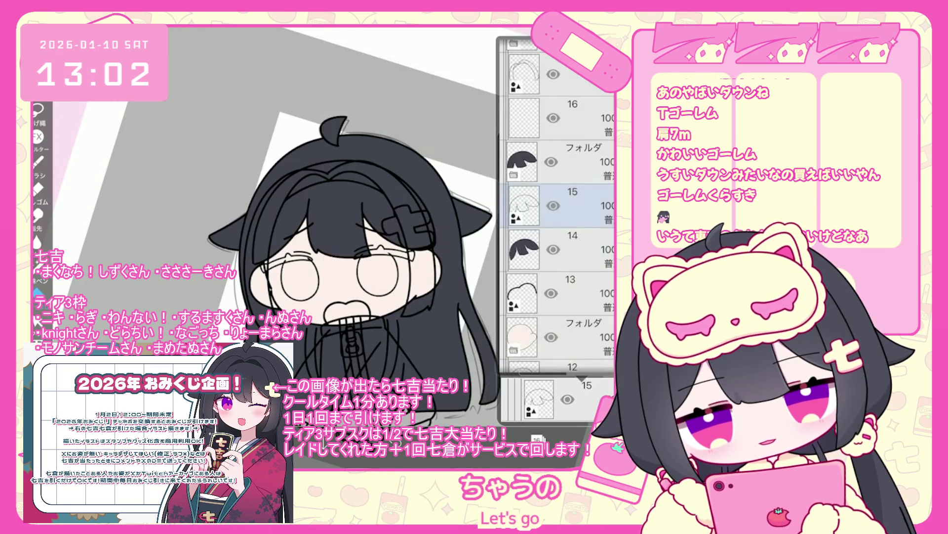
{"action": "left_click", "coordinate": [558, 276]}
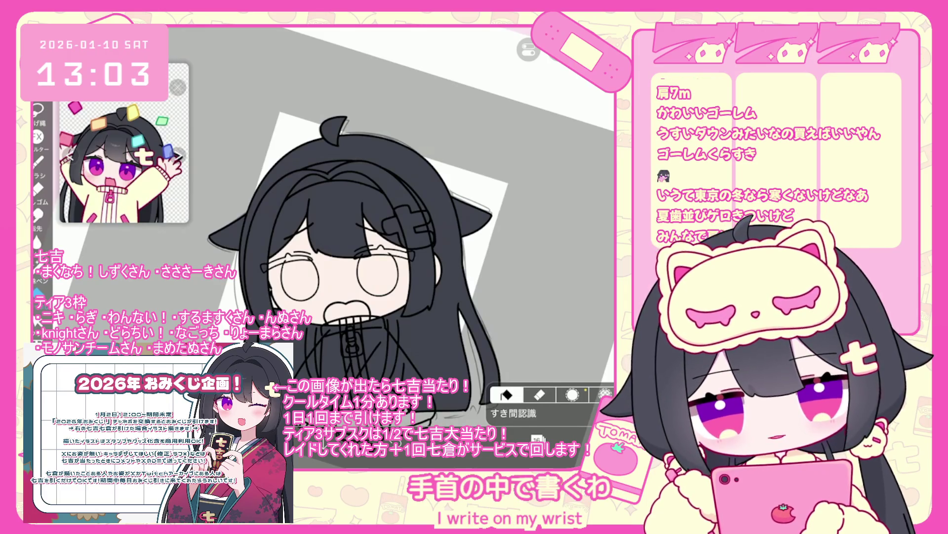
{"action": "left_click", "coordinate": [537, 438]}
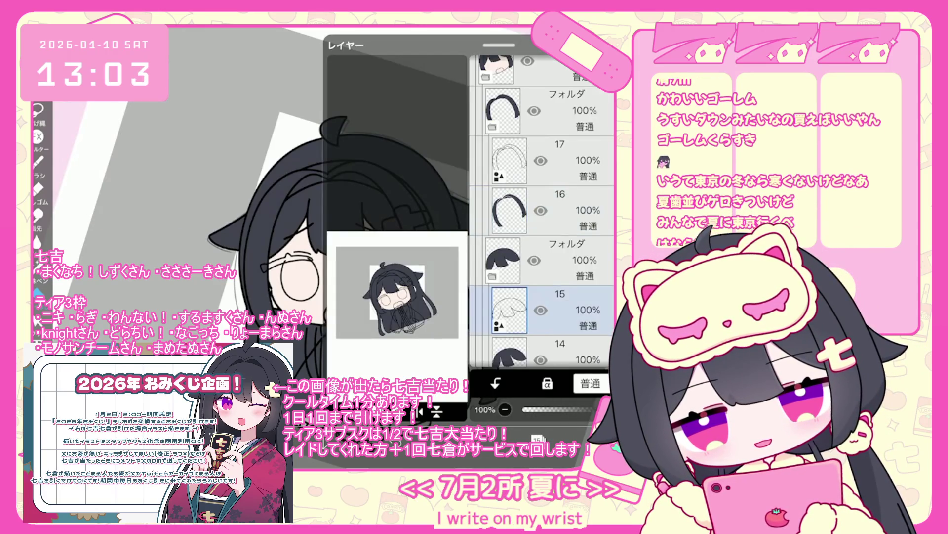
{"action": "left_click", "coordinate": [537, 438]}
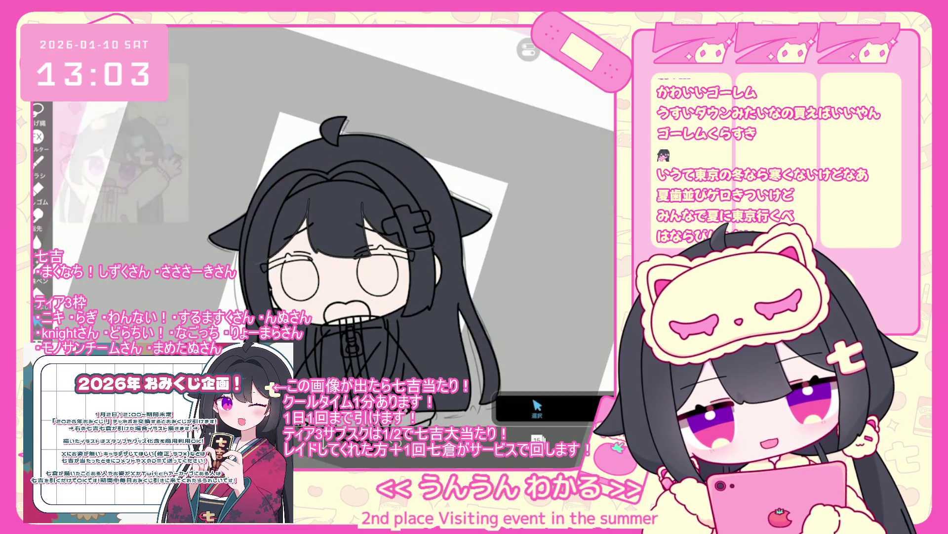
- Add a new folder with an empty layer above jacket line layer 21
{"action": "left_click", "coordinate": [537, 438]}
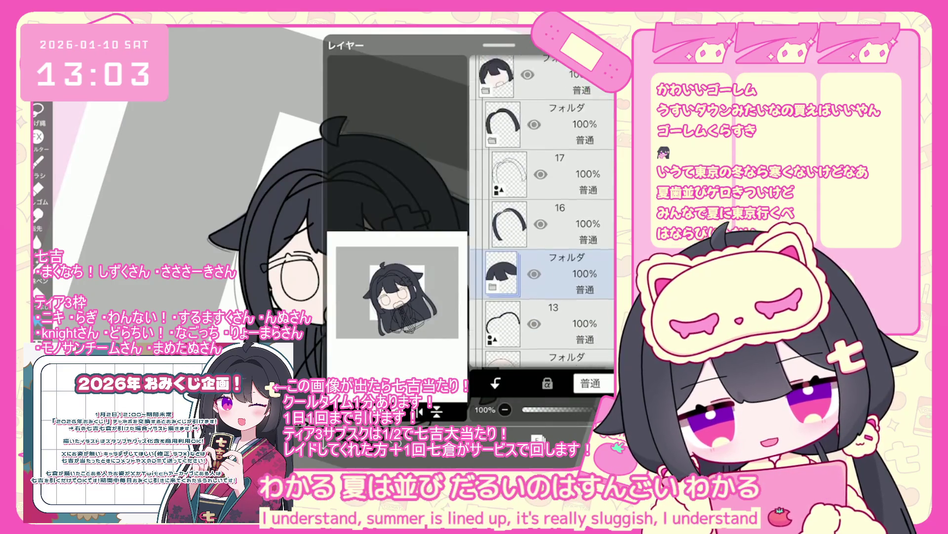
{"action": "scroll", "coordinate": [544, 213], "scroll_direction": "up", "scroll_amount": 5}
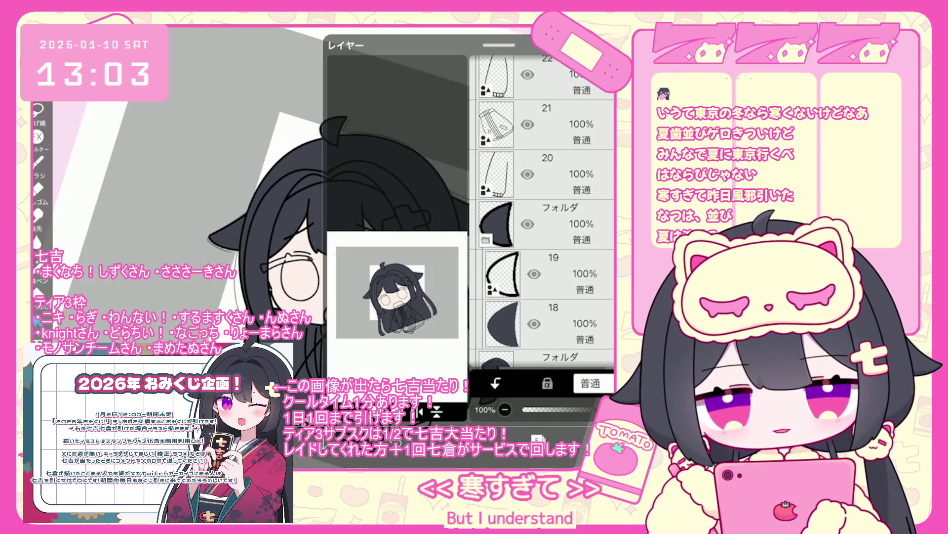
{"action": "scroll", "coordinate": [544, 212], "scroll_direction": "up", "scroll_amount": 1}
{"action": "left_click", "coordinate": [543, 172]}
{"action": "left_click", "coordinate": [336, 410]}
{"action": "left_click", "coordinate": [362, 302]}
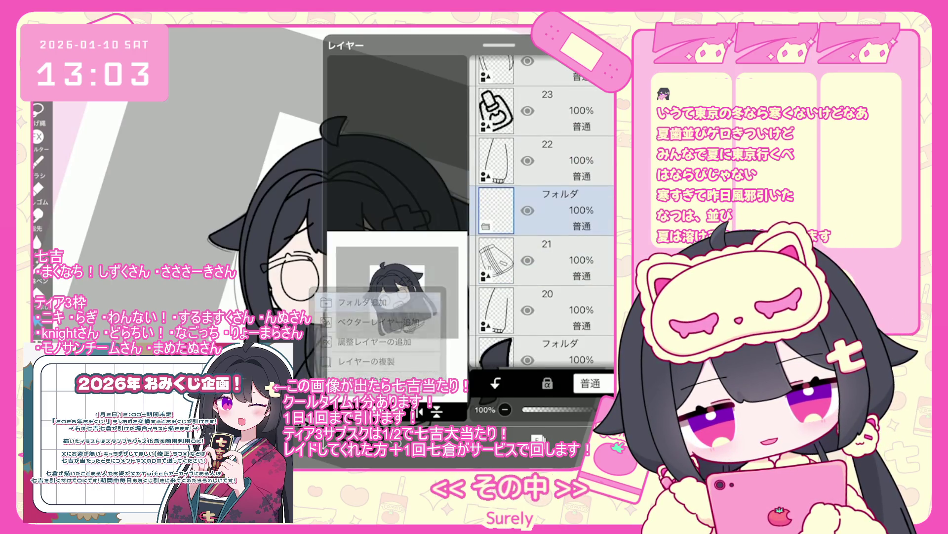
{"action": "left_click", "coordinate": [336, 410]}
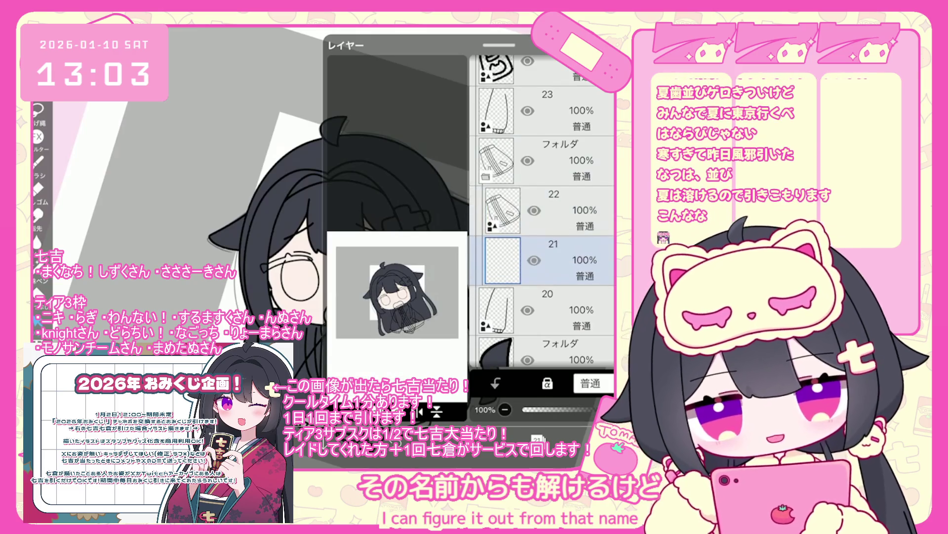
{"action": "scroll", "coordinate": [341, 222], "scroll_direction": "up", "scroll_amount": 2}
{"action": "scroll", "coordinate": [340, 207], "scroll_direction": "up", "scroll_amount": 1}
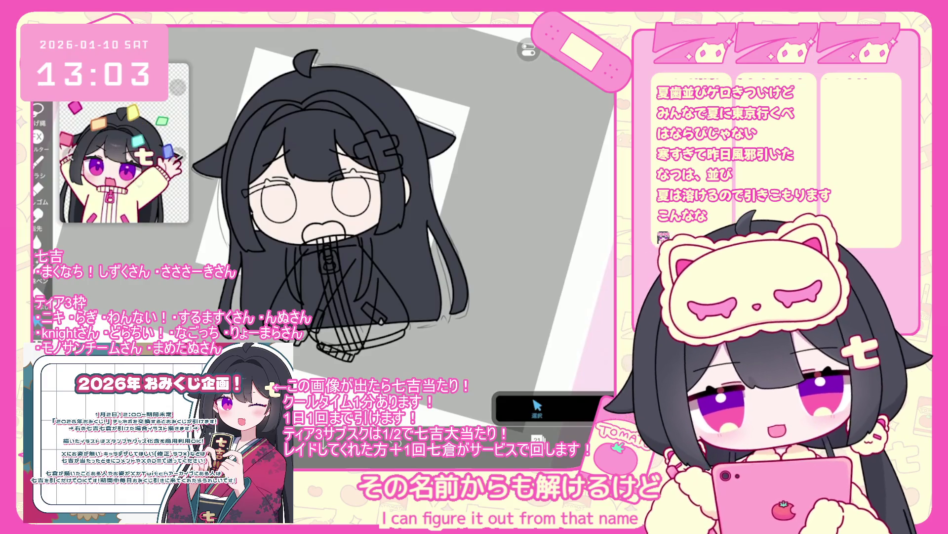
- On layer 22, fill the jacket front and collar patch pale yellow, undoing one stray fill
{"action": "scroll", "coordinate": [341, 207], "scroll_direction": "up", "scroll_amount": 2}
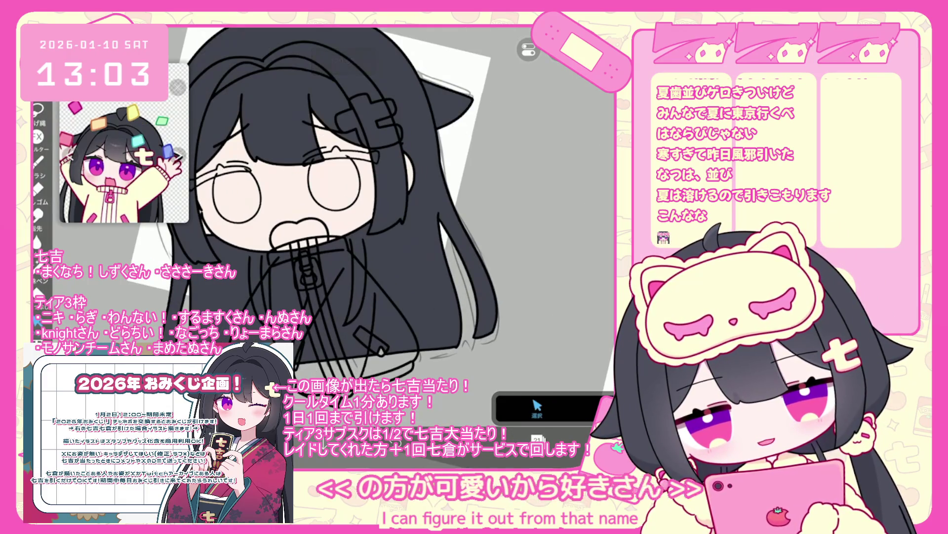
{"action": "left_click", "coordinate": [538, 400]}
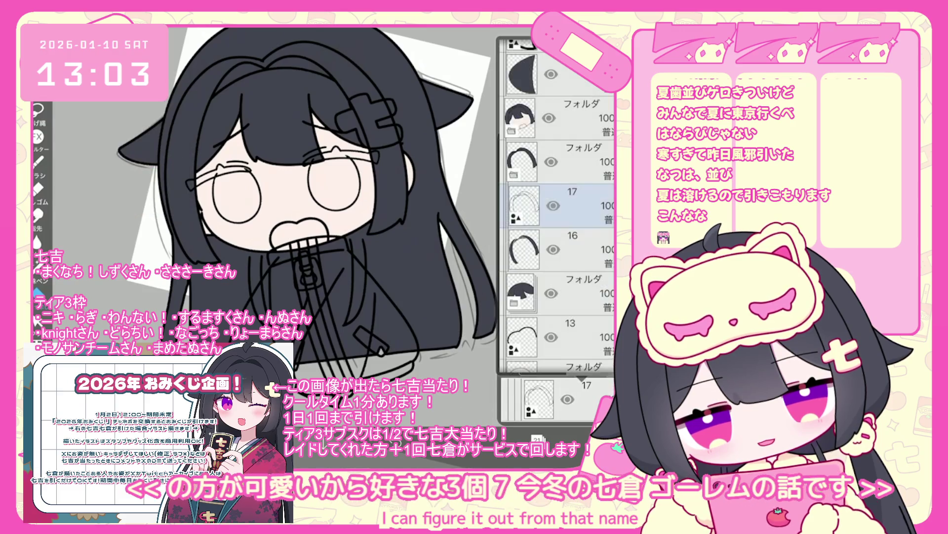
{"action": "scroll", "coordinate": [558, 208], "scroll_direction": "up", "scroll_amount": 2}
{"action": "left_click", "coordinate": [558, 74]}
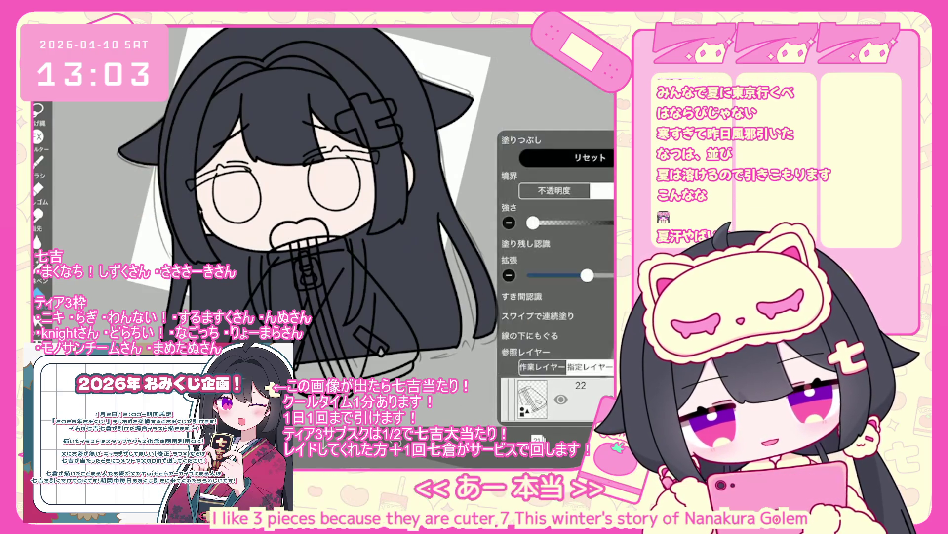
{"action": "left_click", "coordinate": [365, 306]}
{"action": "left_click", "coordinate": [284, 277]}
{"action": "left_click", "coordinate": [319, 336]}
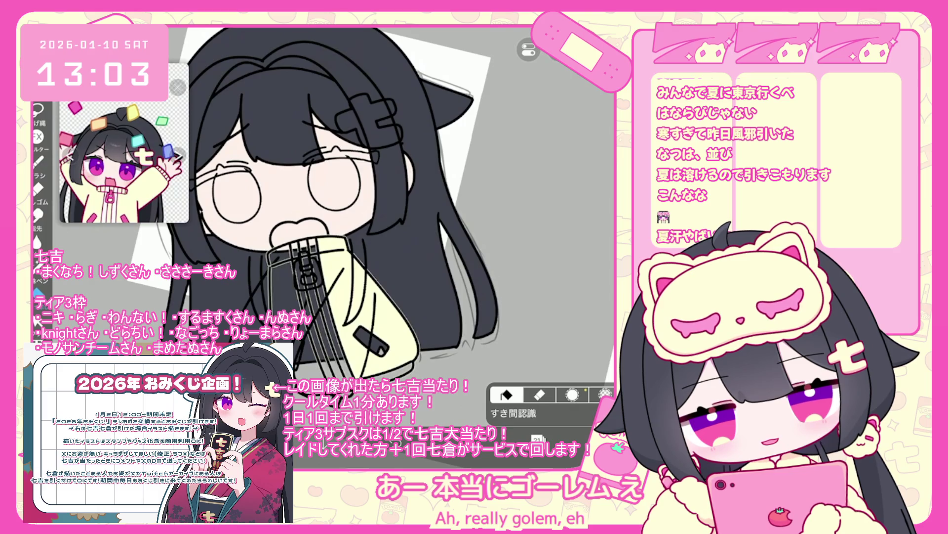
{"action": "key", "text": "ctrl+z"}
{"action": "left_click", "coordinate": [288, 291]}
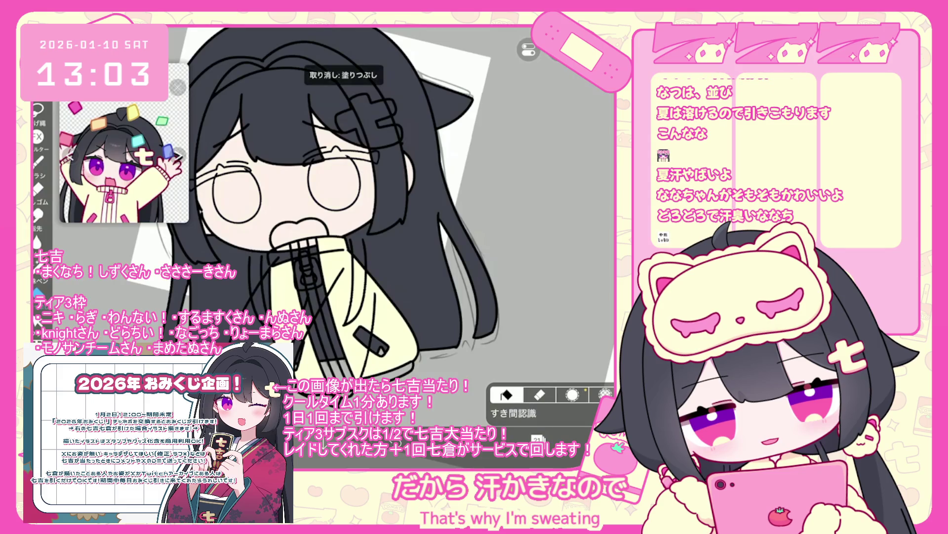
{"action": "left_click", "coordinate": [280, 258]}
- Sample pink from the reference image and fill the jacket pocket tab
{"action": "scroll", "coordinate": [331, 204], "scroll_direction": "up", "scroll_amount": 2}
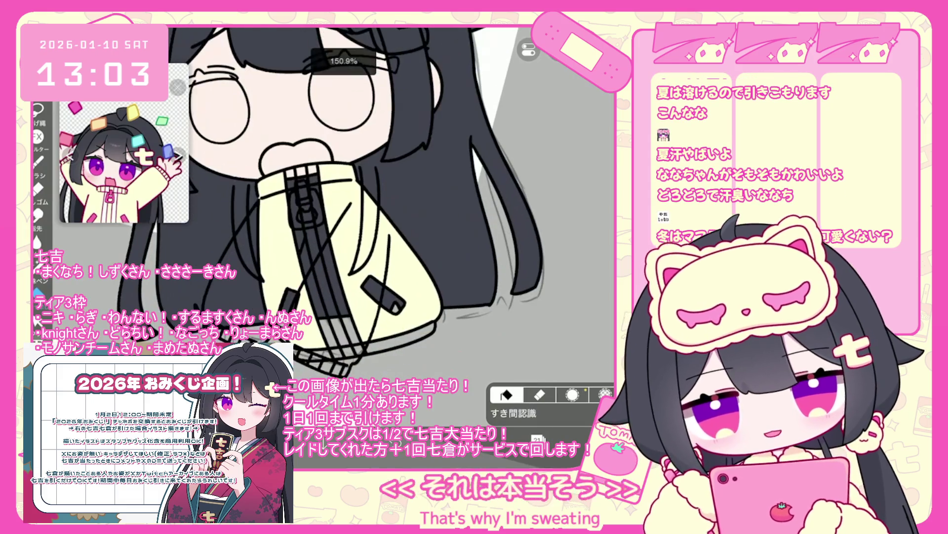
{"action": "scroll", "coordinate": [321, 203], "scroll_direction": "up", "scroll_amount": 3}
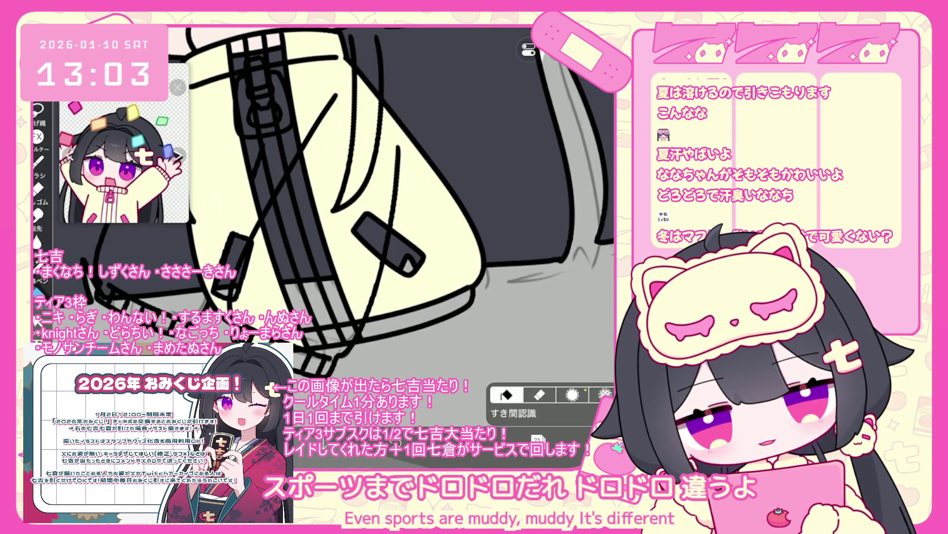
{"action": "scroll", "coordinate": [346, 208], "scroll_direction": "down", "scroll_amount": 2}
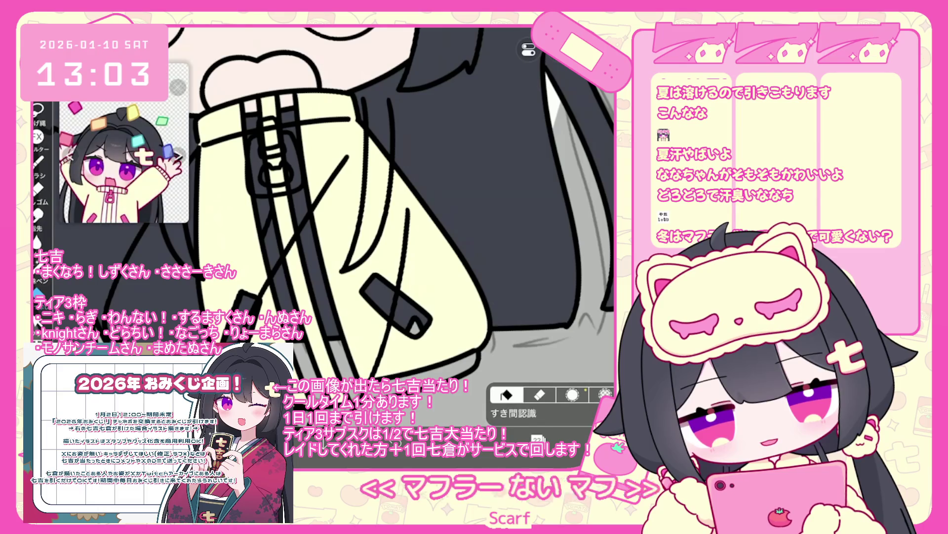
{"action": "scroll", "coordinate": [124, 143], "scroll_direction": "up", "scroll_amount": 2}
{"action": "left_click", "coordinate": [115, 181]}
{"action": "scroll", "coordinate": [124, 143], "scroll_direction": "down", "scroll_amount": 3}
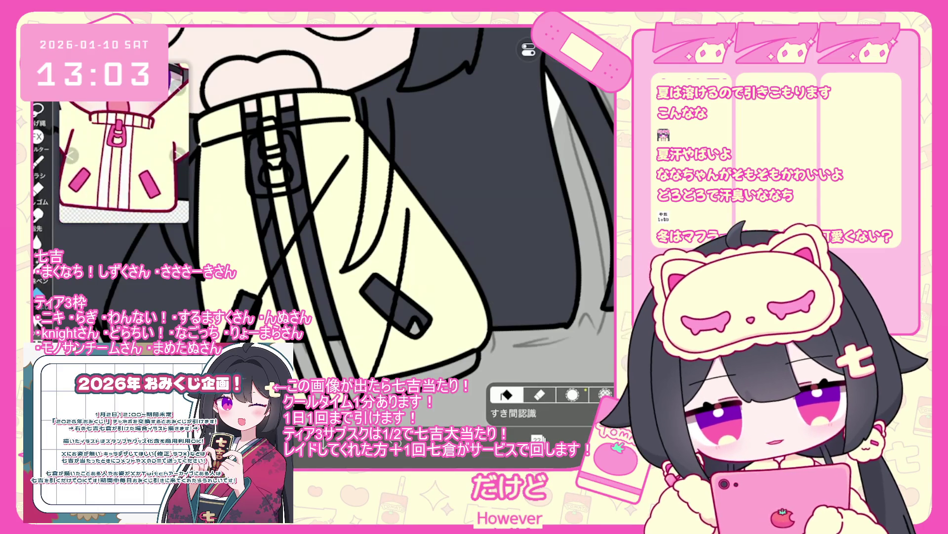
{"action": "left_click", "coordinate": [395, 307]}
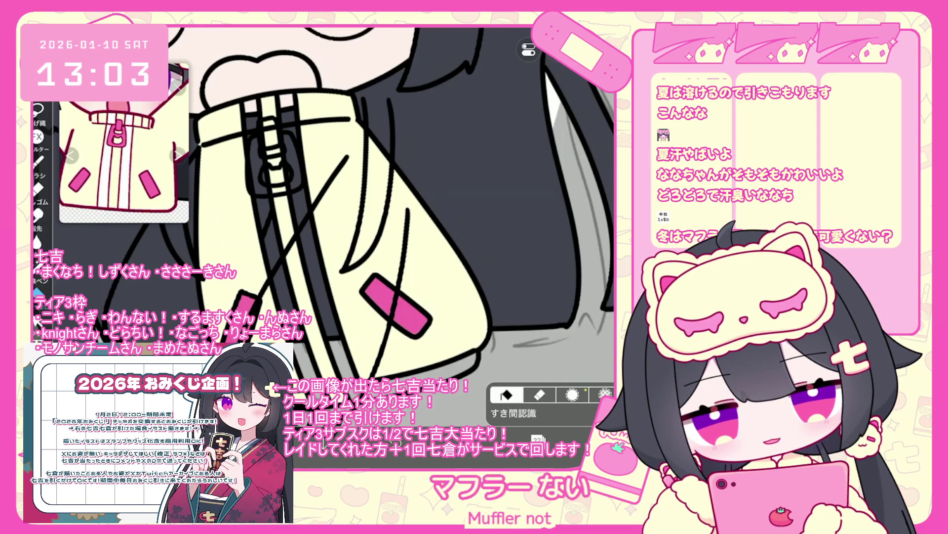
- Fill the two stripes beside the zipper white and select layer 21
{"action": "left_click", "coordinate": [269, 232]}
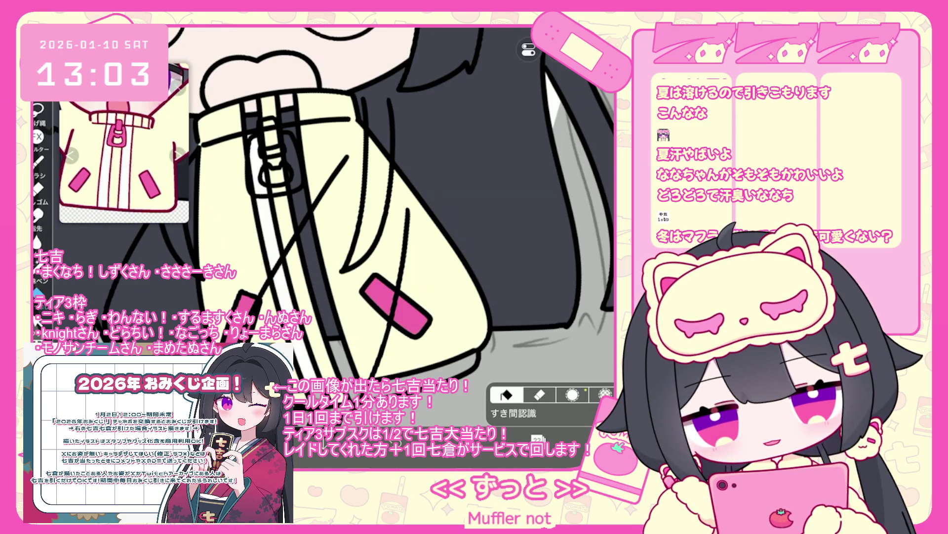
{"action": "left_click", "coordinate": [326, 296]}
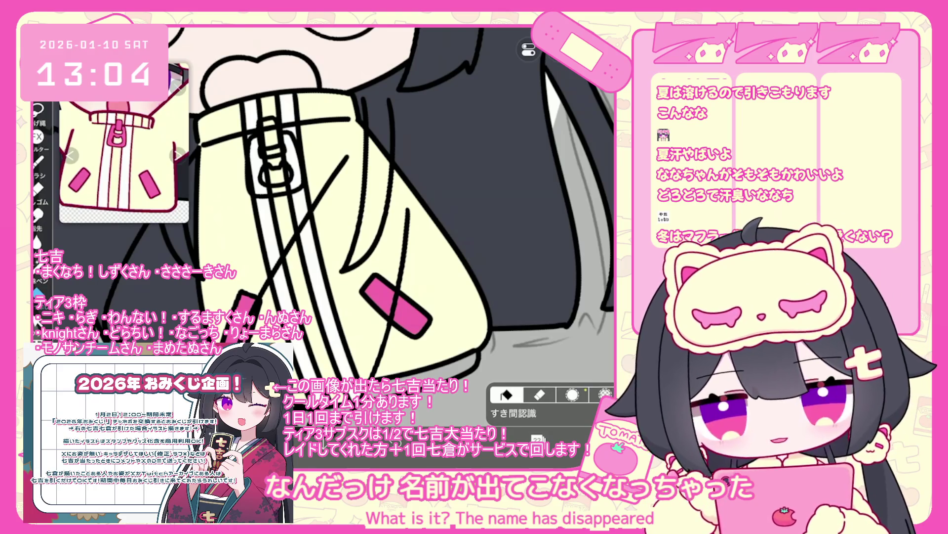
{"action": "left_click", "coordinate": [538, 437]}
{"action": "left_click", "coordinate": [553, 261]}
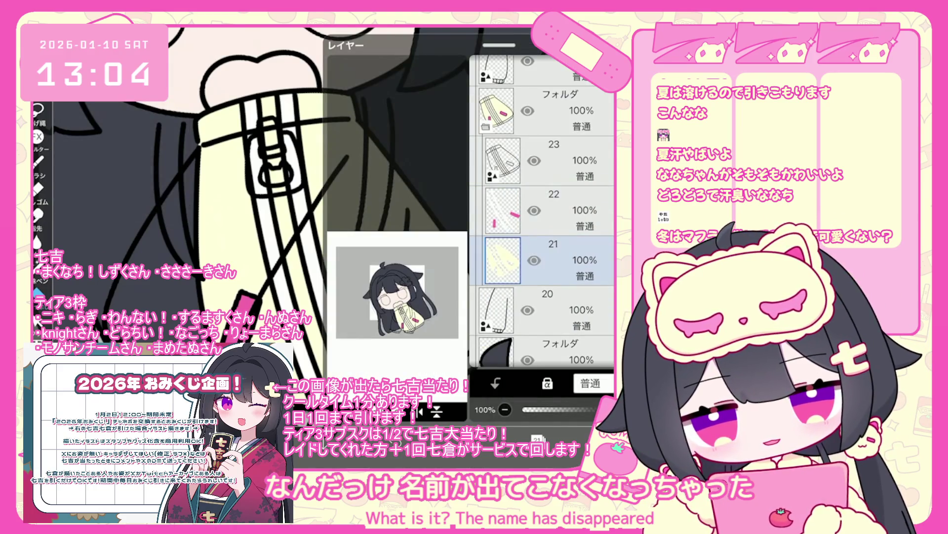
- Add a new layer above layer 23 and clip it onto layer 23
{"action": "left_click", "coordinate": [538, 438]}
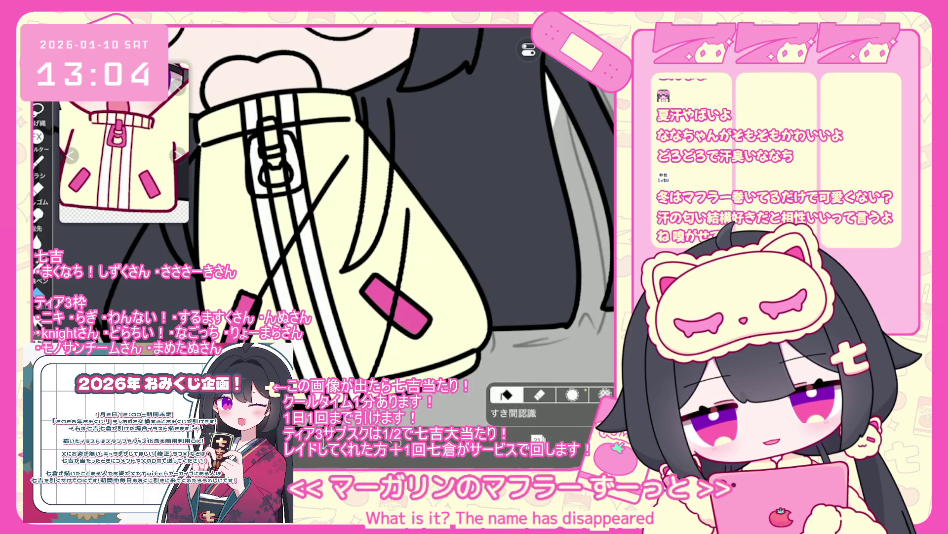
{"action": "left_click", "coordinate": [537, 437]}
{"action": "left_click", "coordinate": [554, 232]}
{"action": "left_click", "coordinate": [495, 383]}
{"action": "left_click", "coordinate": [553, 261]}
- Check the colour and brush settings, undo a stray stroke, and select layer 24
{"action": "left_click", "coordinate": [499, 437]}
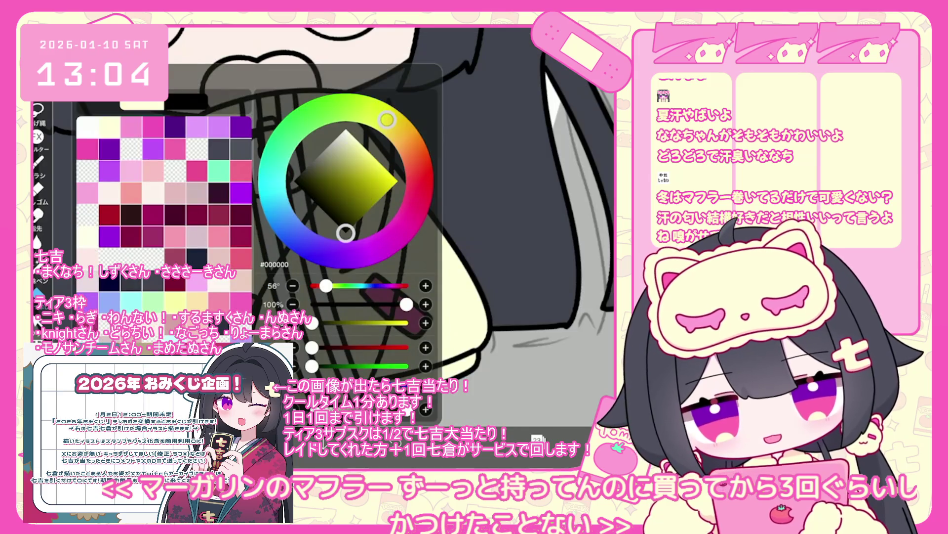
{"action": "left_click", "coordinate": [425, 437]}
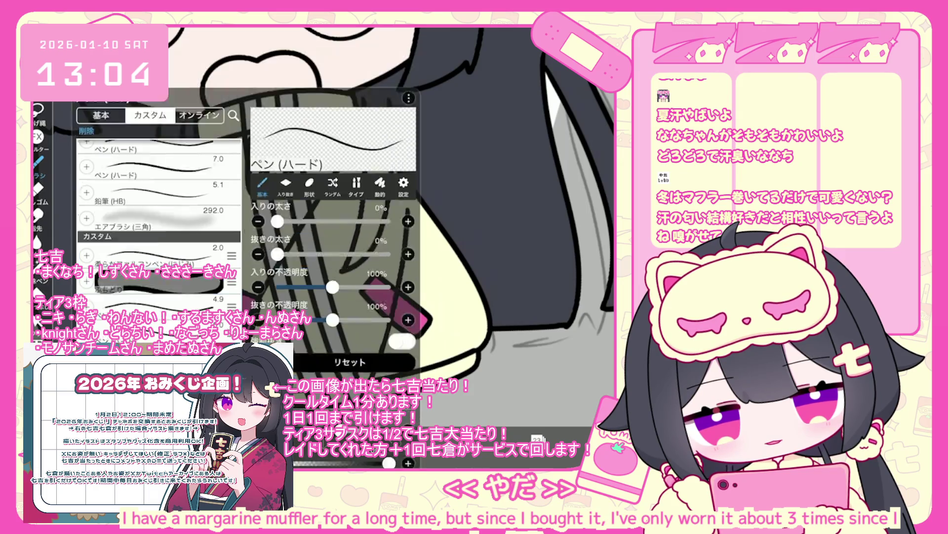
{"action": "left_click", "coordinate": [425, 437]}
{"action": "scroll", "coordinate": [321, 208], "scroll_direction": "up", "scroll_amount": 5}
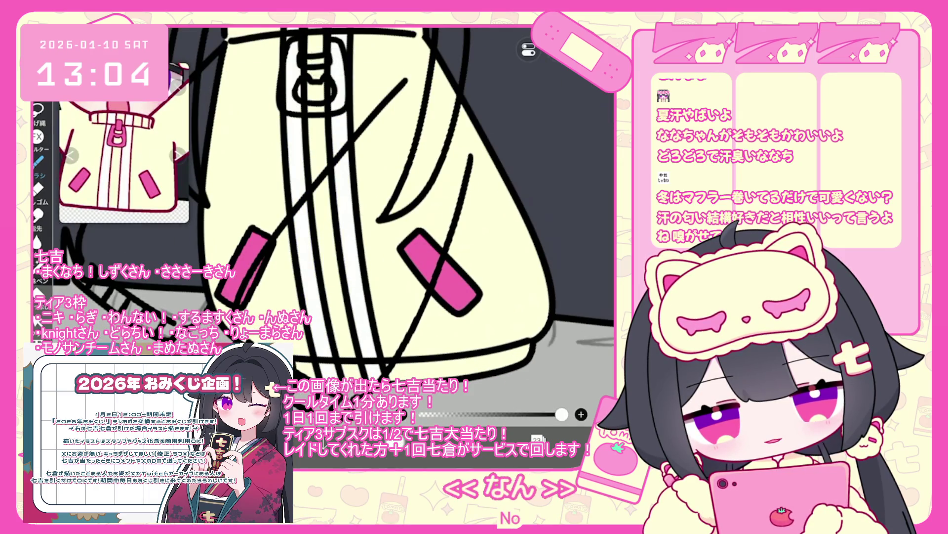
{"action": "key", "text": "ctrl+z"}
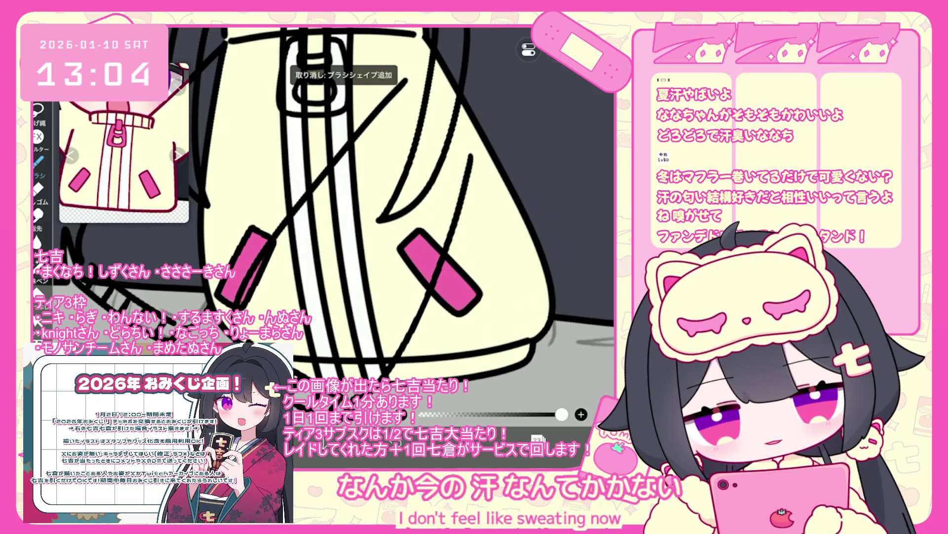
{"action": "scroll", "coordinate": [350, 321], "scroll_direction": "down", "scroll_amount": 1}
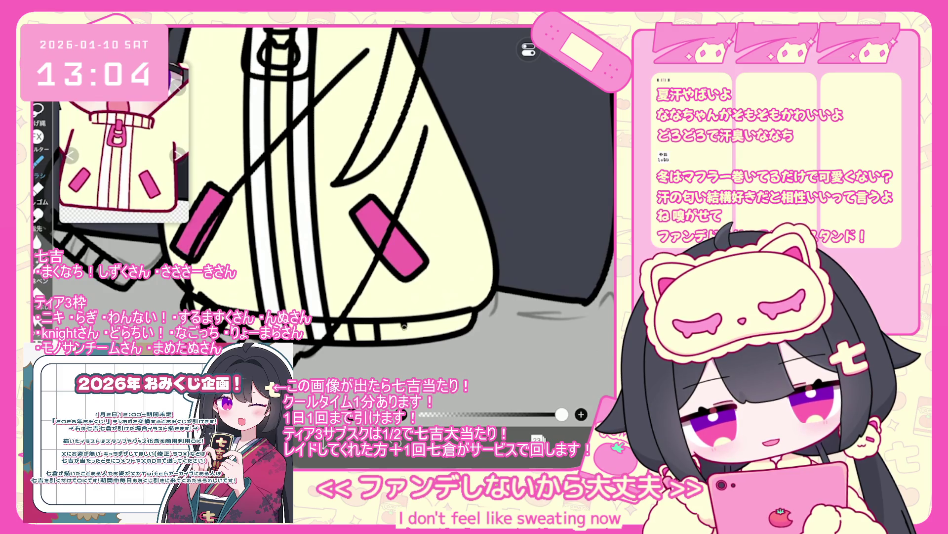
{"action": "scroll", "coordinate": [455, 329], "scroll_direction": "down", "scroll_amount": 3}
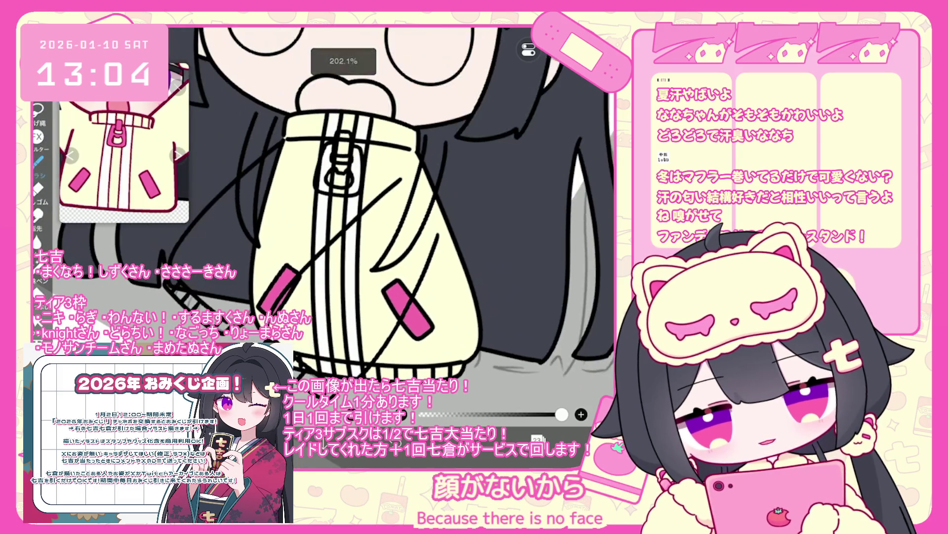
{"action": "scroll", "coordinate": [341, 198], "scroll_direction": "up", "scroll_amount": 5}
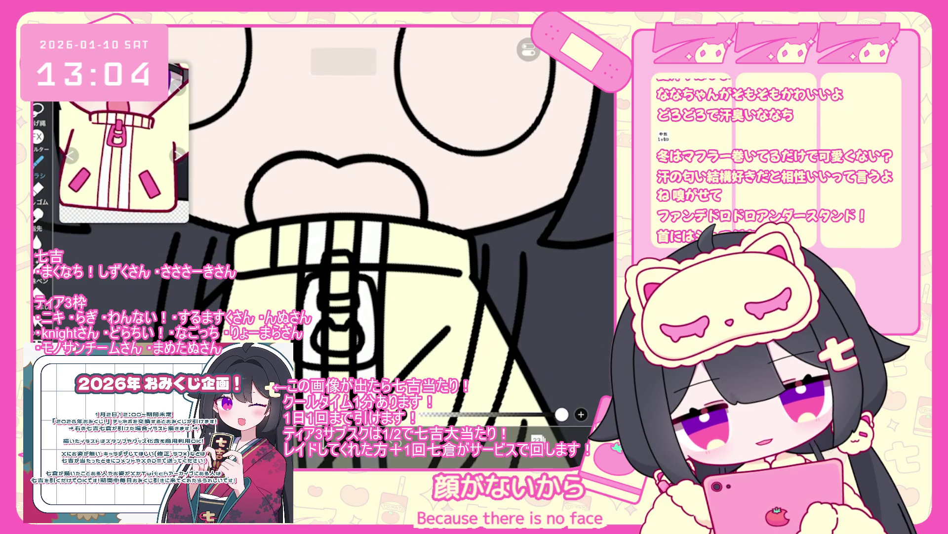
{"action": "left_click_drag", "start_coordinate": [341, 198], "coordinate": [302, 212]}
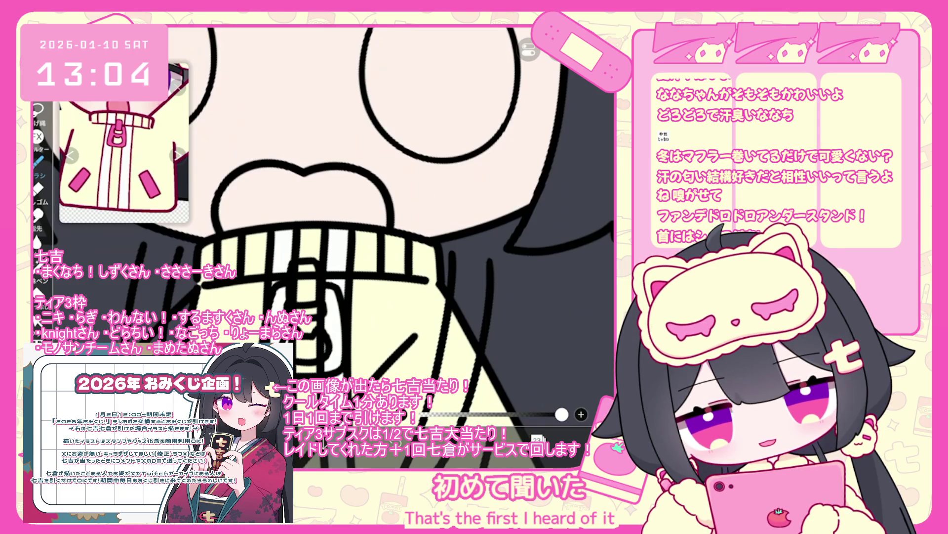
{"action": "scroll", "coordinate": [371, 222], "scroll_direction": "down", "scroll_amount": 3}
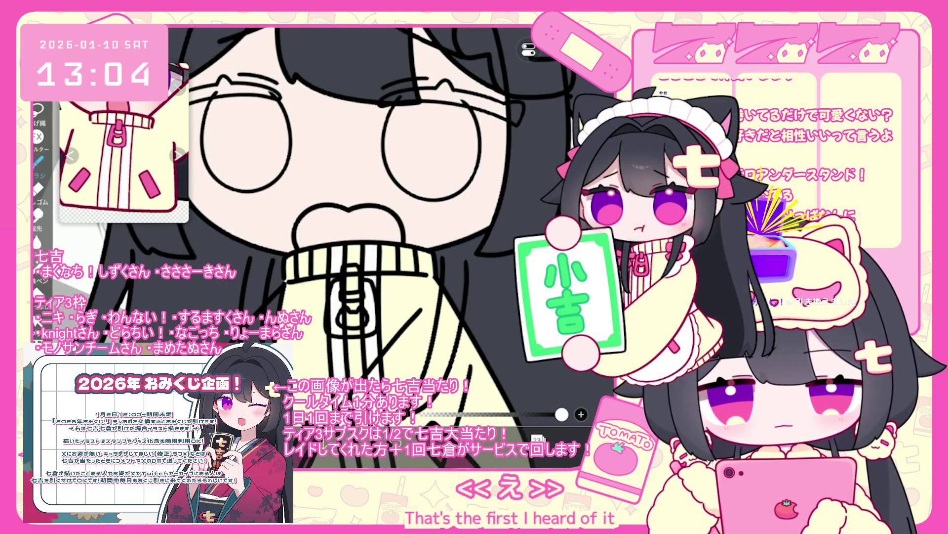
{"action": "scroll", "coordinate": [321, 223], "scroll_direction": "down", "scroll_amount": 3}
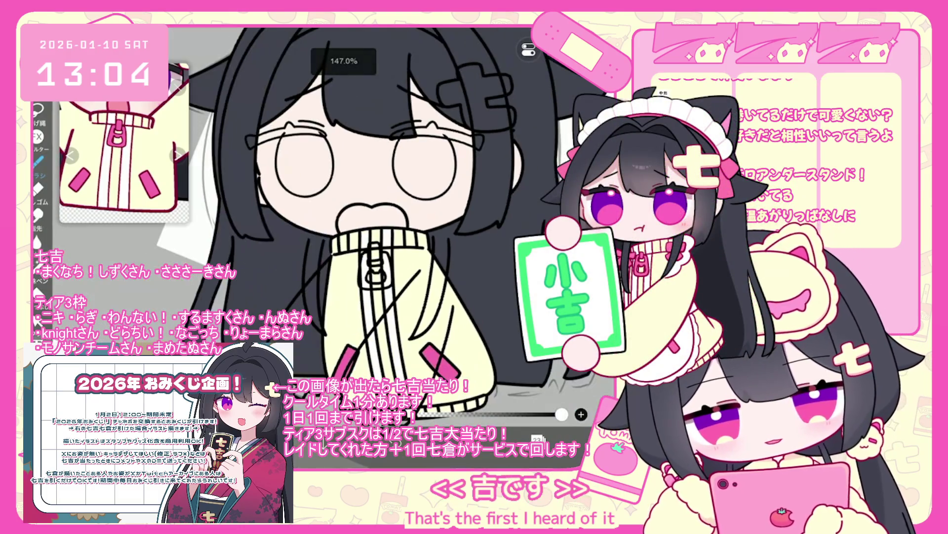
{"action": "left_click", "coordinate": [538, 439]}
{"action": "left_click", "coordinate": [559, 161]}
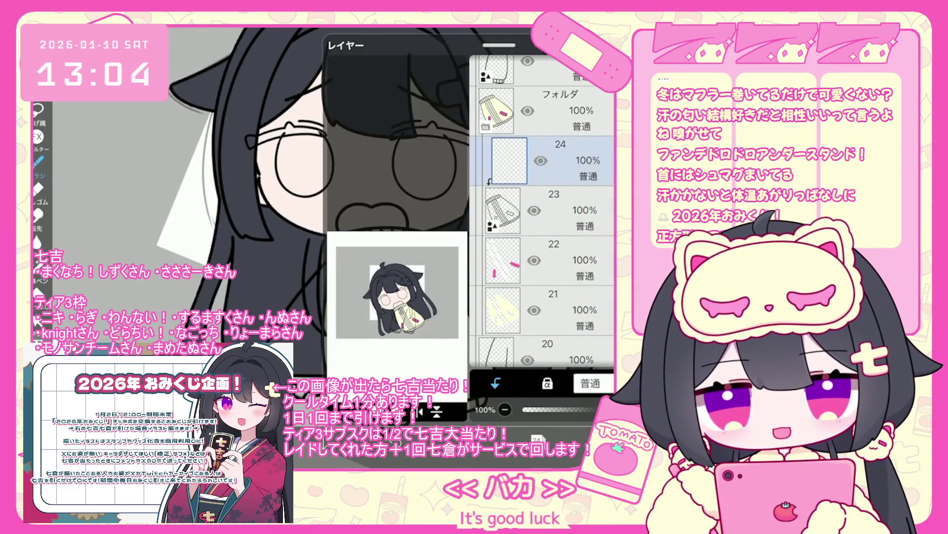
- Rotate the jacket lines slightly, shift them left, and apply the transform
{"action": "left_click", "coordinate": [538, 438]}
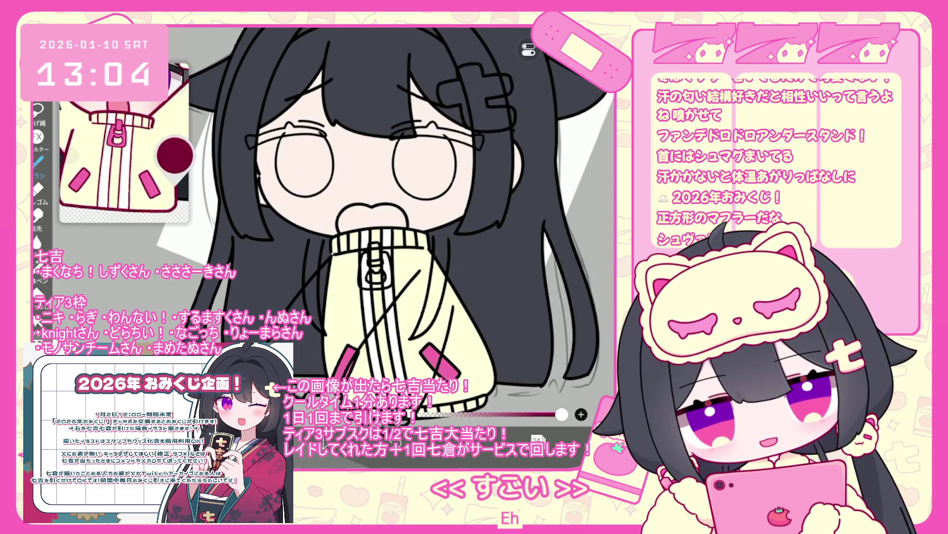
{"action": "left_click", "coordinate": [39, 267]}
{"action": "scroll", "coordinate": [385, 222], "scroll_direction": "up", "scroll_amount": 1}
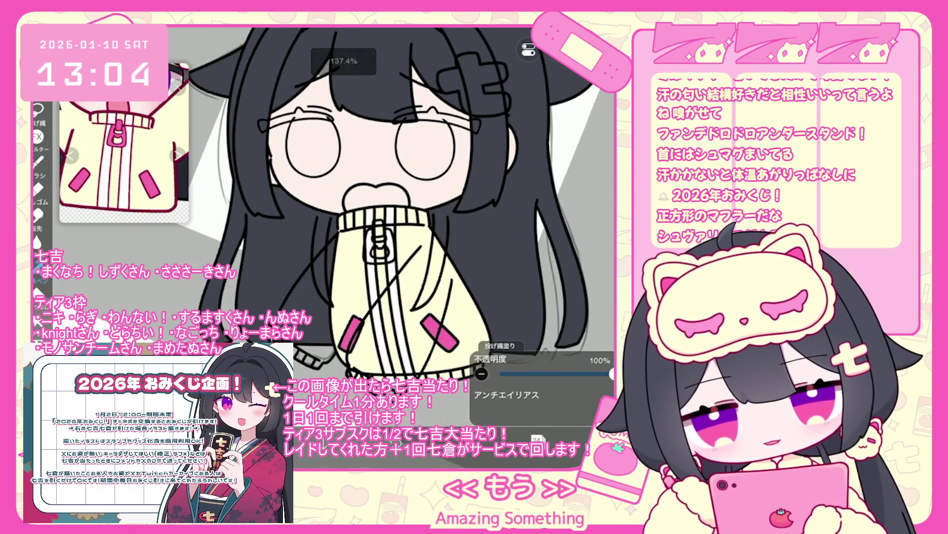
{"action": "left_click", "coordinate": [537, 438]}
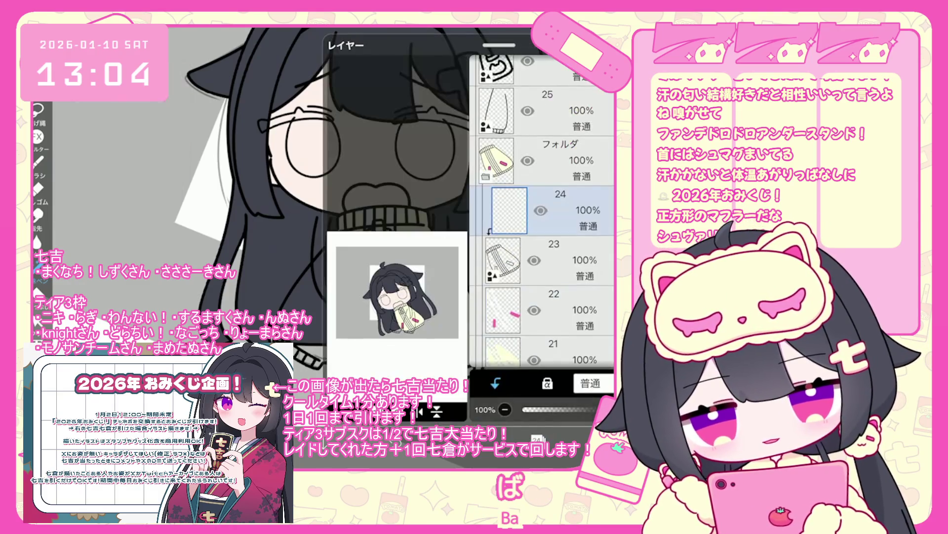
{"action": "left_click", "coordinate": [537, 438]}
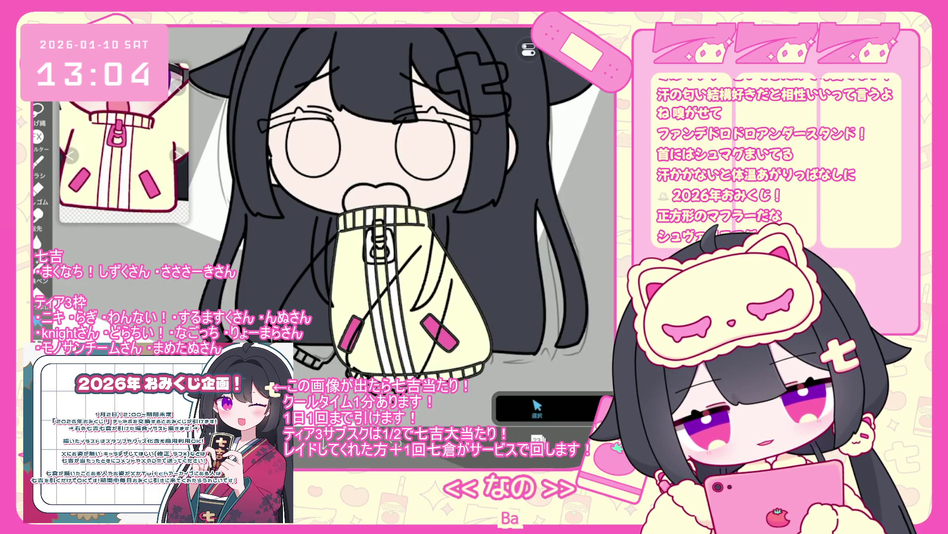
{"action": "scroll", "coordinate": [346, 223], "scroll_direction": "up", "scroll_amount": 2}
{"action": "left_click_drag", "start_coordinate": [374, 267], "coordinate": [386, 277]}
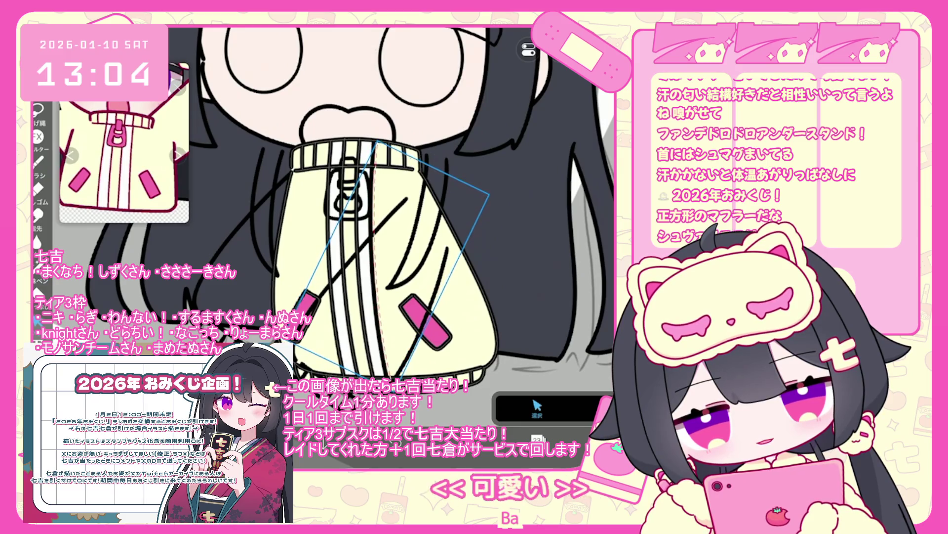
{"action": "left_click_drag", "start_coordinate": [386, 267], "coordinate": [335, 267]}
{"action": "key", "text": "Return"}
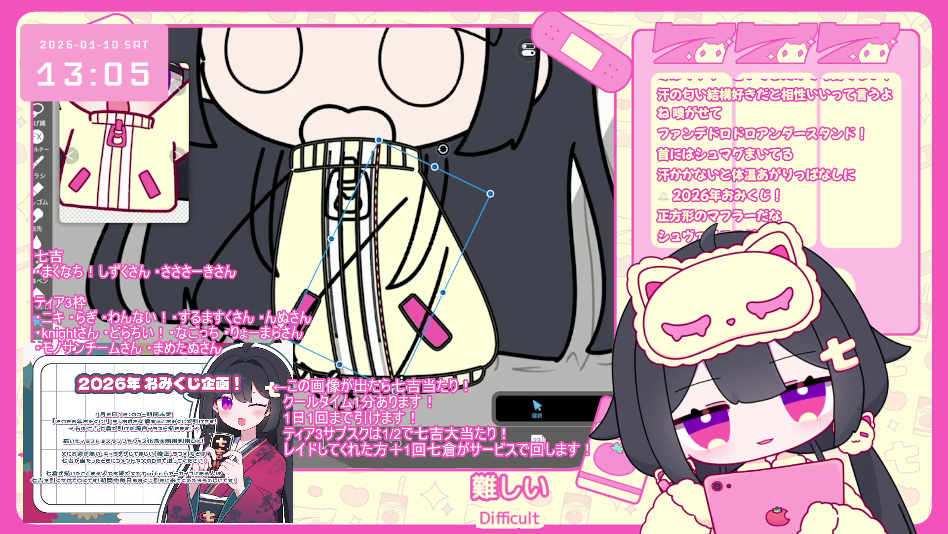
- Undo two red collar strokes and finish resizing the jacket's bottom ribbing
{"action": "scroll", "coordinate": [346, 69], "scroll_direction": "up", "scroll_amount": 3}
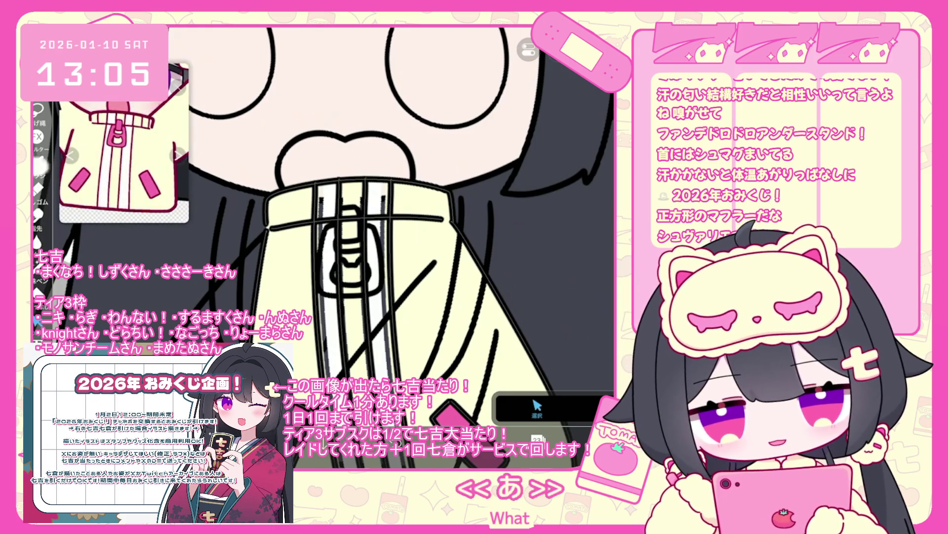
{"action": "scroll", "coordinate": [401, 232], "scroll_direction": "up", "scroll_amount": 2}
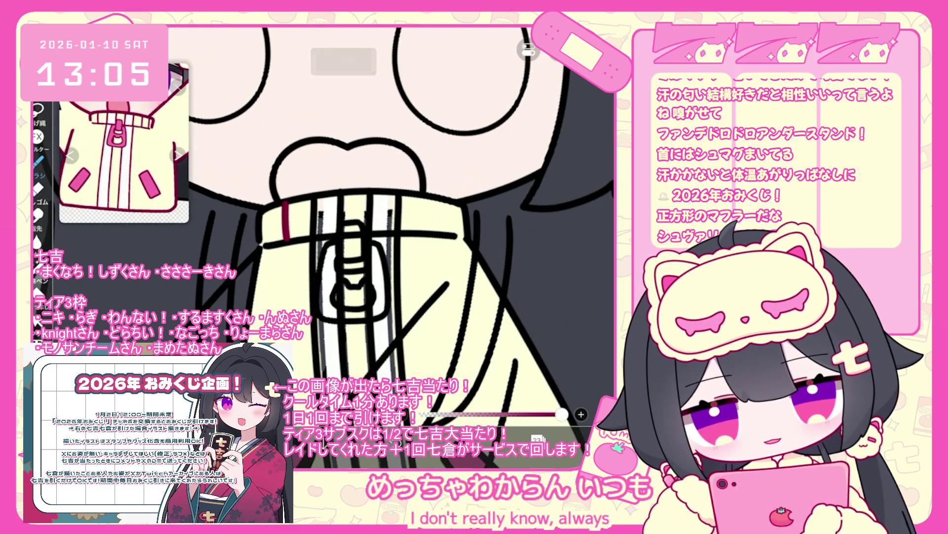
{"action": "left_click_drag", "start_coordinate": [426, 196], "coordinate": [428, 211]}
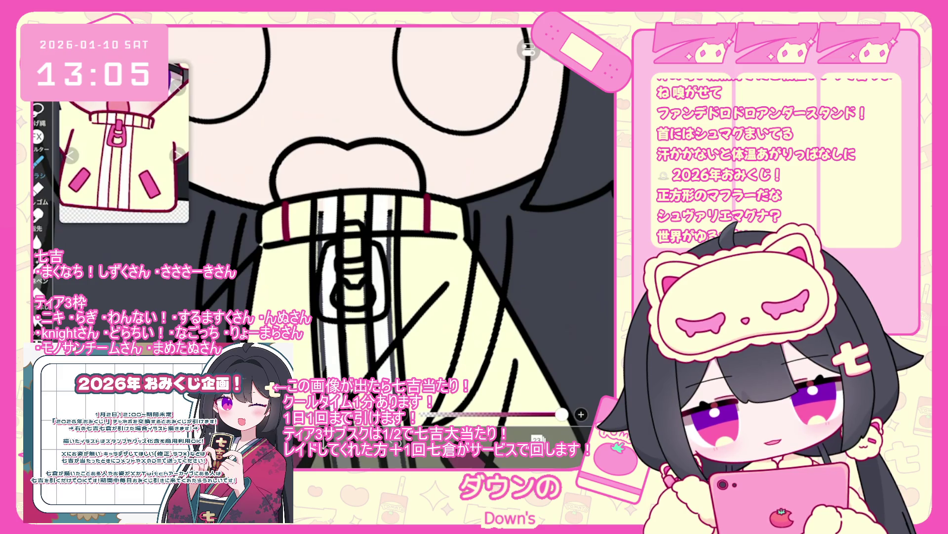
{"action": "key", "text": "ctrl+z"}
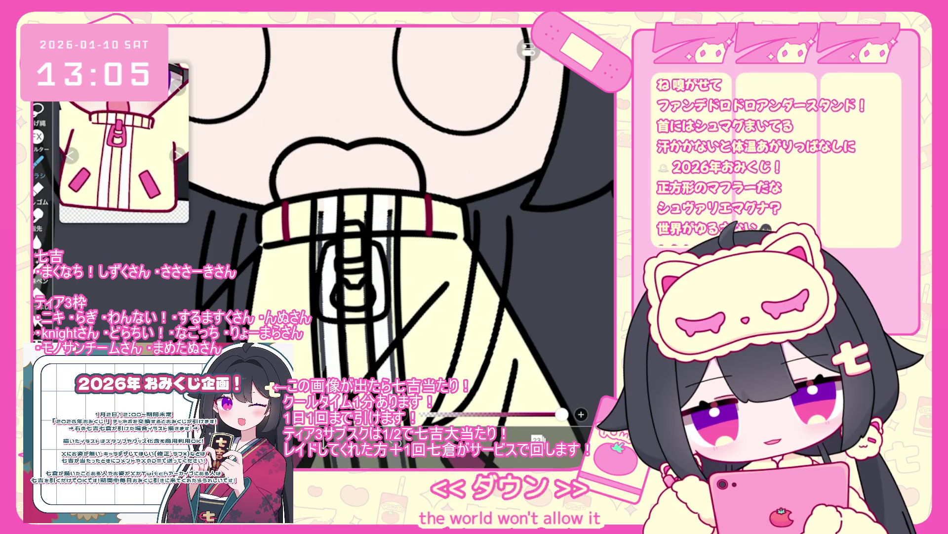
{"action": "key", "text": "ctrl+z"}
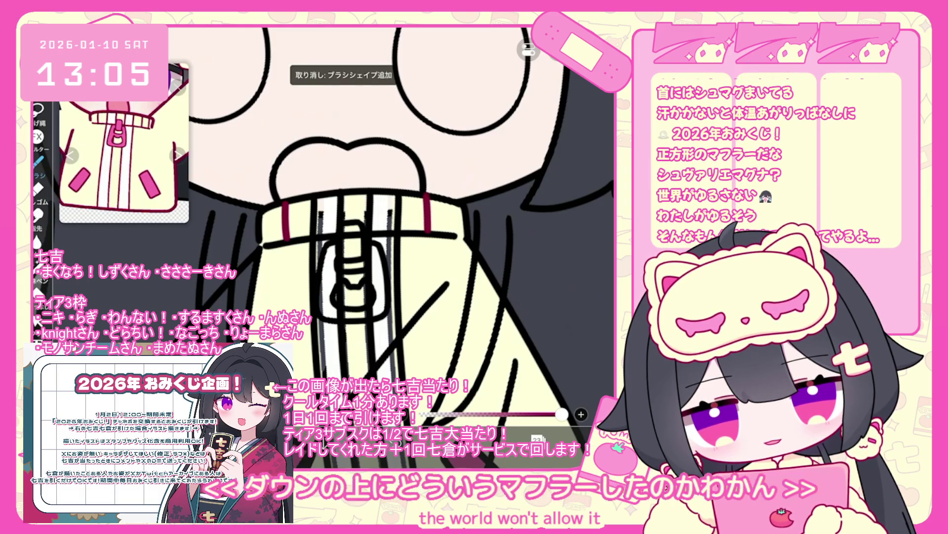
{"action": "scroll", "coordinate": [324, 223], "scroll_direction": "down", "scroll_amount": 5}
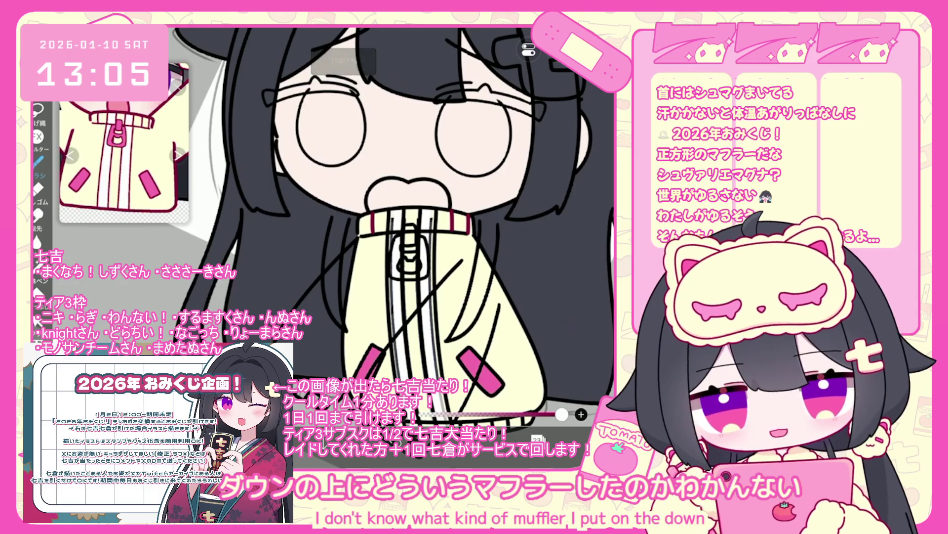
{"action": "scroll", "coordinate": [537, 276], "scroll_direction": "up", "scroll_amount": 5}
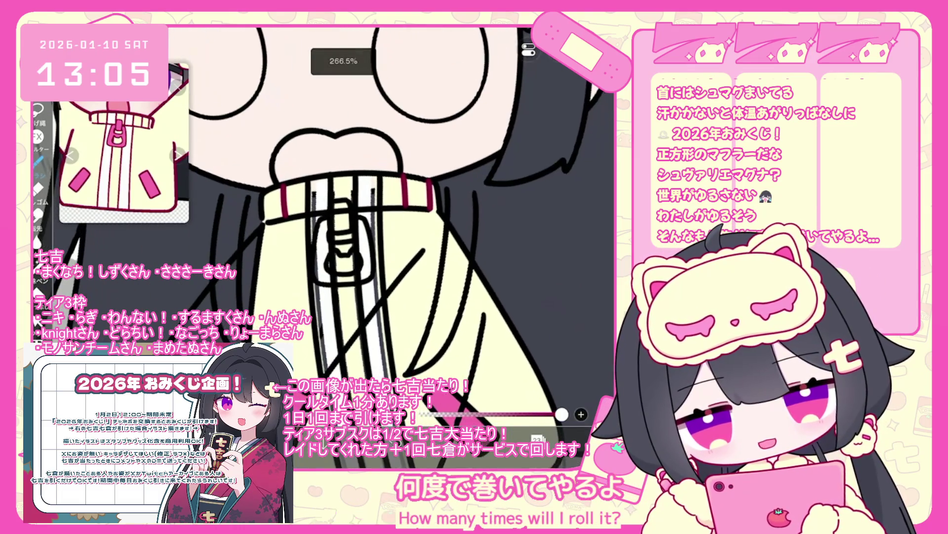
{"action": "scroll", "coordinate": [324, 237], "scroll_direction": "down", "scroll_amount": 5}
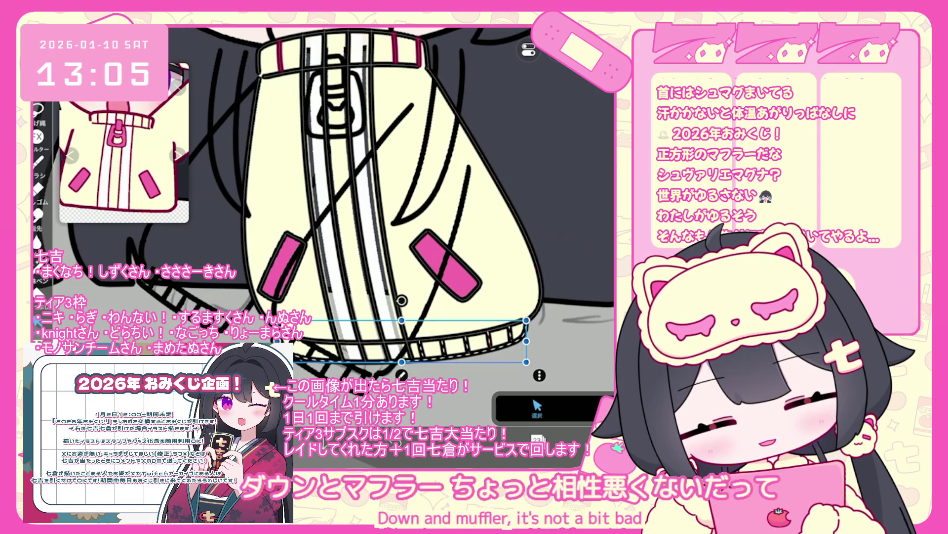
{"action": "key", "text": "Return"}
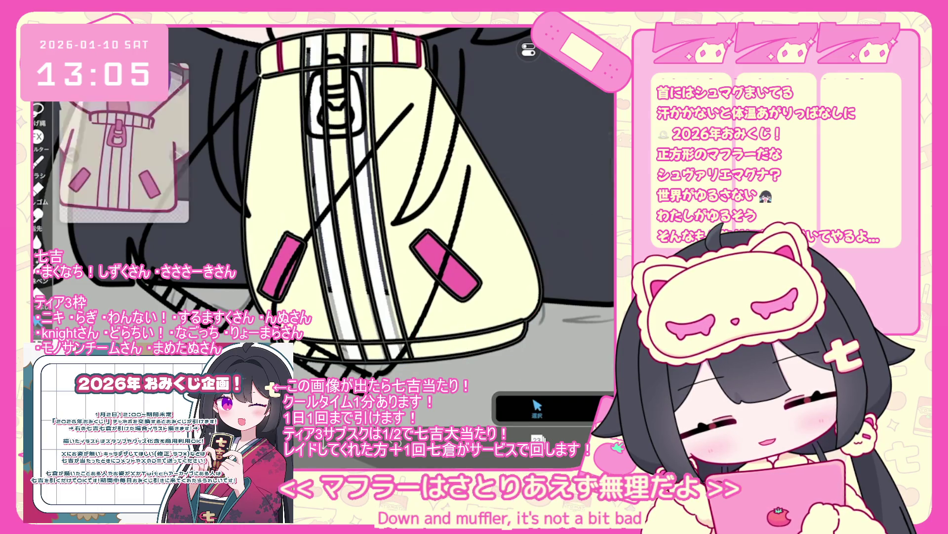
- Redraw the two pink stripes on the jacket's bottom ribbing
{"action": "scroll", "coordinate": [379, 344], "scroll_direction": "up", "scroll_amount": 3}
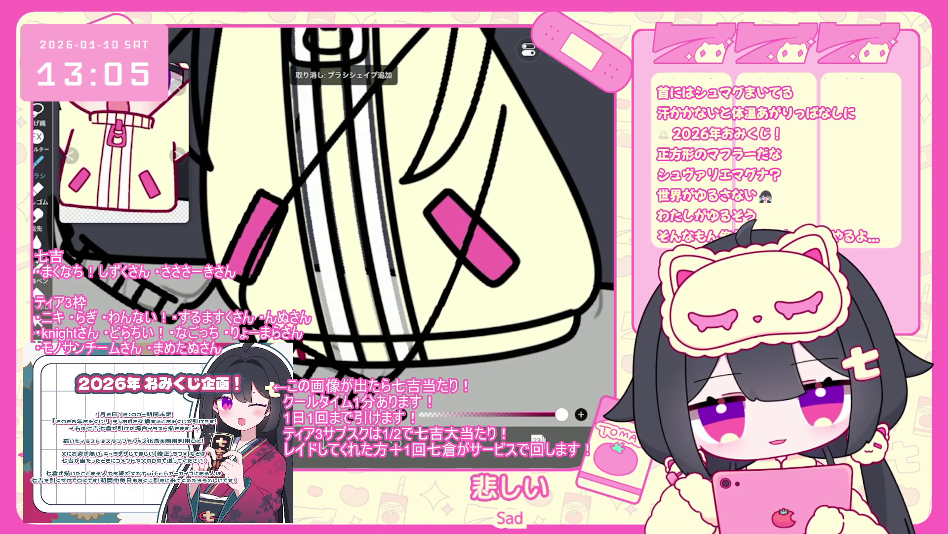
{"action": "scroll", "coordinate": [316, 205], "scroll_direction": "up", "scroll_amount": 1}
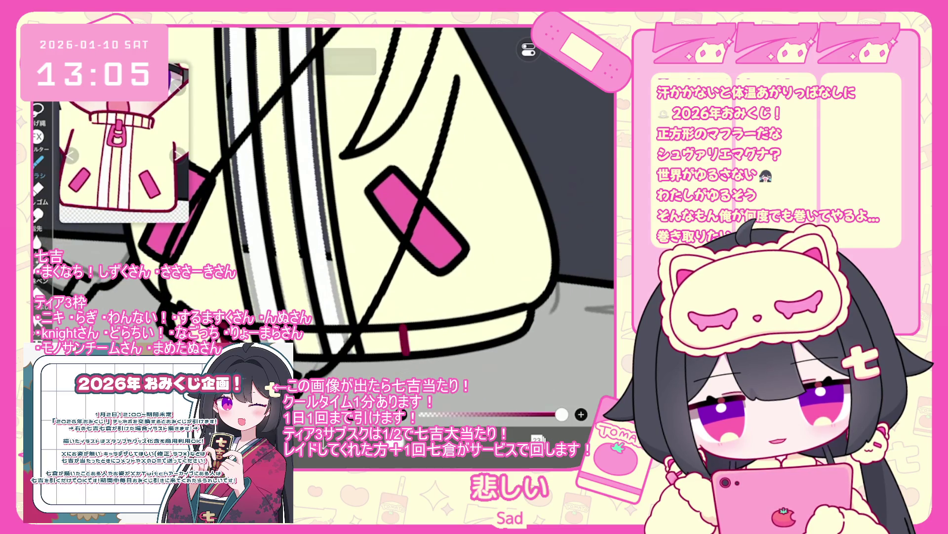
{"action": "key", "text": "ctrl+z"}
{"action": "left_click_drag", "start_coordinate": [400, 330], "coordinate": [397, 354]}
{"action": "left_click_drag", "start_coordinate": [445, 324], "coordinate": [442, 346]}
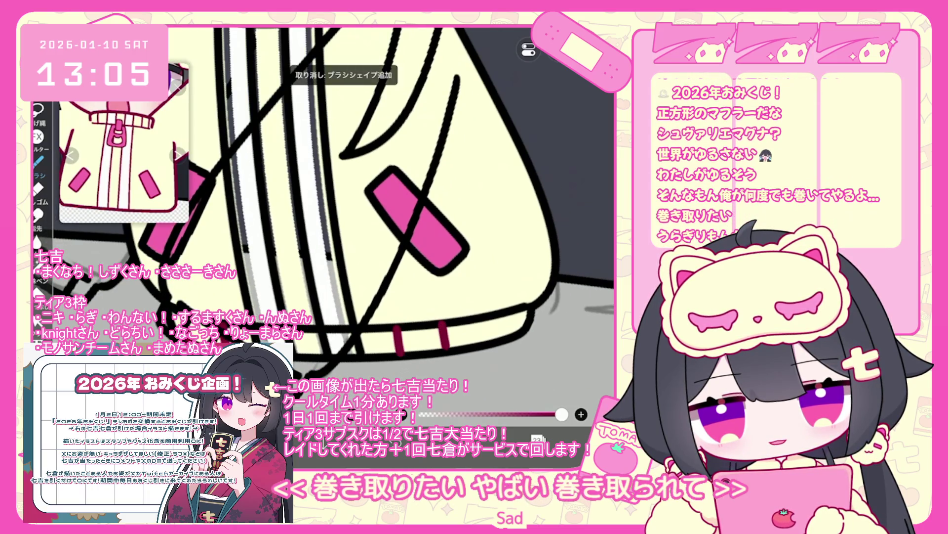
{"action": "scroll", "coordinate": [346, 208], "scroll_direction": "down", "scroll_amount": 3}
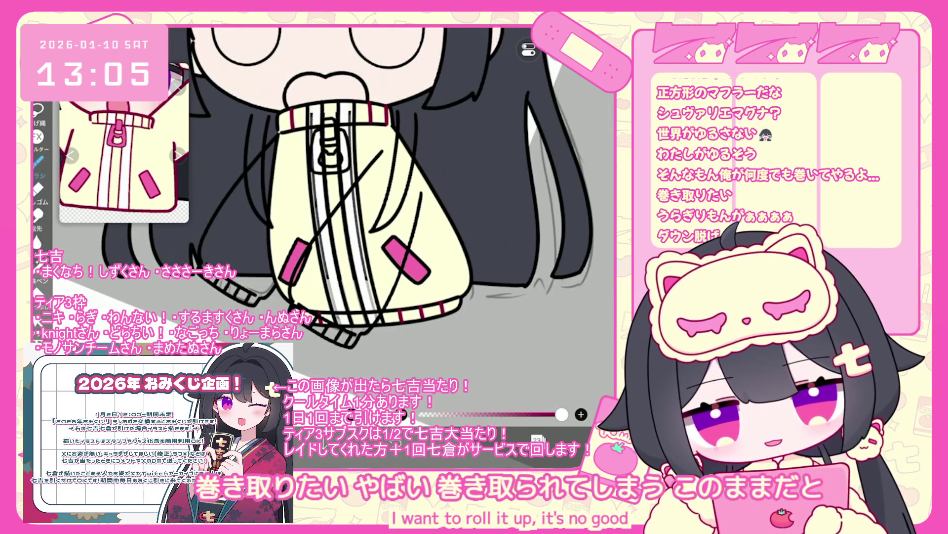
- Delete the old stripe layer 22 from the layer stack
{"action": "left_click", "coordinate": [537, 437]}
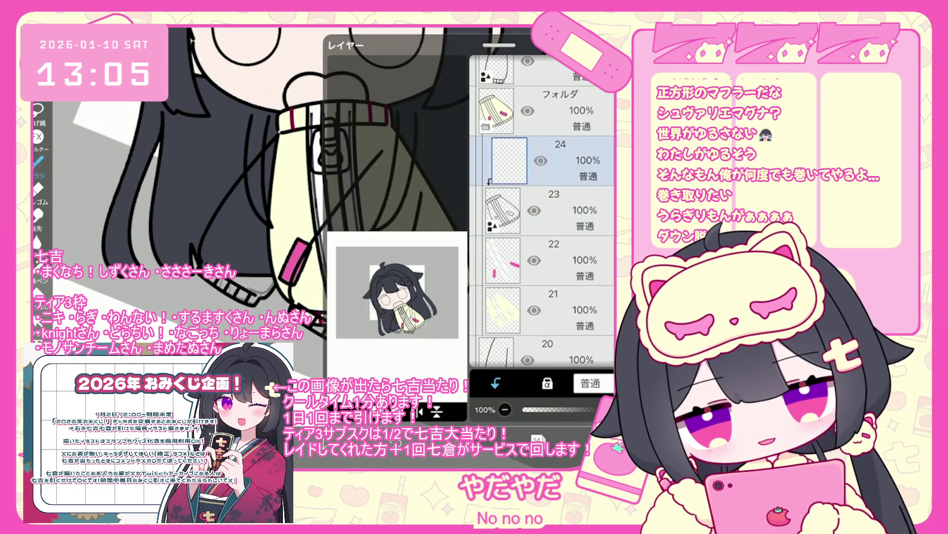
{"action": "left_click", "coordinate": [537, 437]}
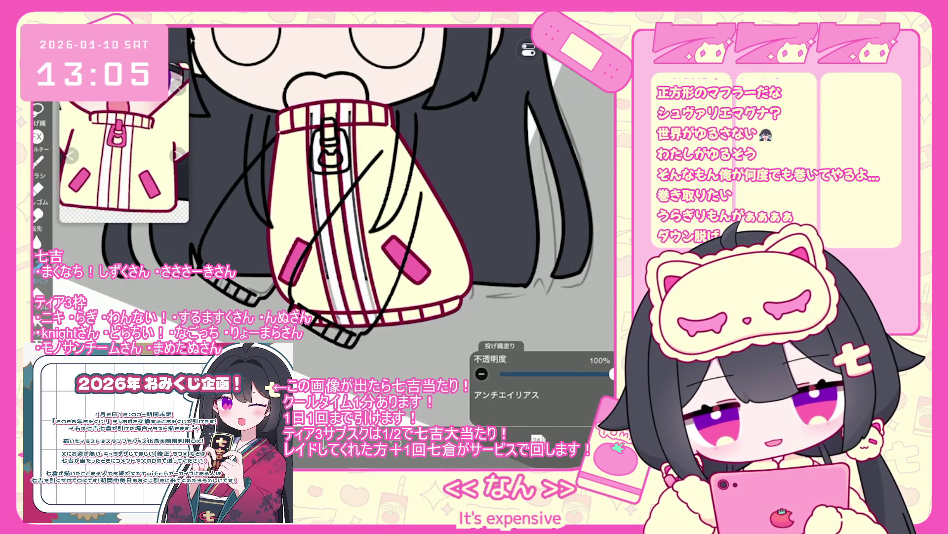
{"action": "left_click", "coordinate": [537, 438]}
{"action": "scroll", "coordinate": [543, 222], "scroll_direction": "down", "scroll_amount": 2}
{"action": "left_click", "coordinate": [544, 270]}
{"action": "left_click", "coordinate": [544, 221]}
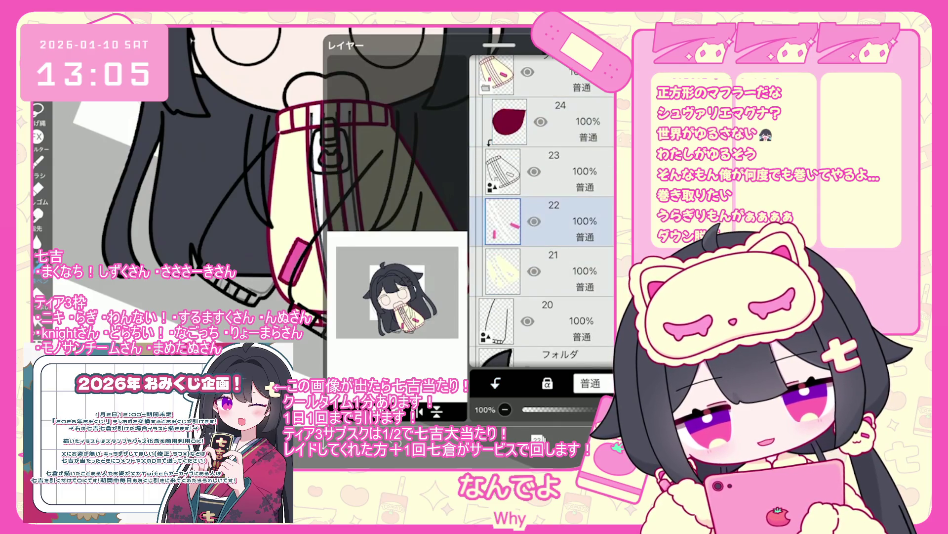
{"action": "key", "text": "Delete"}
{"action": "left_click", "coordinate": [537, 438]}
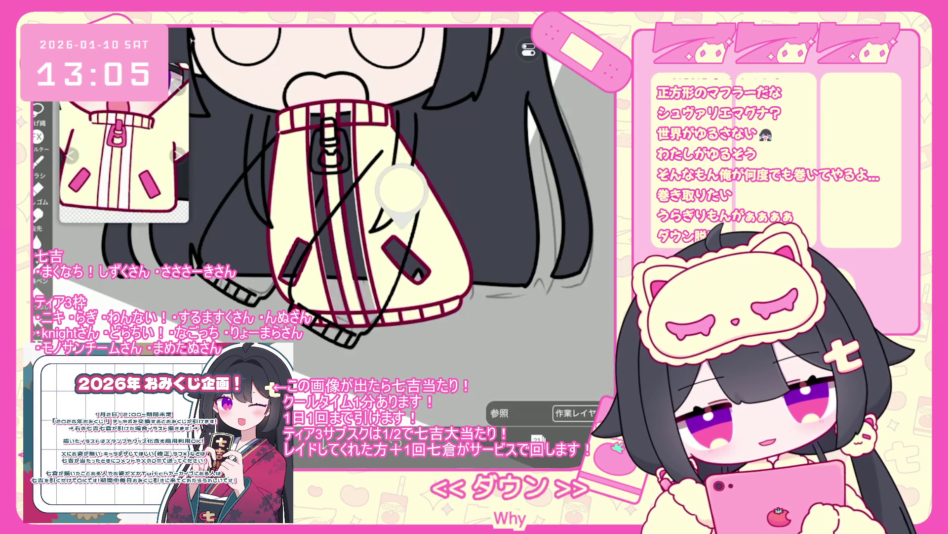
- Fill three front jacket stripes with white
{"action": "left_click", "coordinate": [37, 262]}
{"action": "left_click", "coordinate": [329, 217]}
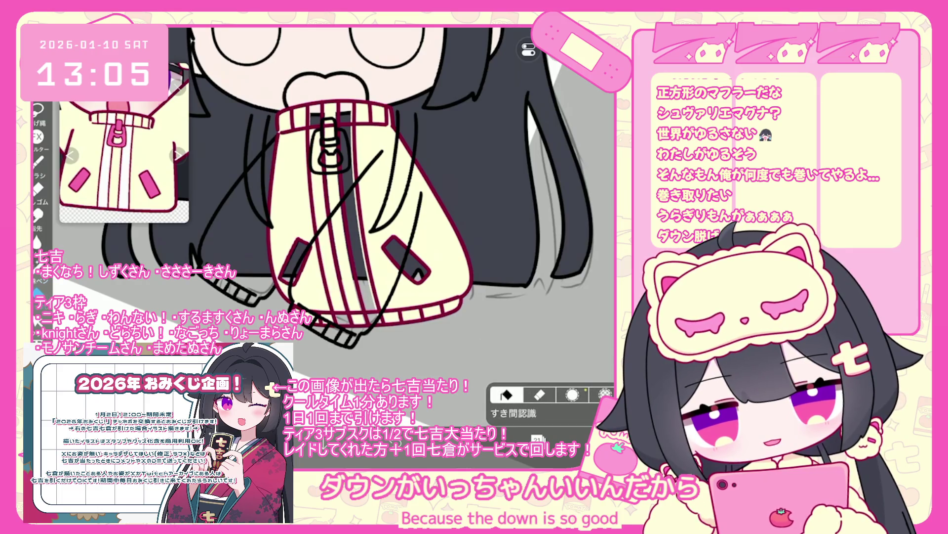
{"action": "left_click", "coordinate": [352, 257]}
{"action": "left_click", "coordinate": [368, 217]}
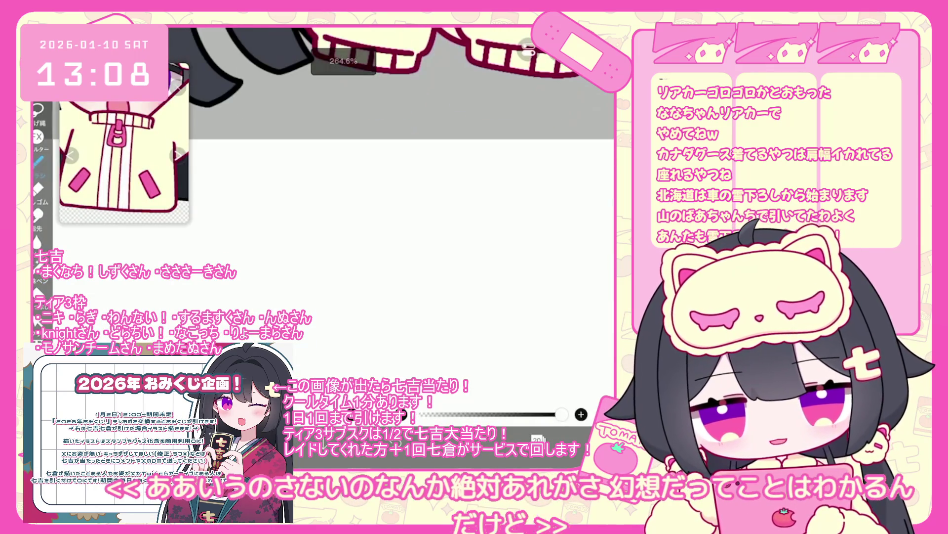
- Extend the stroke into an L shape, draw the slanted handle under the box and add a diagonal inside it
{"action": "mouse_move", "coordinate": [315, 273]}
{"action": "left_mouse_down"}
{"action": "mouse_move", "coordinate": [382, 285]}
{"action": "mouse_move", "coordinate": [320, 373]}
{"action": "left_mouse_up"}
{"action": "left_click_drag", "start_coordinate": [357, 287], "coordinate": [332, 371]}
{"action": "left_click_drag", "start_coordinate": [318, 374], "coordinate": [335, 373]}
{"action": "left_click_drag", "start_coordinate": [315, 276], "coordinate": [360, 246]}
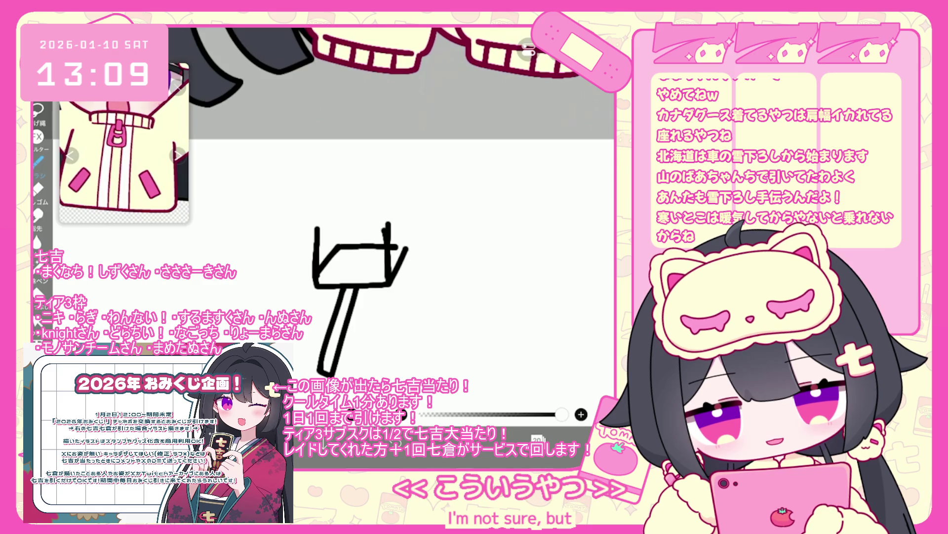
- Close the open sides of the squares, add two small diamonds on the large box, then bring up TikTok
{"action": "scroll", "coordinate": [356, 237], "scroll_direction": "down", "scroll_amount": 3}
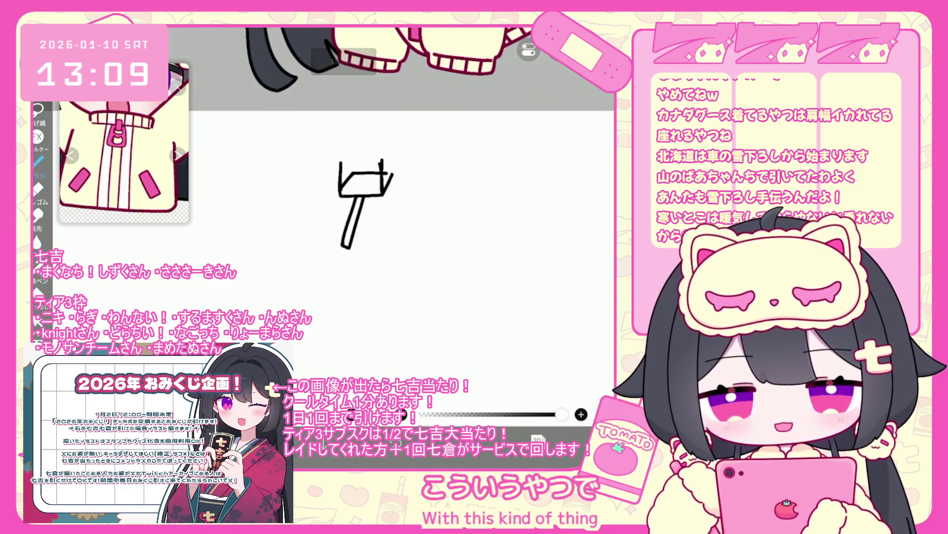
{"action": "left_click_drag", "start_coordinate": [413, 261], "coordinate": [515, 258]}
{"action": "scroll", "coordinate": [390, 197], "scroll_direction": "up", "scroll_amount": 1}
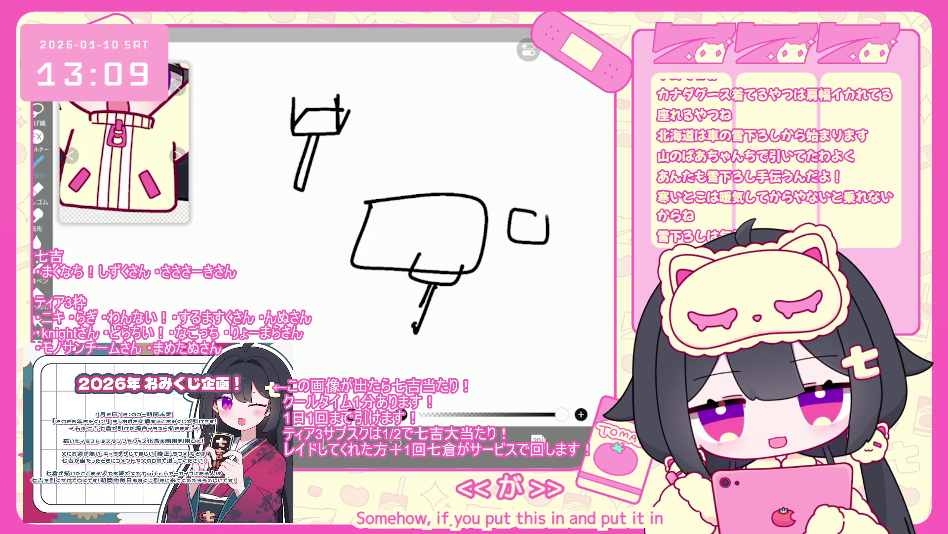
{"action": "left_click_drag", "start_coordinate": [522, 331], "coordinate": [536, 297]}
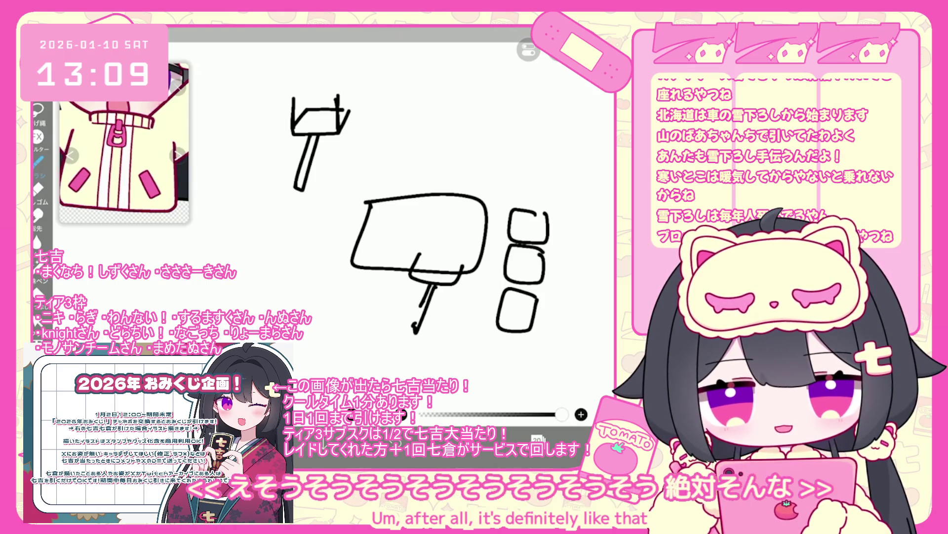
{"action": "mouse_move", "coordinate": [421, 253]}
{"action": "left_mouse_down"}
{"action": "mouse_move", "coordinate": [415, 241]}
{"action": "mouse_move", "coordinate": [404, 258]}
{"action": "left_mouse_up"}
{"action": "mouse_move", "coordinate": [447, 281]}
{"action": "left_mouse_down"}
{"action": "mouse_move", "coordinate": [448, 255]}
{"action": "mouse_move", "coordinate": [461, 266]}
{"action": "mouse_move", "coordinate": [442, 263]}
{"action": "left_mouse_up"}
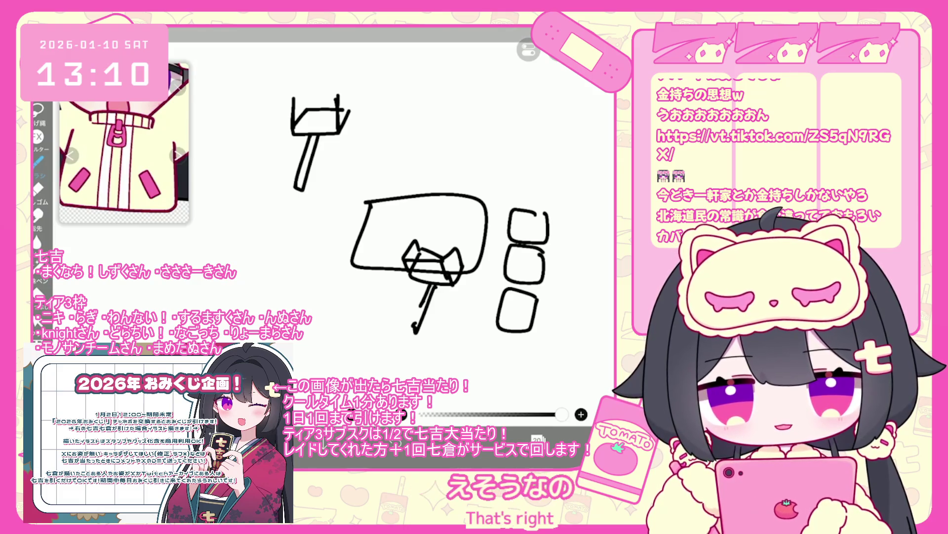
{"action": "key", "text": "alt+Tab"}
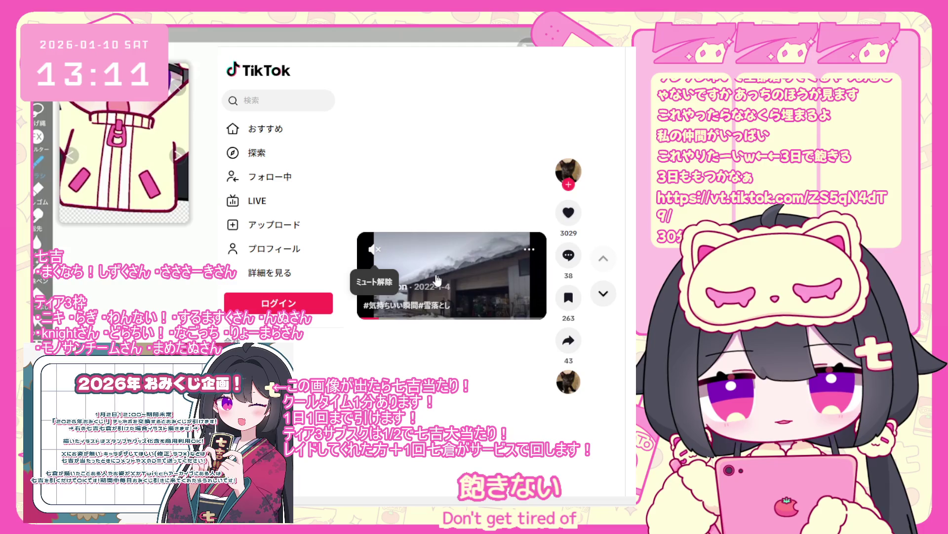
- Skip the snow video ahead to about 0:44 of 0:59 and click on the video
{"action": "scroll", "coordinate": [499, 295], "scroll_direction": "down", "scroll_amount": 2}
{"action": "scroll", "coordinate": [482, 324], "scroll_direction": "up", "scroll_amount": 2}
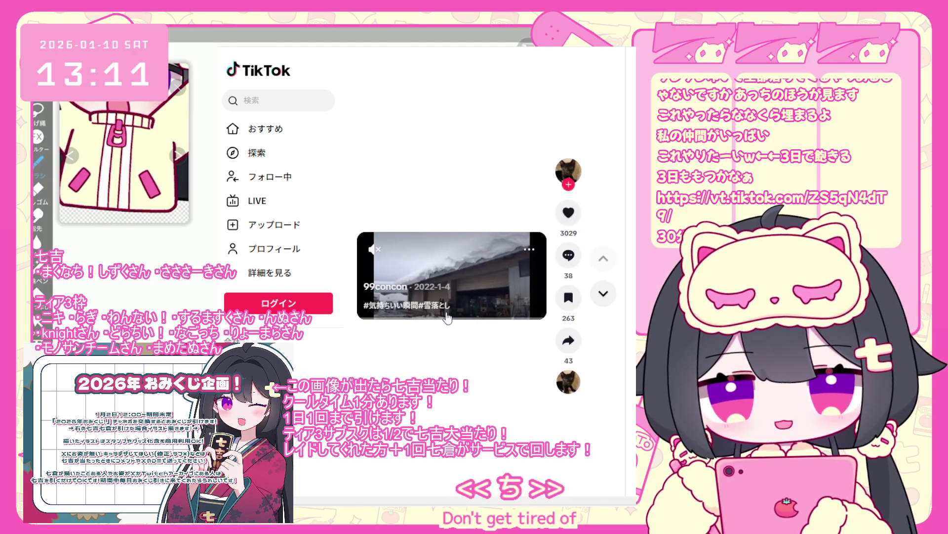
{"action": "left_click_drag", "start_coordinate": [447, 318], "coordinate": [494, 330]}
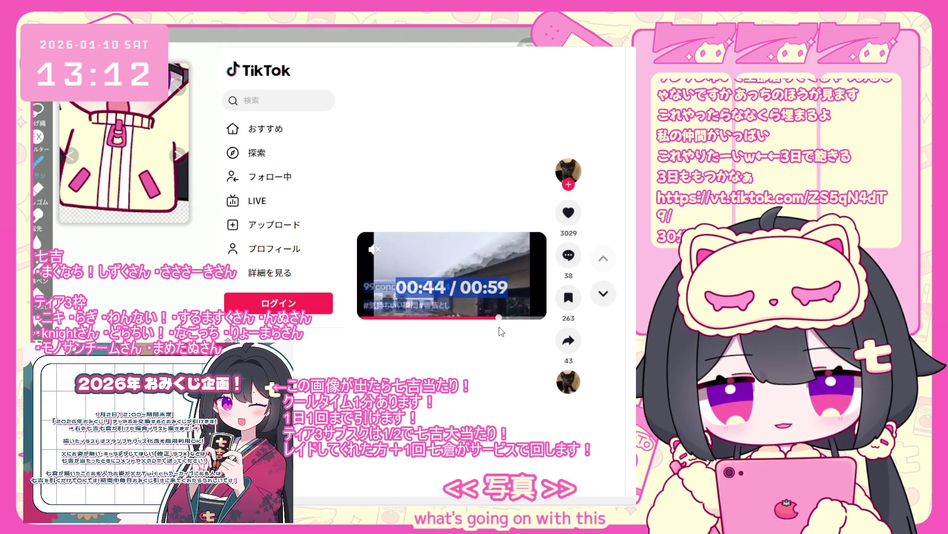
{"action": "left_click", "coordinate": [500, 344]}
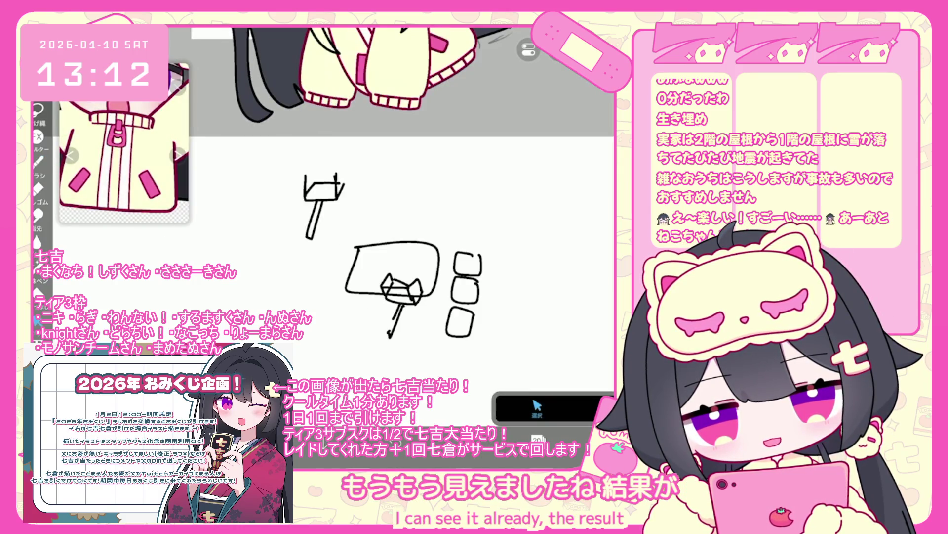
- Lasso the rough box doodles, delete them, deselect, and go back to the Brush tool
{"action": "left_click", "coordinate": [38, 109]}
{"action": "left_click_drag", "start_coordinate": [375, 144], "coordinate": [346, 141]}
{"action": "key", "text": "Delete"}
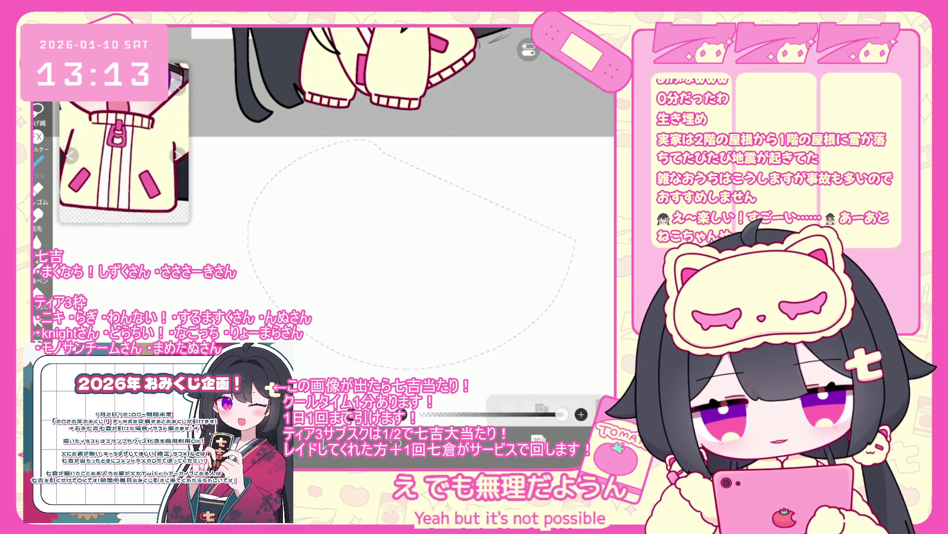
{"action": "key", "text": "ctrl+d"}
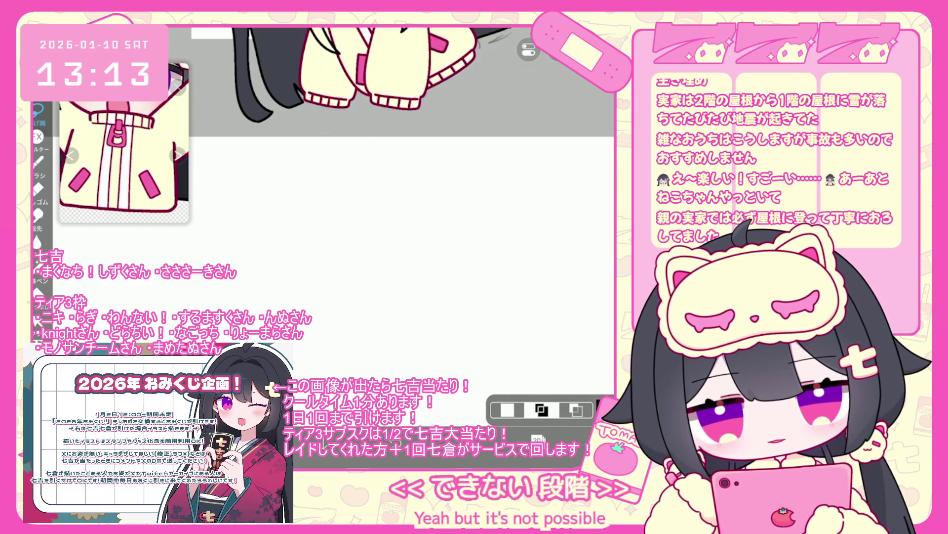
{"action": "left_click", "coordinate": [38, 161]}
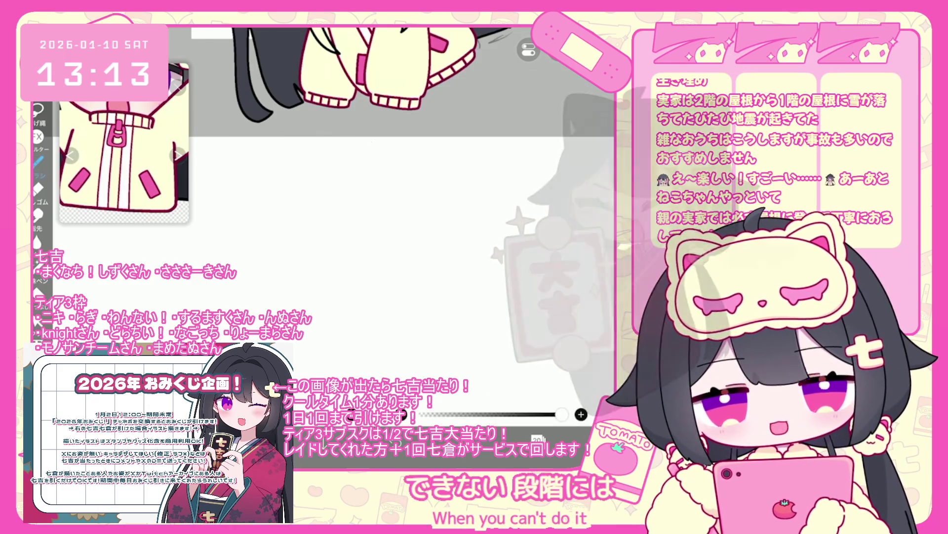
{"action": "scroll", "coordinate": [346, 123], "scroll_direction": "up", "scroll_amount": 2}
{"action": "scroll", "coordinate": [321, 198], "scroll_direction": "up", "scroll_amount": 3}
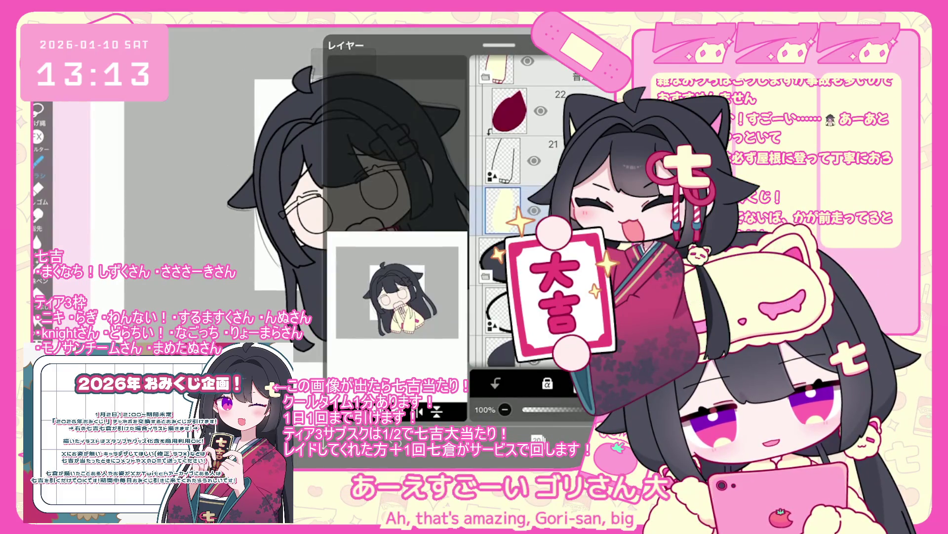
- Select outline layer 13, move the new empty layer below it, and close the Layers panel
{"action": "scroll", "coordinate": [538, 212], "scroll_direction": "up", "scroll_amount": 3}
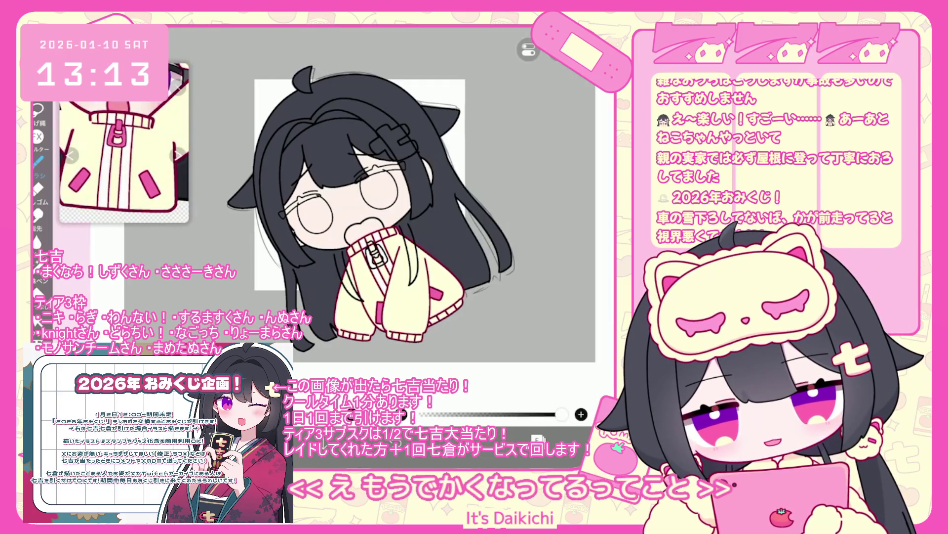
{"action": "left_click", "coordinate": [485, 245]}
{"action": "scroll", "coordinate": [544, 213], "scroll_direction": "down", "scroll_amount": 1}
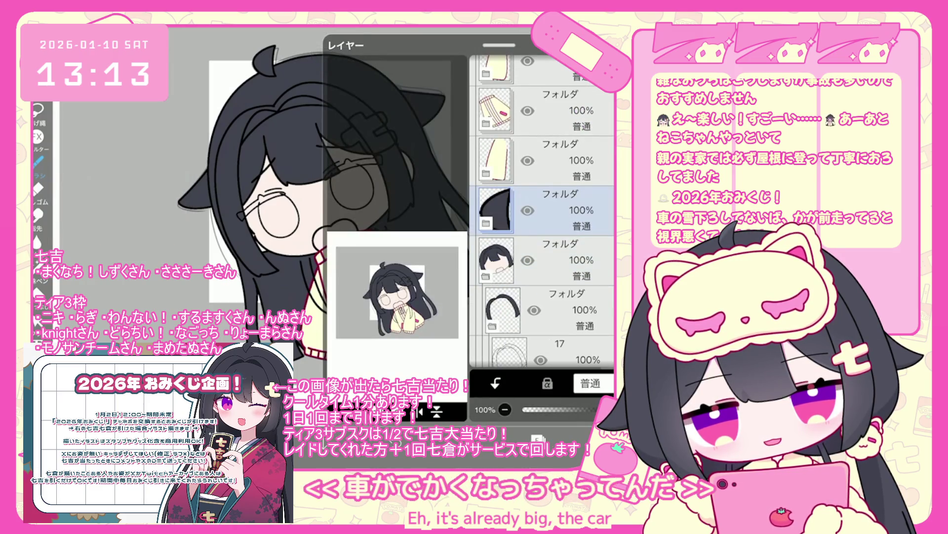
{"action": "scroll", "coordinate": [544, 213], "scroll_direction": "down", "scroll_amount": 5}
{"action": "left_click", "coordinate": [543, 300]}
{"action": "scroll", "coordinate": [544, 213], "scroll_direction": "down", "scroll_amount": 2}
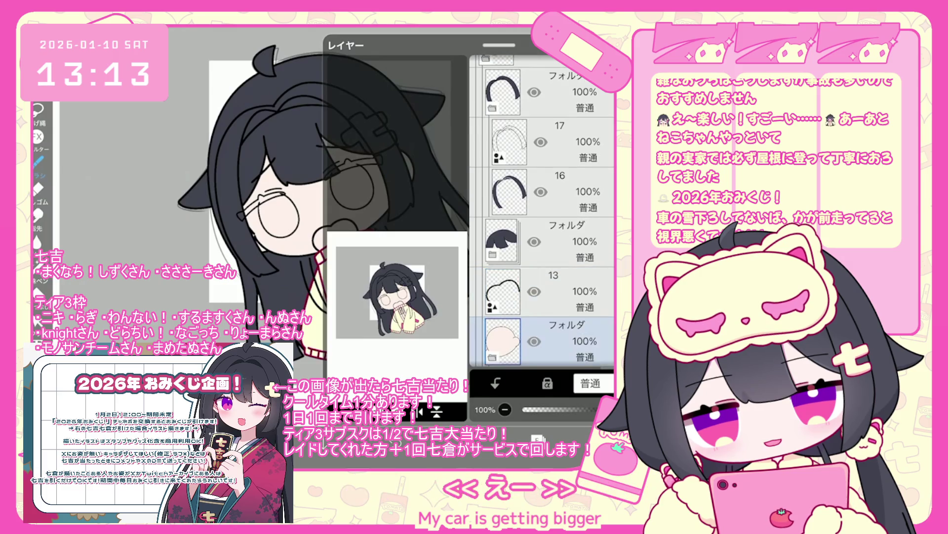
{"action": "left_click_drag", "start_coordinate": [603, 210], "coordinate": [602, 212]}
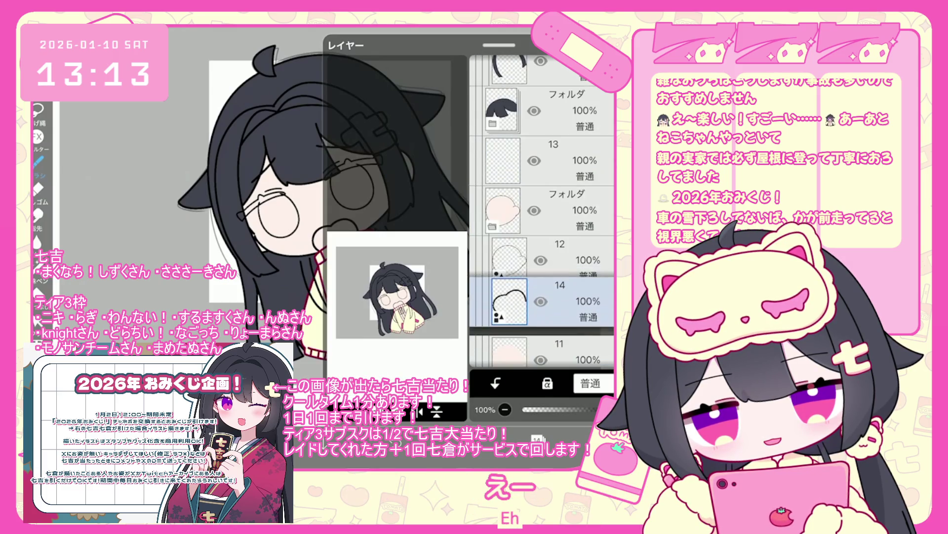
{"action": "left_click", "coordinate": [247, 149]}
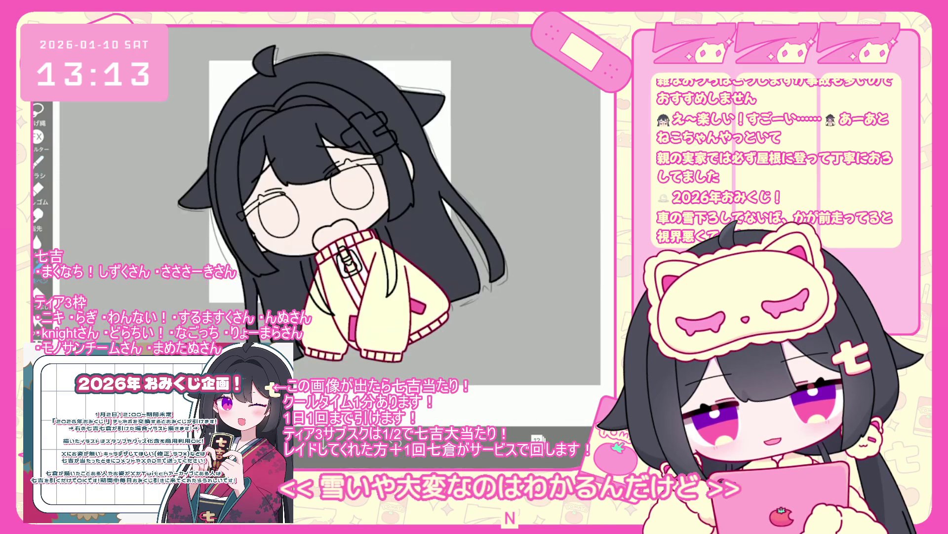
- Fill the girl's open mouth with pink
{"action": "scroll", "coordinate": [321, 222], "scroll_direction": "up", "scroll_amount": 5}
{"action": "scroll", "coordinate": [345, 247], "scroll_direction": "up", "scroll_amount": 3}
{"action": "mouse_move", "coordinate": [289, 306]}
{"action": "left_mouse_down"}
{"action": "mouse_move", "coordinate": [326, 262]}
{"action": "mouse_move", "coordinate": [321, 326]}
{"action": "mouse_move", "coordinate": [391, 267]}
{"action": "mouse_move", "coordinate": [412, 277]}
{"action": "left_mouse_up"}
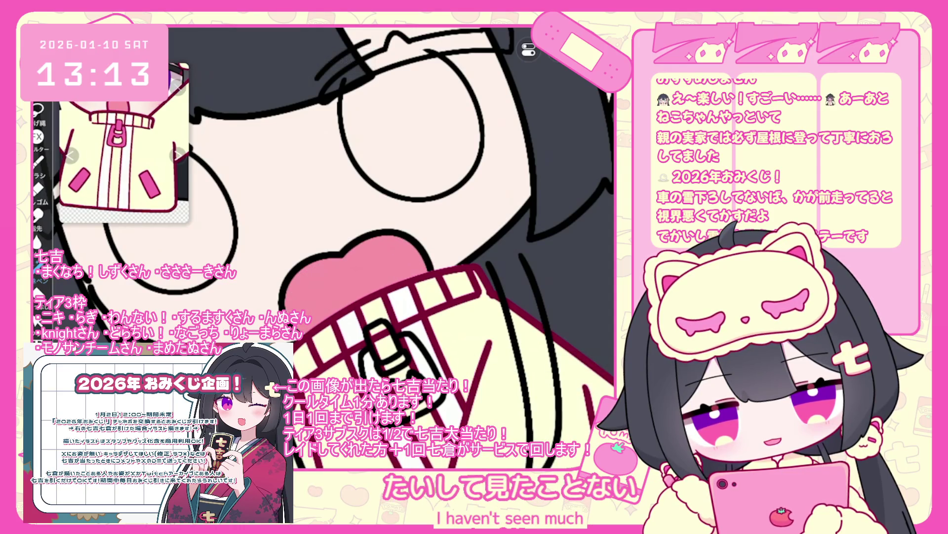
- Look through the layer list and select the pink mouth fill layer 12
{"action": "scroll", "coordinate": [321, 227], "scroll_direction": "down", "scroll_amount": 3}
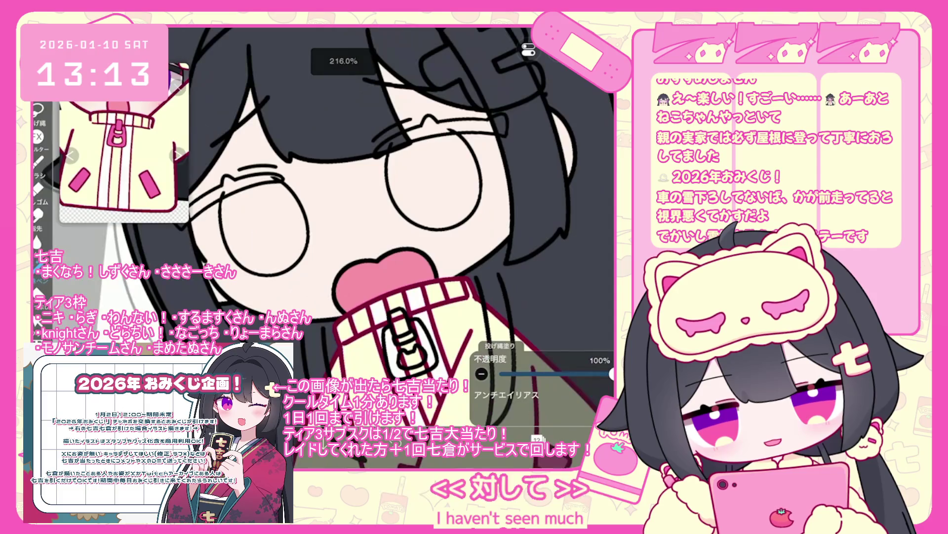
{"action": "scroll", "coordinate": [544, 212], "scroll_direction": "up", "scroll_amount": 3}
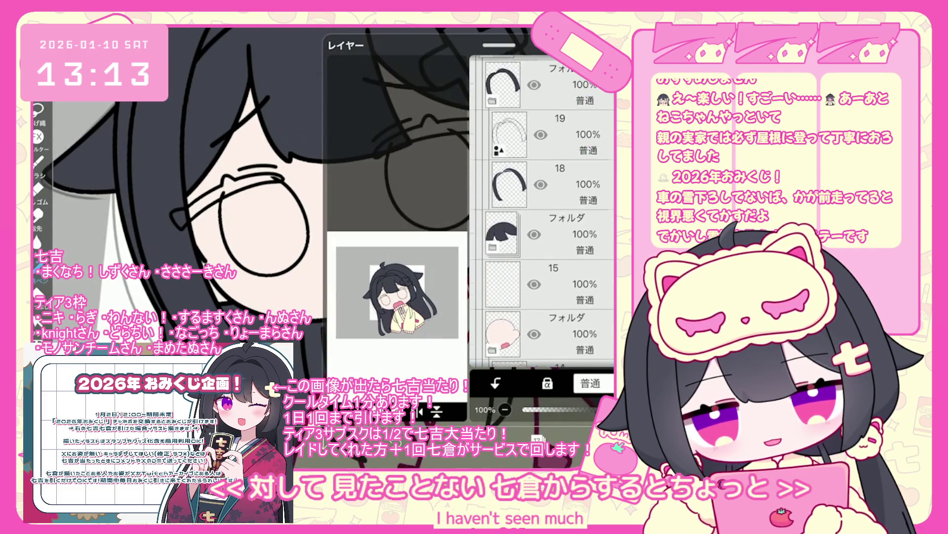
{"action": "left_click", "coordinate": [558, 184]}
{"action": "scroll", "coordinate": [543, 213], "scroll_direction": "up", "scroll_amount": 2}
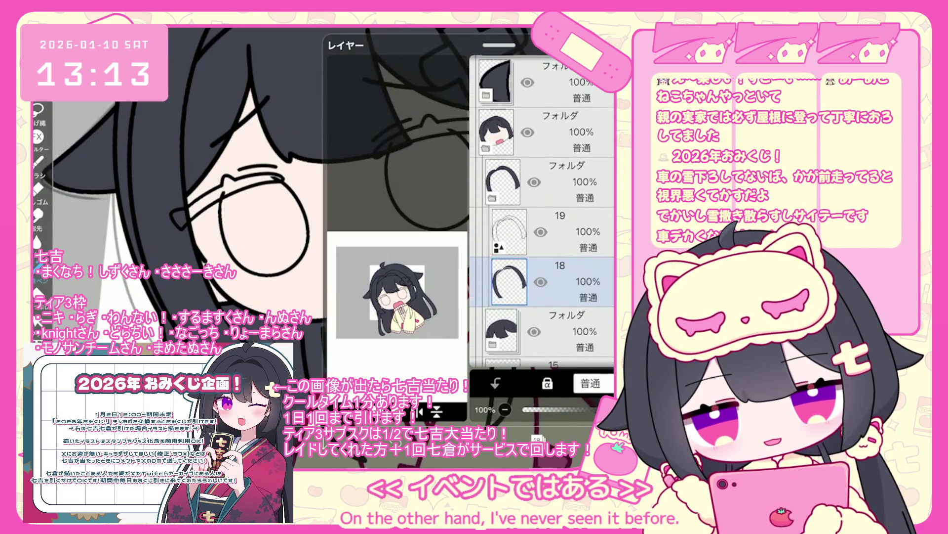
{"action": "scroll", "coordinate": [543, 213], "scroll_direction": "up", "scroll_amount": 5}
{"action": "left_click", "coordinate": [558, 188]}
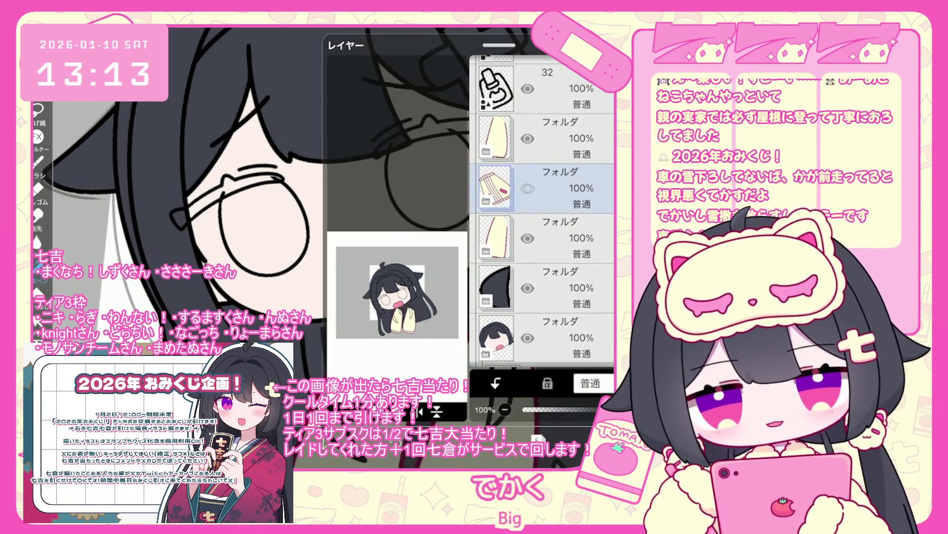
{"action": "scroll", "coordinate": [543, 212], "scroll_direction": "down", "scroll_amount": 5}
{"action": "left_click", "coordinate": [558, 257]}
{"action": "scroll", "coordinate": [543, 212], "scroll_direction": "down", "scroll_amount": 1}
{"action": "left_click", "coordinate": [558, 311]}
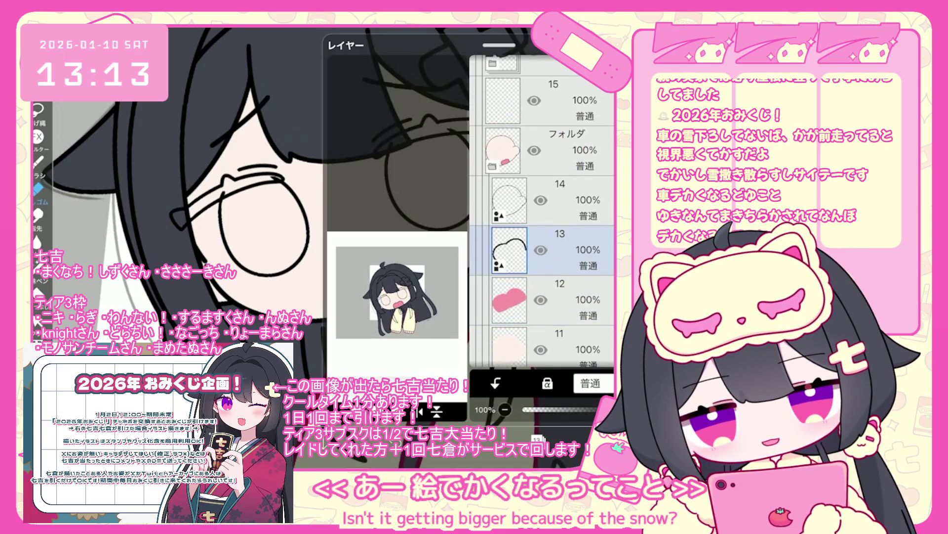
- Add a clipped layer for the dark-red mouth interior and group the mouth layers in a new folder
{"action": "left_click", "coordinate": [495, 383]}
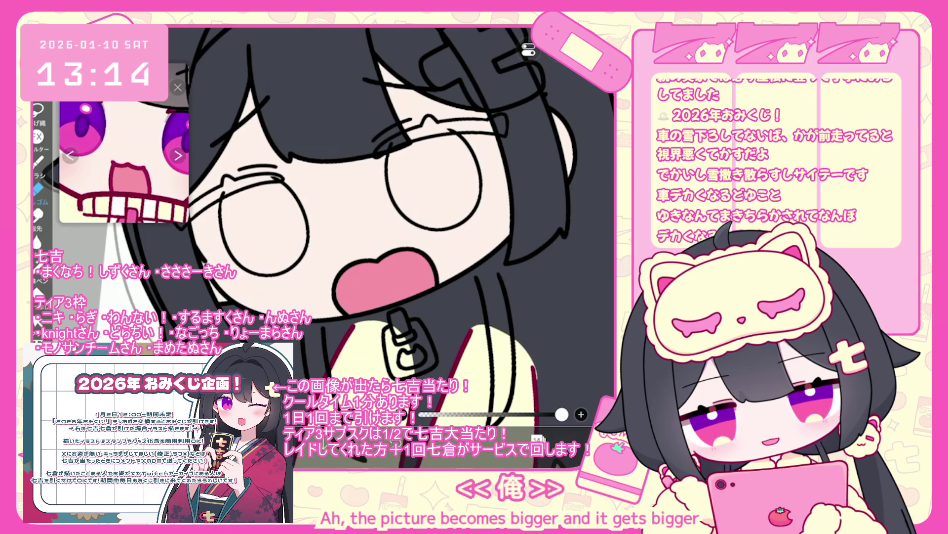
{"action": "left_click", "coordinate": [40, 277]}
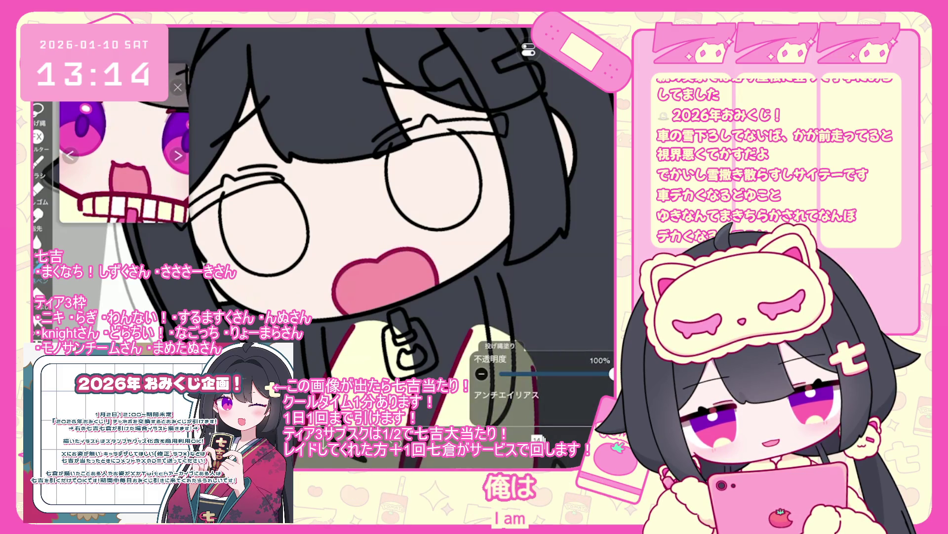
{"action": "left_click", "coordinate": [436, 410]}
{"action": "left_click", "coordinate": [361, 302]}
{"action": "left_click", "coordinate": [516, 267]}
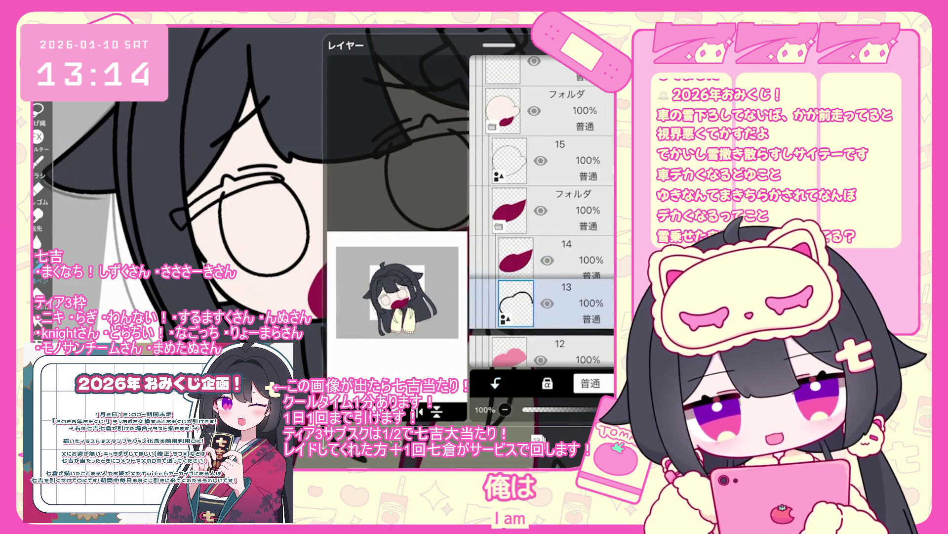
- Collapse the mouth layers into their folder and select the black-hair folder
{"action": "scroll", "coordinate": [541, 211], "scroll_direction": "down", "scroll_amount": 1}
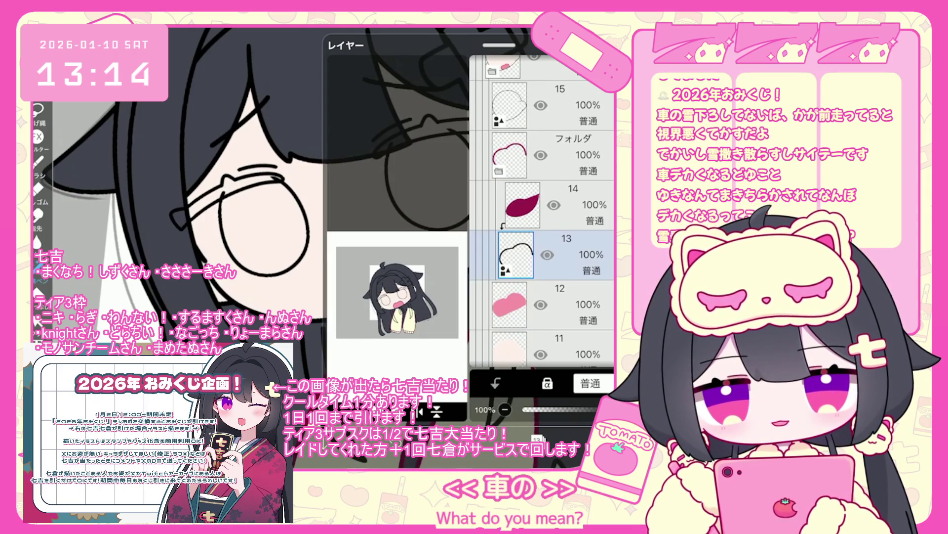
{"action": "left_click", "coordinate": [516, 254]}
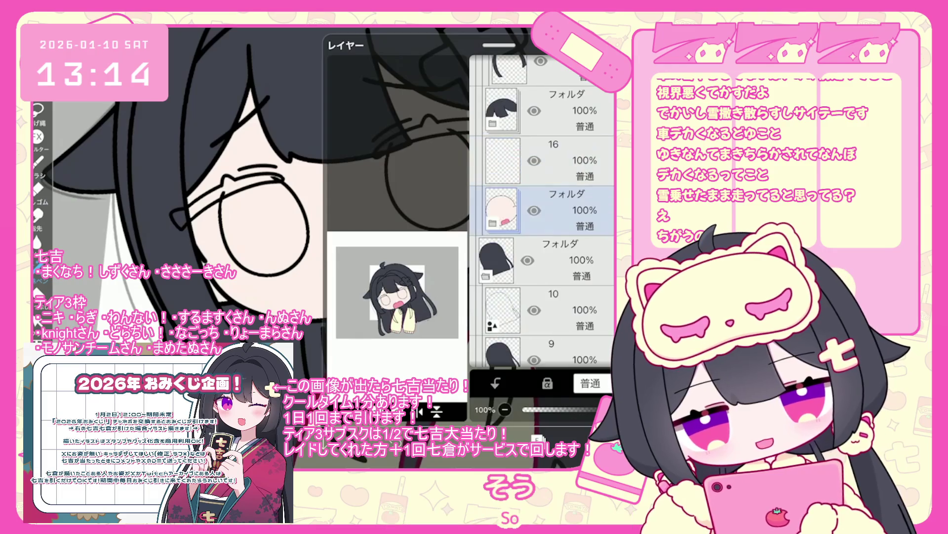
{"action": "left_click", "coordinate": [543, 220]}
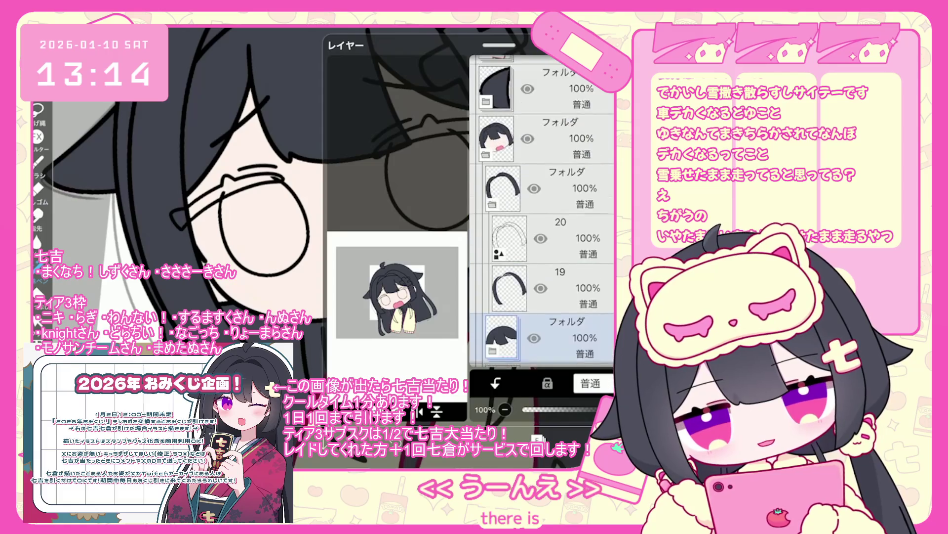
{"action": "scroll", "coordinate": [543, 212], "scroll_direction": "up", "scroll_amount": 3}
{"action": "left_click", "coordinate": [543, 213]}
- Put the zipper pull drawing in a new folder with an empty layer placed beneath it
{"action": "scroll", "coordinate": [543, 212], "scroll_direction": "up", "scroll_amount": 1}
{"action": "scroll", "coordinate": [543, 213], "scroll_direction": "up", "scroll_amount": 1}
{"action": "left_click", "coordinate": [544, 324]}
{"action": "scroll", "coordinate": [544, 212], "scroll_direction": "up", "scroll_amount": 4}
{"action": "left_click", "coordinate": [543, 252]}
{"action": "left_click", "coordinate": [435, 411]}
{"action": "left_click", "coordinate": [386, 303]}
{"action": "left_click_drag", "start_coordinate": [600, 209], "coordinate": [600, 281]}
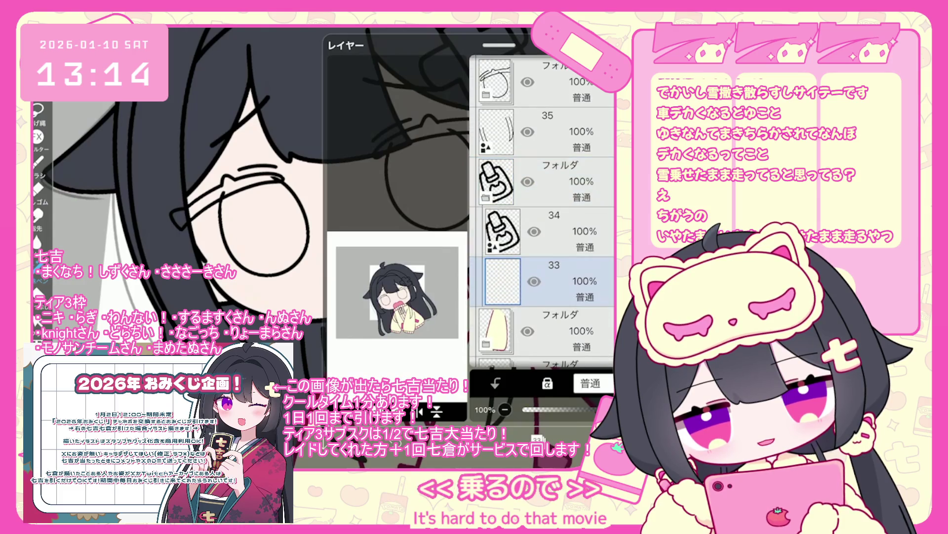
{"action": "scroll", "coordinate": [346, 222], "scroll_direction": "up", "scroll_amount": 5}
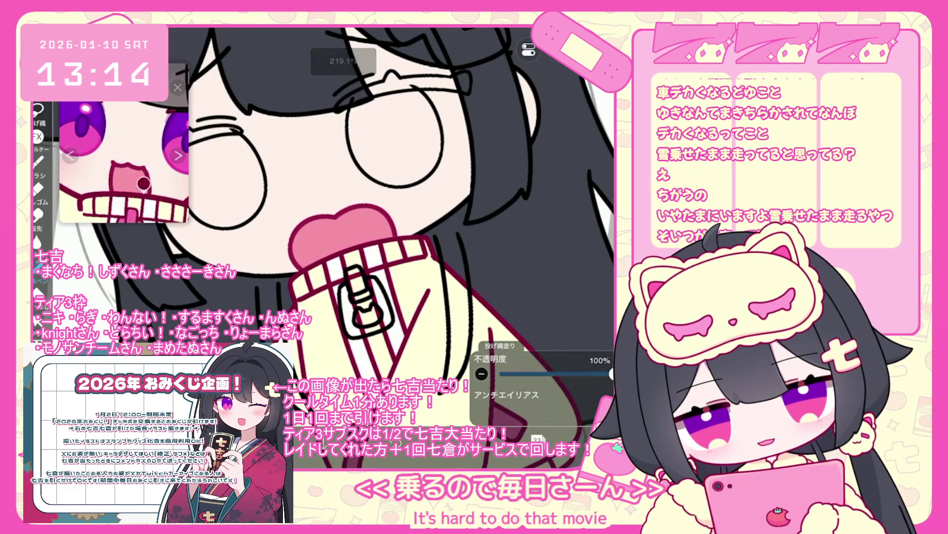
- Undo the lasso fill, add a dark-red clipped layer over the zipper pull, and add a layer below for pink
{"action": "key", "text": "ctrl+z"}
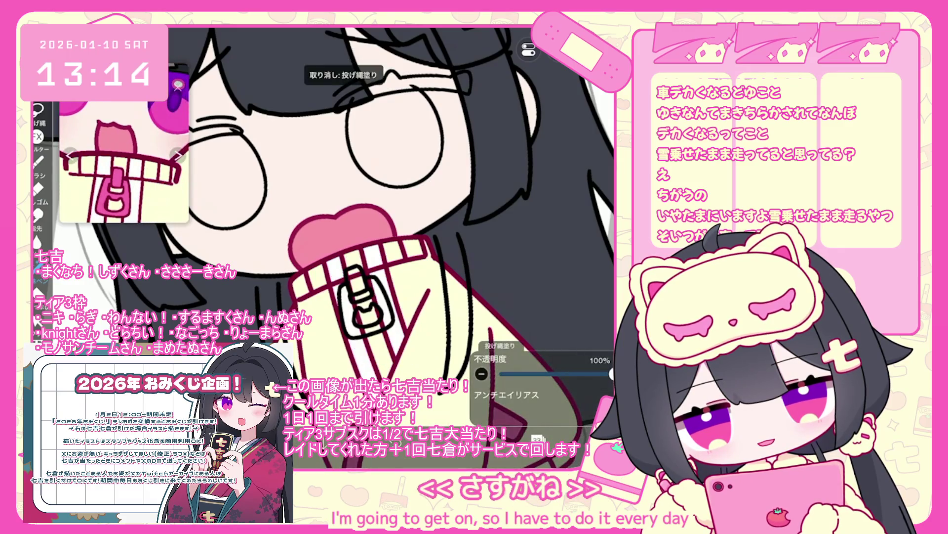
{"action": "left_click", "coordinate": [538, 439]}
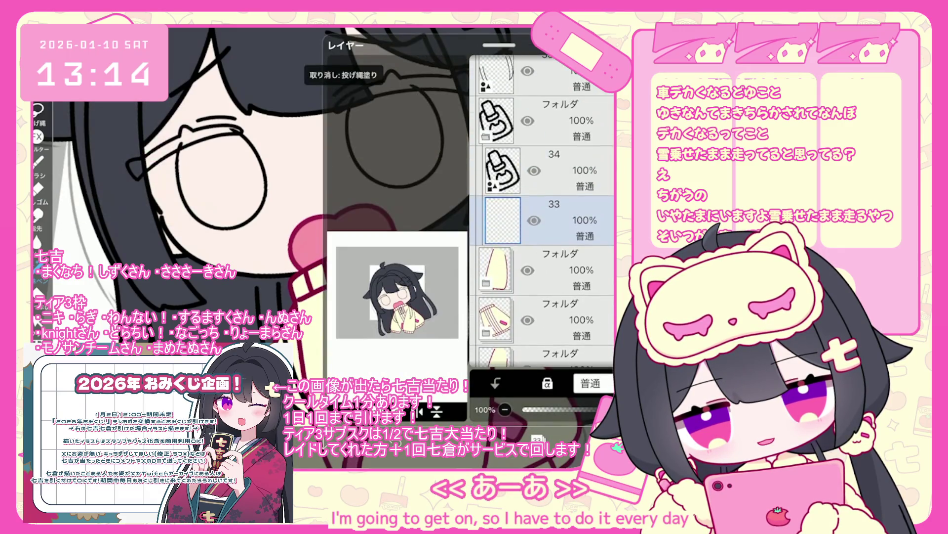
{"action": "left_click", "coordinate": [510, 347]}
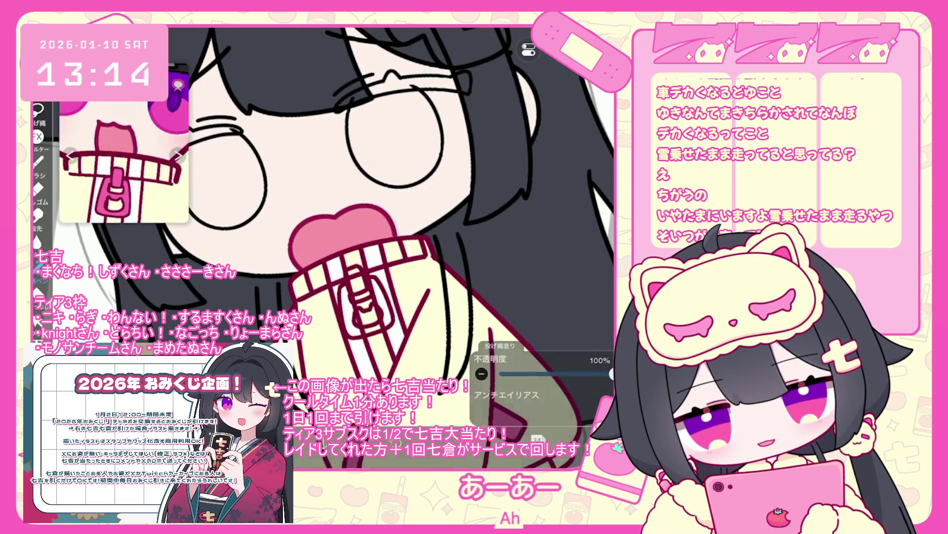
{"action": "left_click", "coordinate": [549, 259]}
{"action": "left_click", "coordinate": [502, 210]}
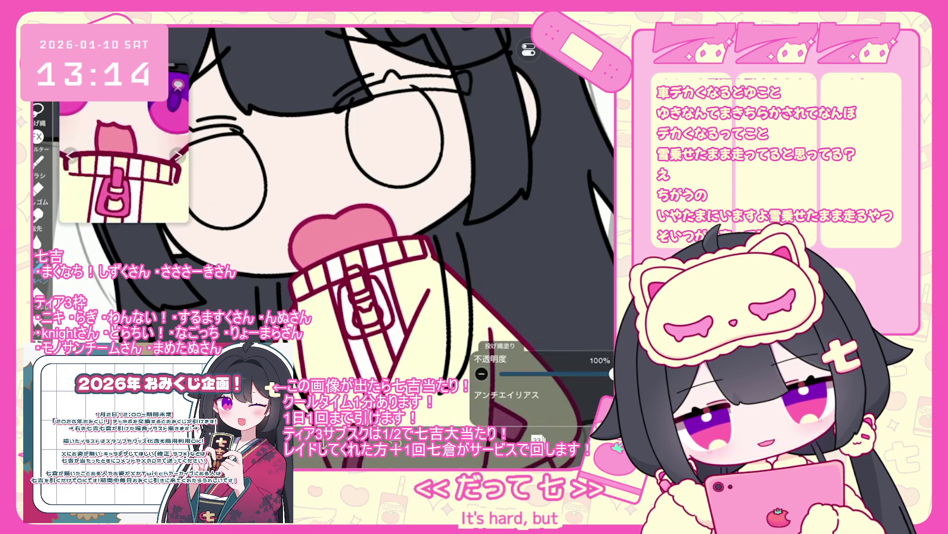
{"action": "scroll", "coordinate": [361, 247], "scroll_direction": "up", "scroll_amount": 3}
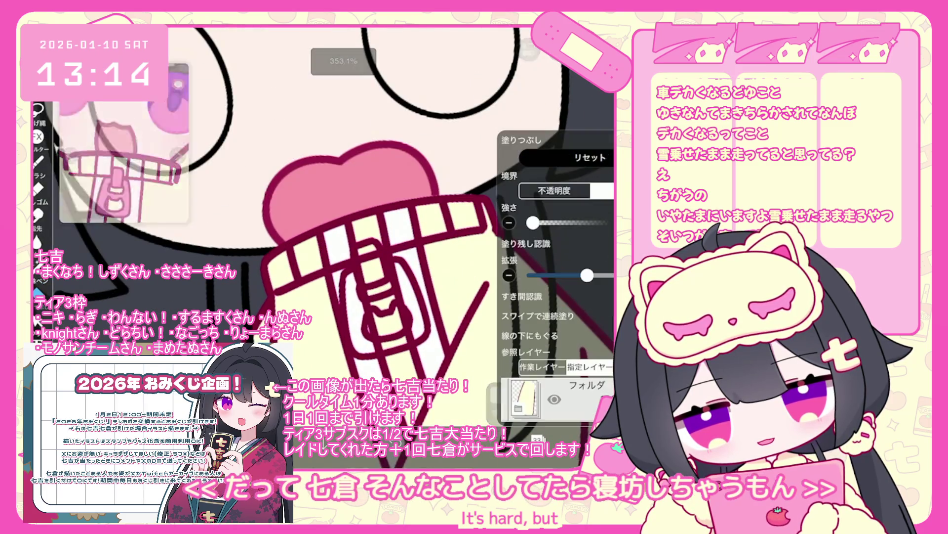
{"action": "left_click", "coordinate": [537, 438]}
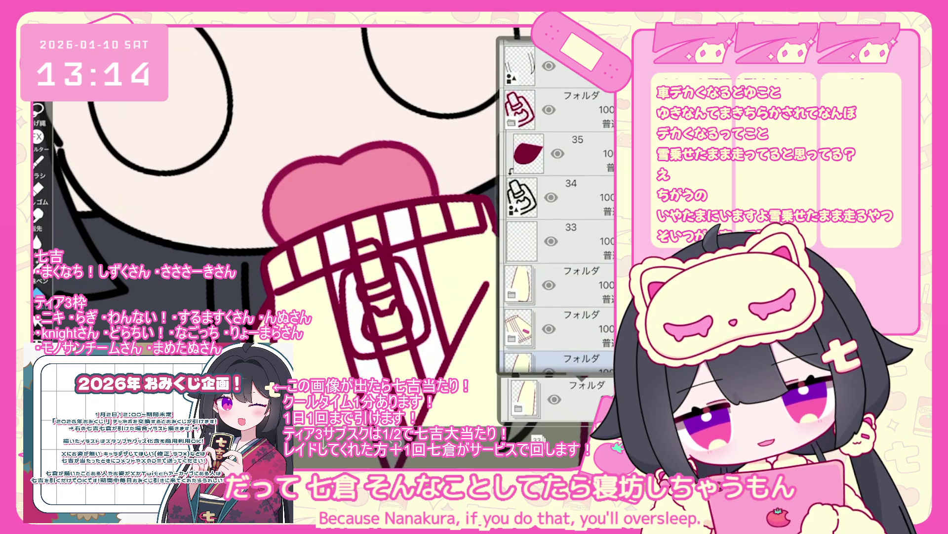
{"action": "scroll", "coordinate": [558, 208], "scroll_direction": "up", "scroll_amount": 2}
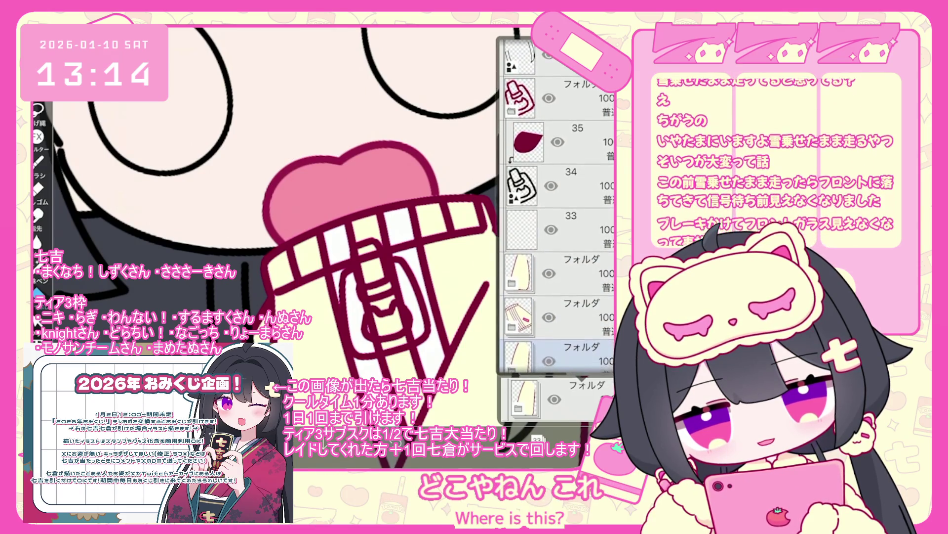
{"action": "left_click", "coordinate": [537, 438]}
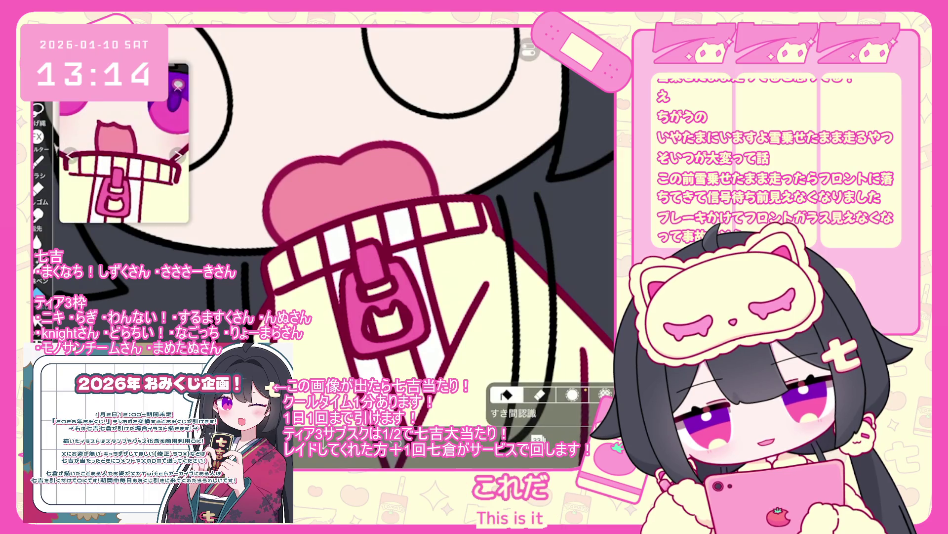
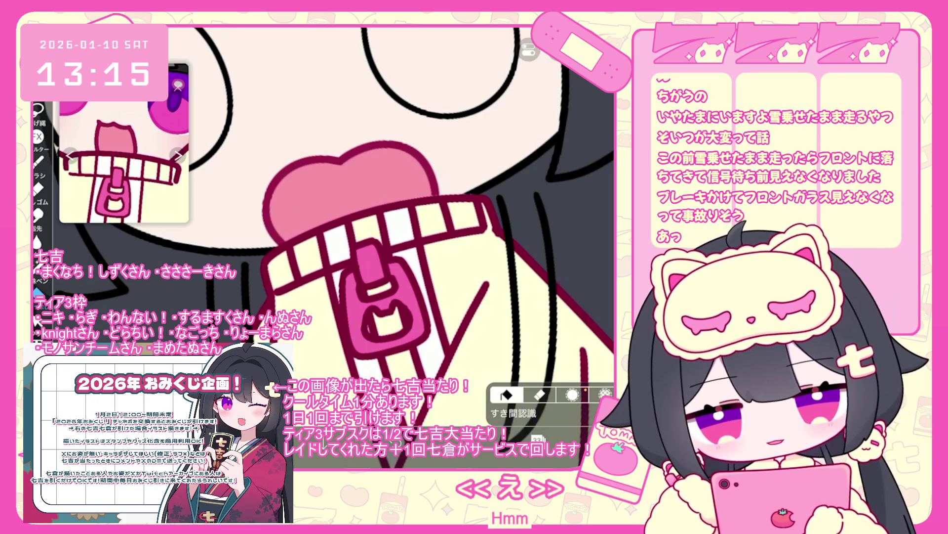
- Add empty layer 37 above layer 36, reselect layer 36, then bring the layer list back up
{"action": "left_click", "coordinate": [528, 49]}
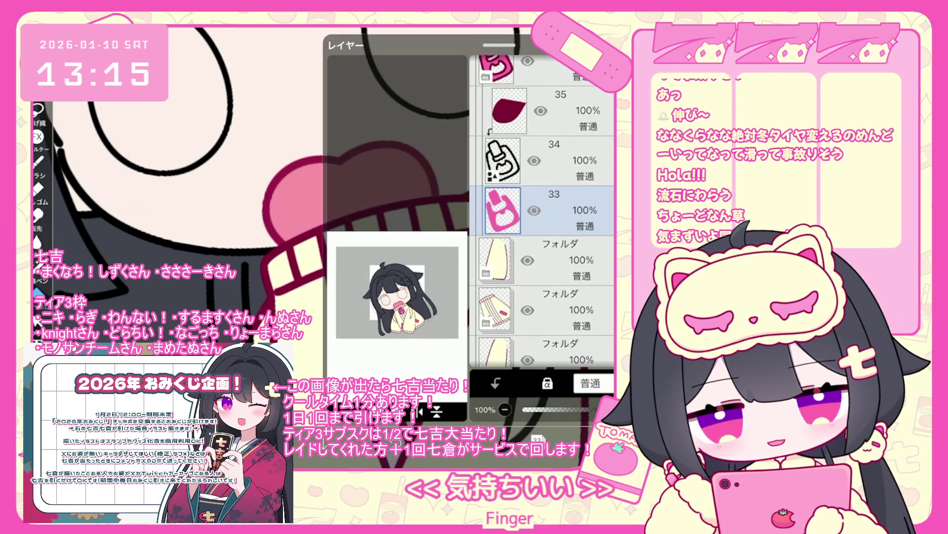
{"action": "left_click", "coordinate": [544, 210]}
{"action": "left_click", "coordinate": [433, 391]}
{"action": "left_click", "coordinate": [391, 360]}
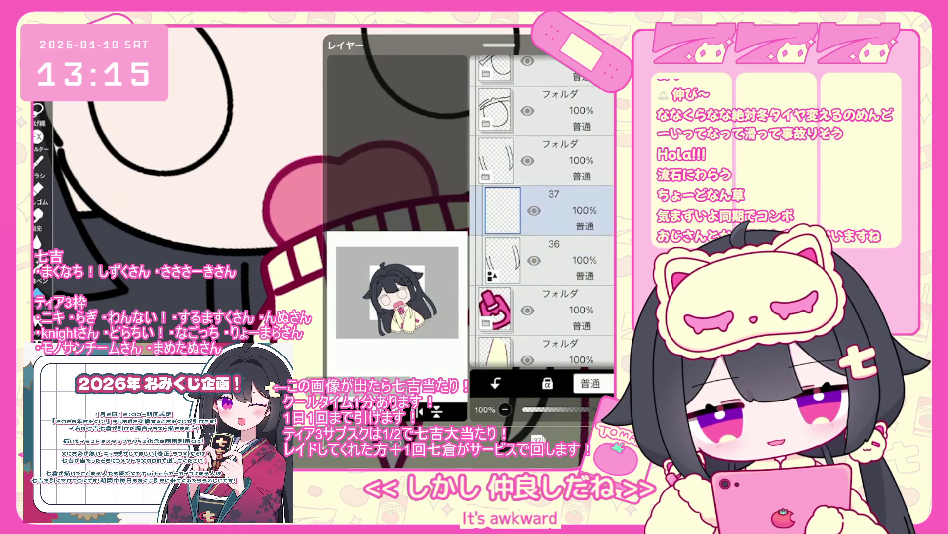
{"action": "left_click", "coordinate": [543, 260]}
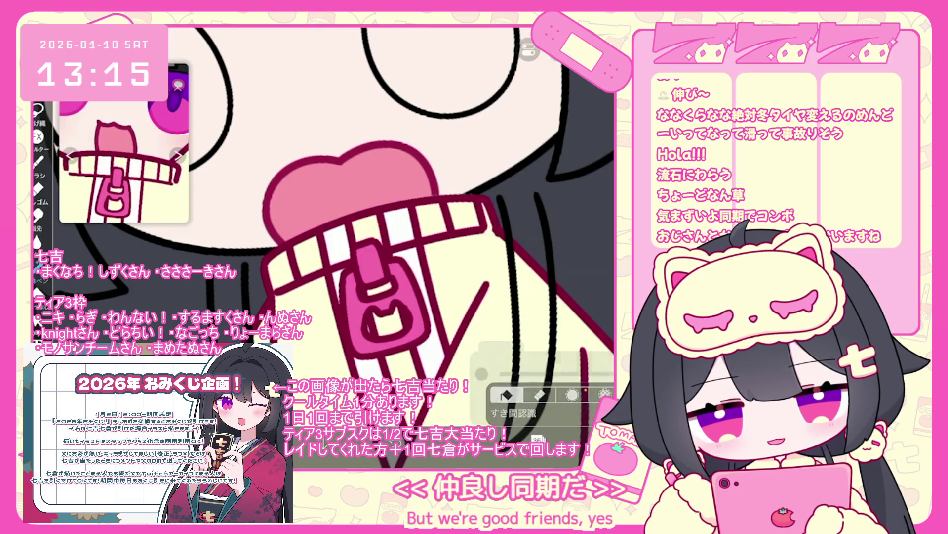
{"action": "scroll", "coordinate": [346, 207], "scroll_direction": "down", "scroll_amount": 2}
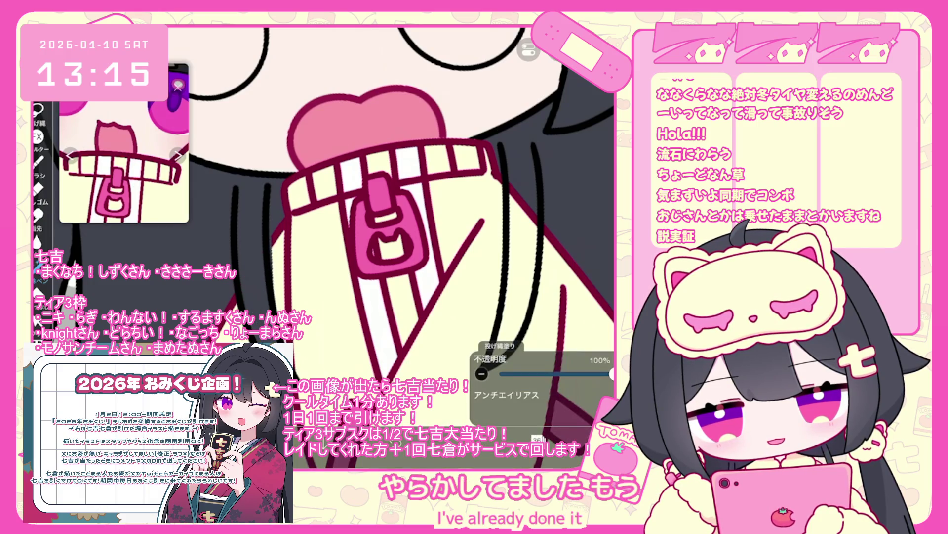
{"action": "scroll", "coordinate": [395, 242], "scroll_direction": "down", "scroll_amount": 2}
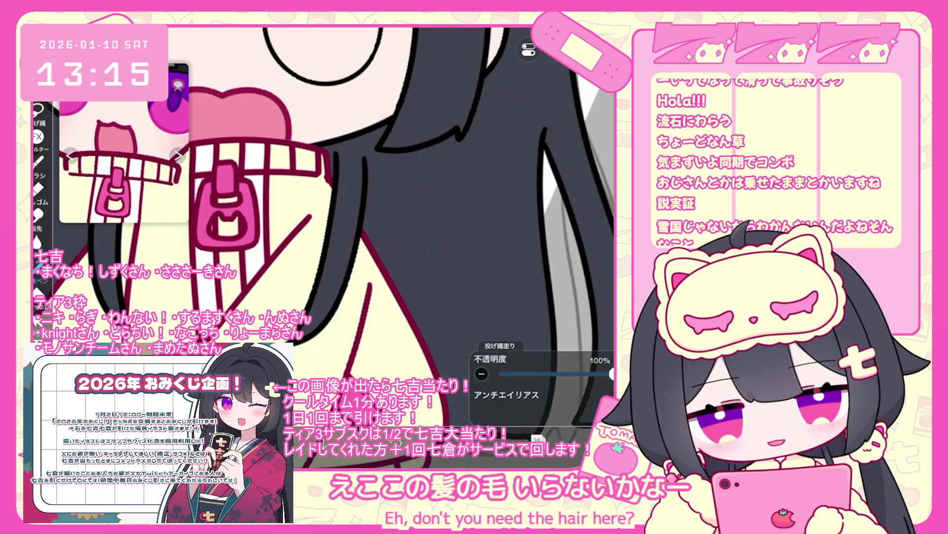
{"action": "scroll", "coordinate": [324, 247], "scroll_direction": "down", "scroll_amount": 5}
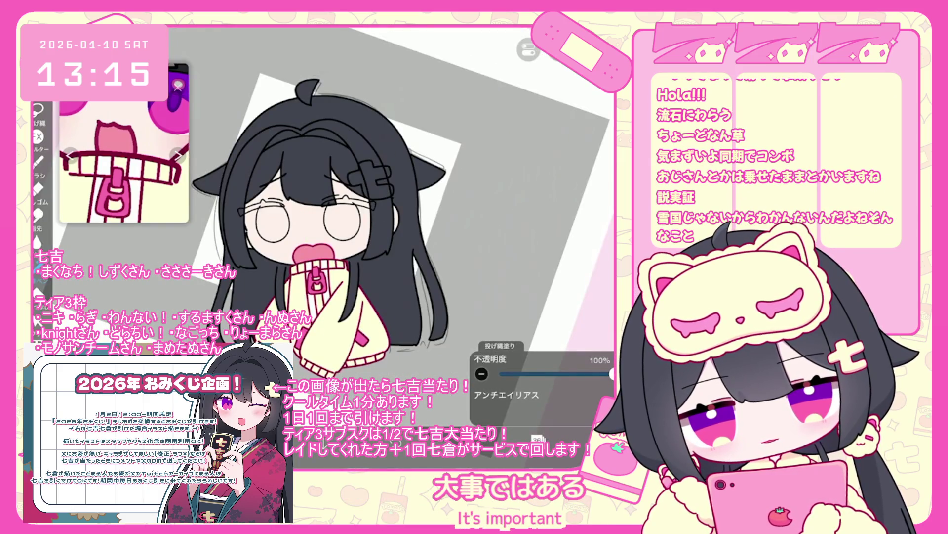
{"action": "scroll", "coordinate": [343, 222], "scroll_direction": "down", "scroll_amount": 2}
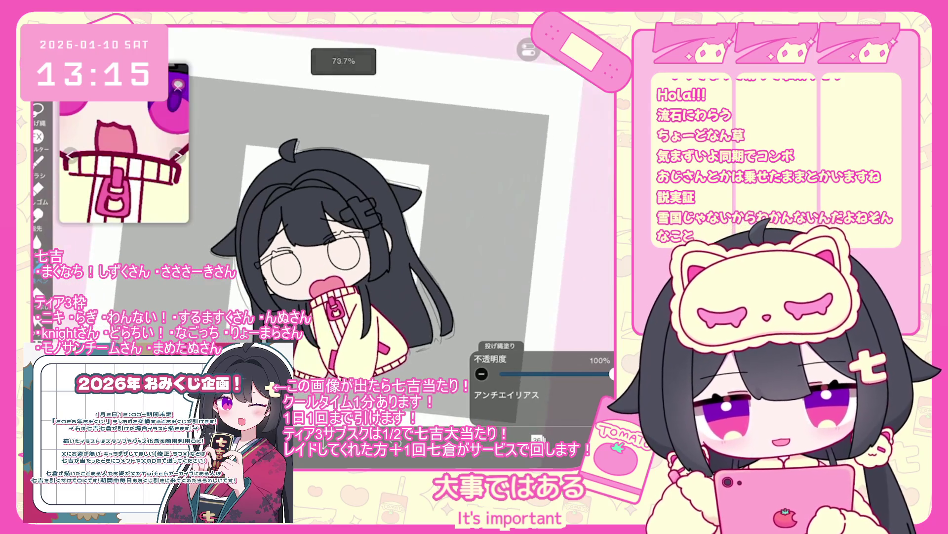
{"action": "left_click", "coordinate": [537, 439]}
- Group the 七 hair clip layers into a new folder
{"action": "scroll", "coordinate": [542, 212], "scroll_direction": "up", "scroll_amount": 3}
{"action": "scroll", "coordinate": [542, 213], "scroll_direction": "up", "scroll_amount": 2}
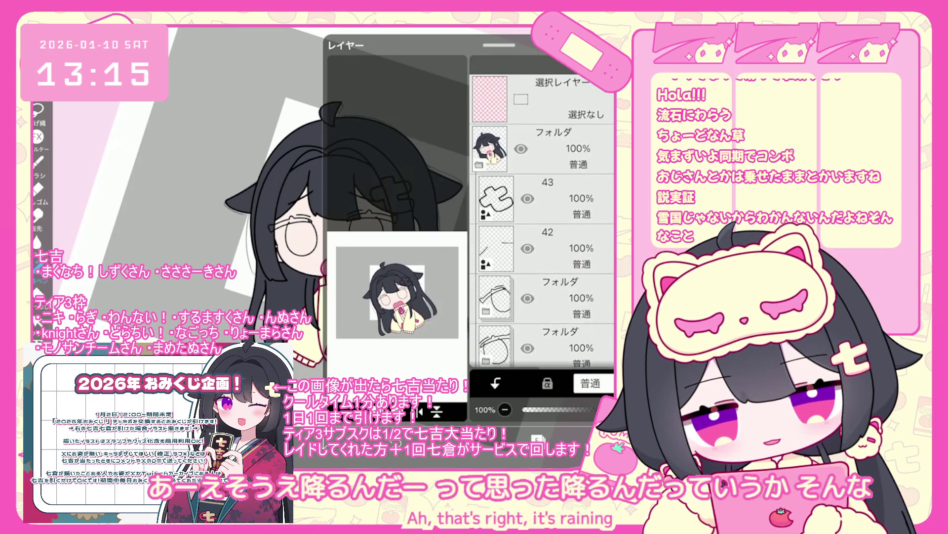
{"action": "left_click", "coordinate": [544, 179]}
{"action": "left_click", "coordinate": [346, 411]}
{"action": "left_click", "coordinate": [362, 302]}
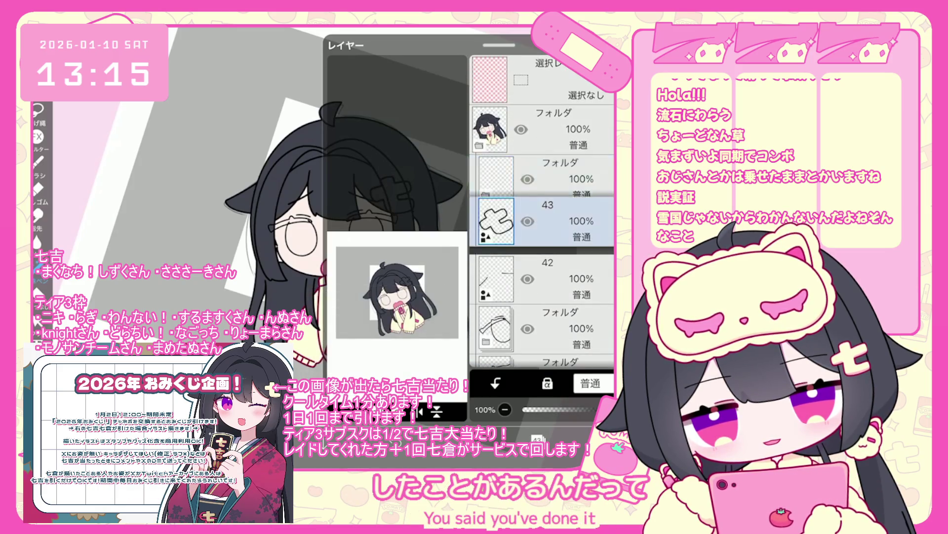
{"action": "left_click", "coordinate": [538, 439]}
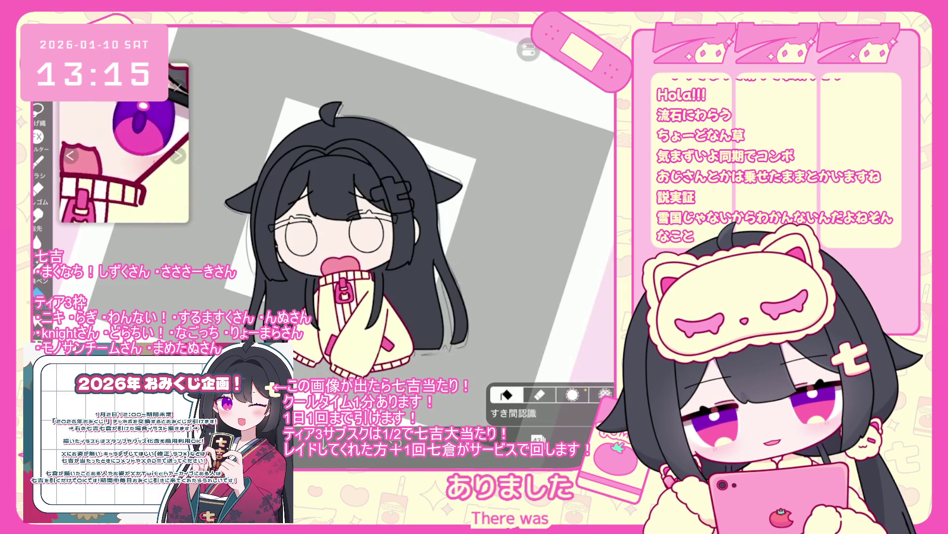
- On clip line layer 44, sample the chest's dark red and add a layer above it
{"action": "left_click", "coordinate": [537, 439]}
{"action": "scroll", "coordinate": [556, 206], "scroll_direction": "up", "scroll_amount": 5}
{"action": "left_click", "coordinate": [568, 143]}
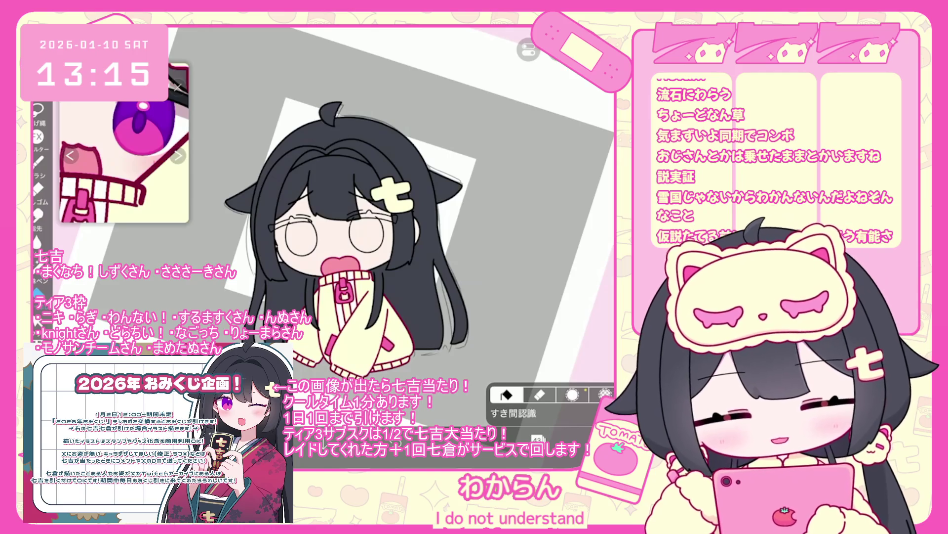
{"action": "left_click_drag", "start_coordinate": [113, 149], "coordinate": [132, 140]}
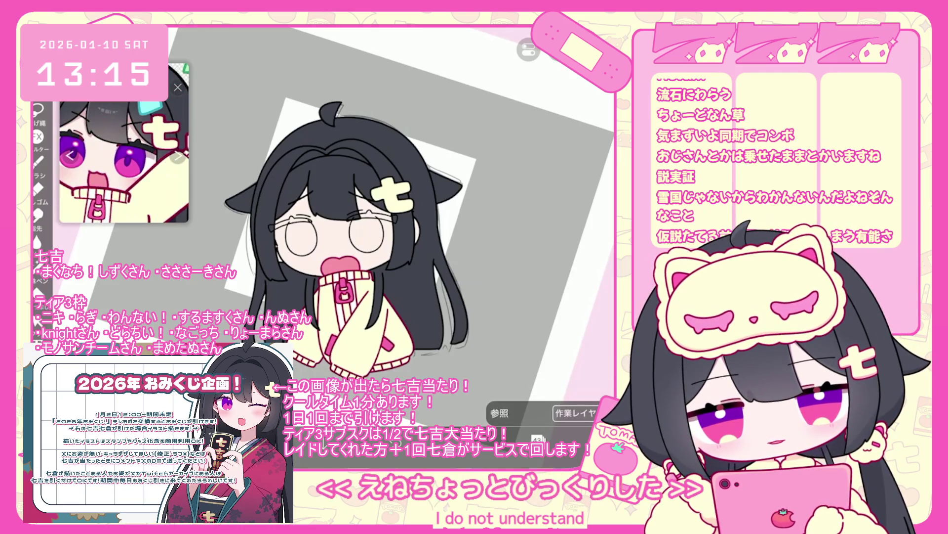
{"action": "left_click", "coordinate": [298, 306]}
{"action": "scroll", "coordinate": [341, 257], "scroll_direction": "up", "scroll_amount": 5}
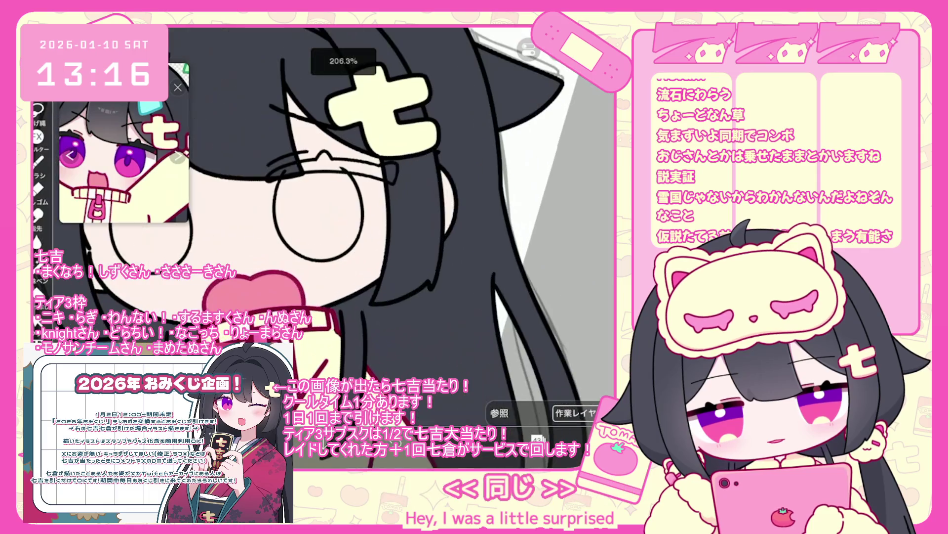
{"action": "scroll", "coordinate": [341, 257], "scroll_direction": "down", "scroll_amount": 3}
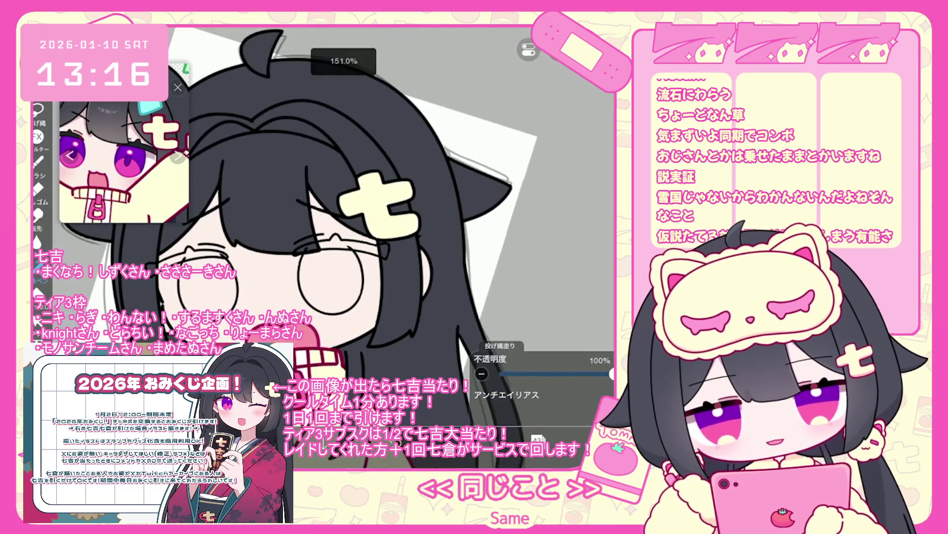
{"action": "left_click", "coordinate": [537, 437]}
{"action": "left_click", "coordinate": [543, 210]}
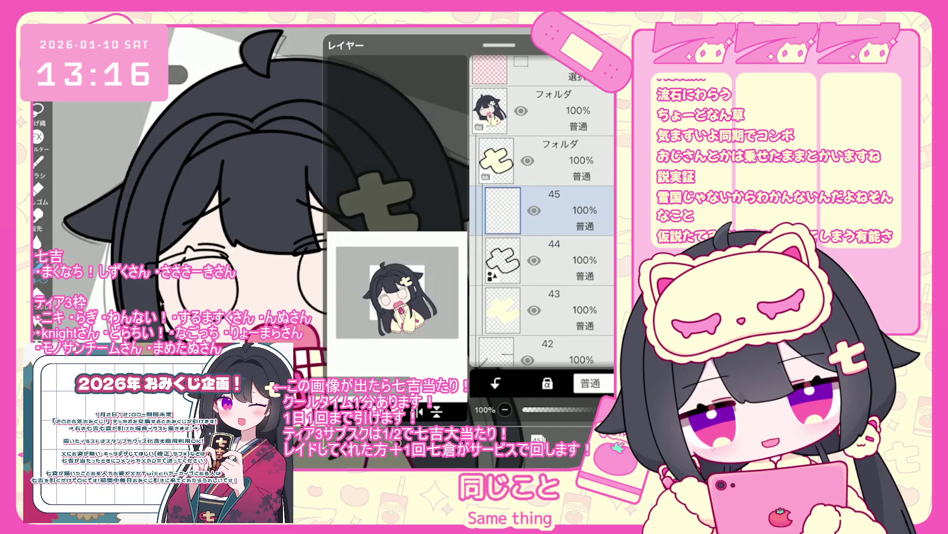
- Choose a pink line colour from the palette swatches
{"action": "left_click", "coordinate": [437, 159]}
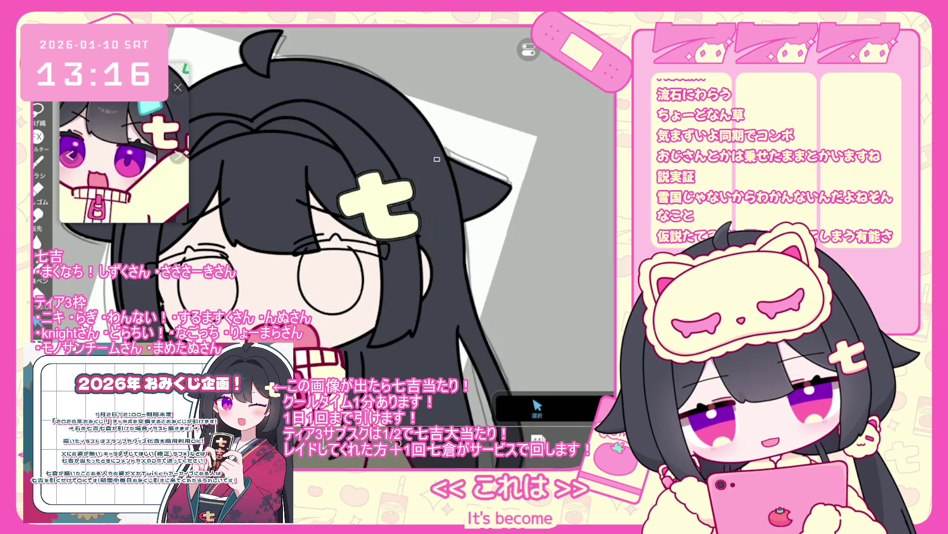
{"action": "left_click", "coordinate": [177, 87]}
{"action": "left_click", "coordinate": [559, 350]}
{"action": "left_click", "coordinate": [504, 316]}
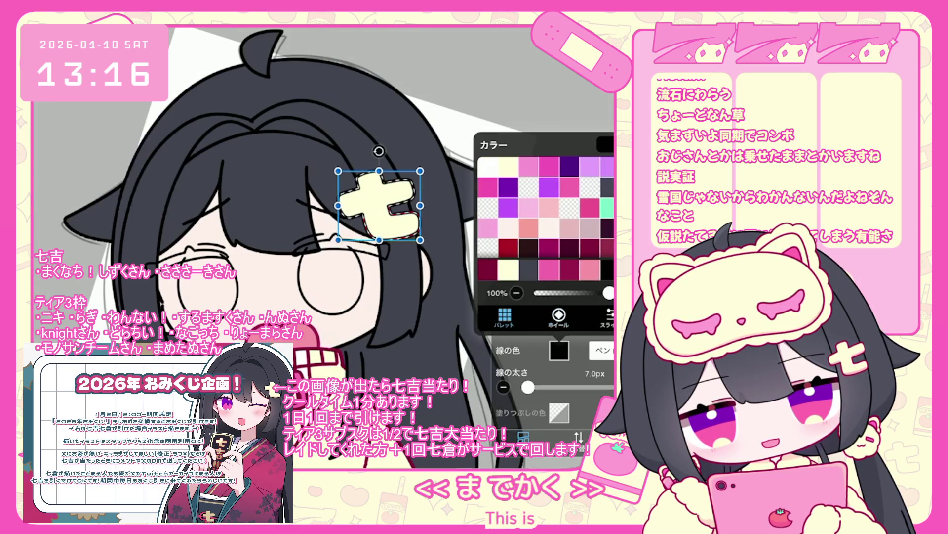
- Select layer 42, reorganise the hair clip's layers, and add a new empty layer
{"action": "left_click", "coordinate": [502, 210]}
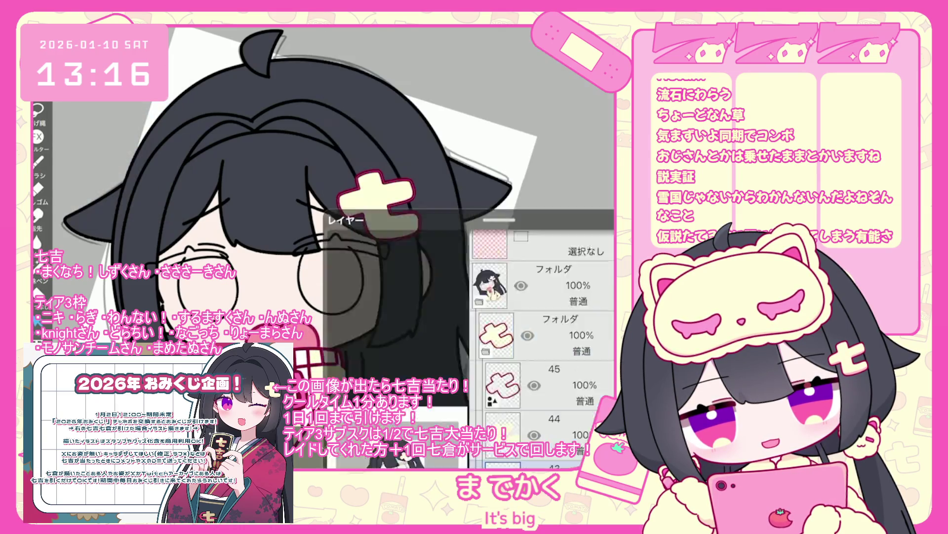
{"action": "left_click", "coordinate": [395, 123]}
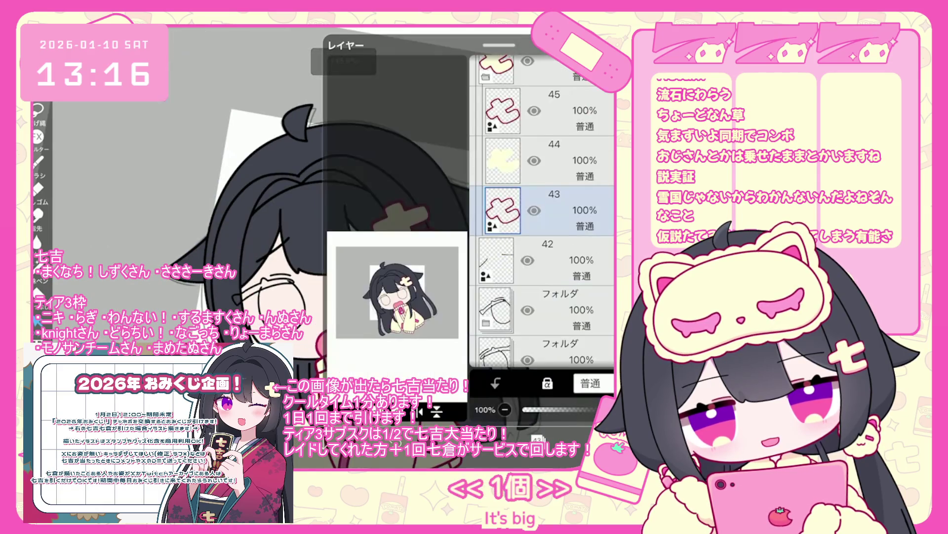
{"action": "left_click", "coordinate": [496, 210]}
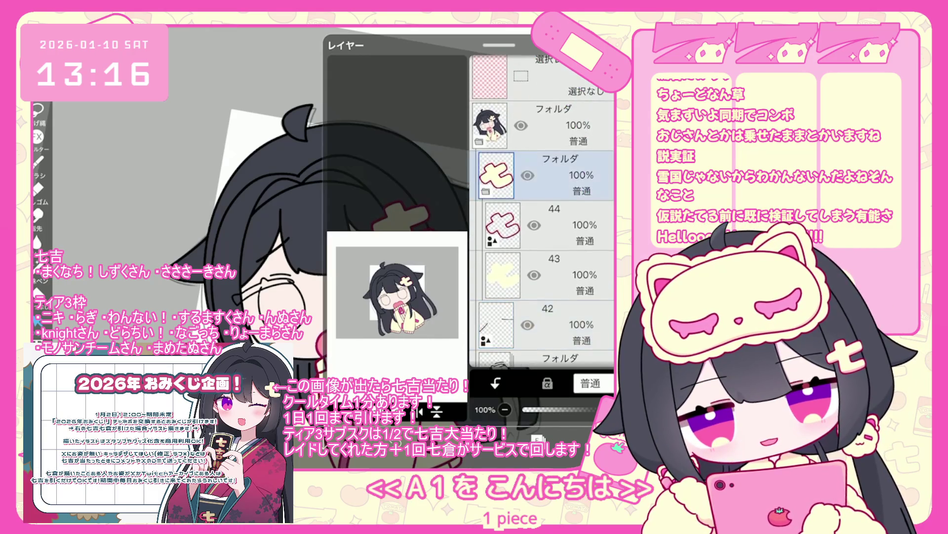
{"action": "left_click", "coordinate": [543, 244]}
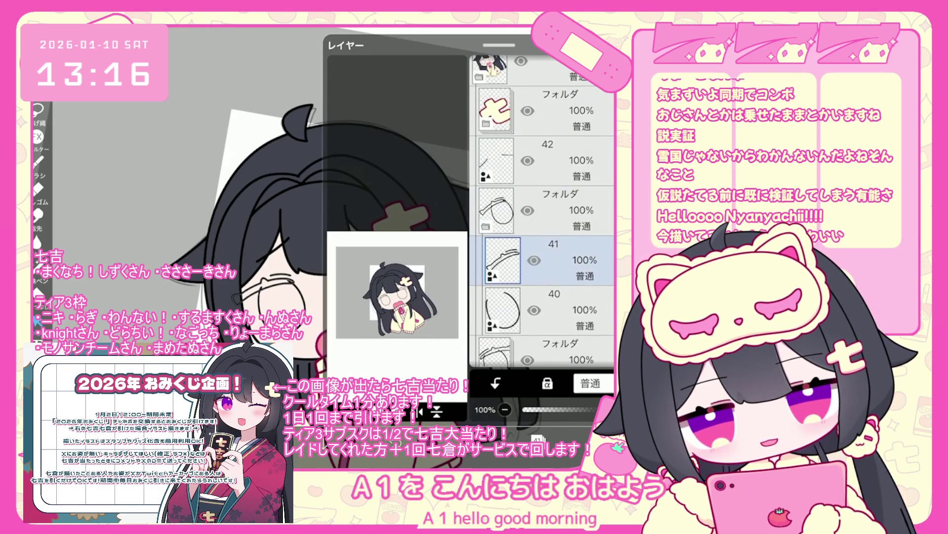
{"action": "left_click", "coordinate": [336, 410]}
{"action": "left_click", "coordinate": [354, 302]}
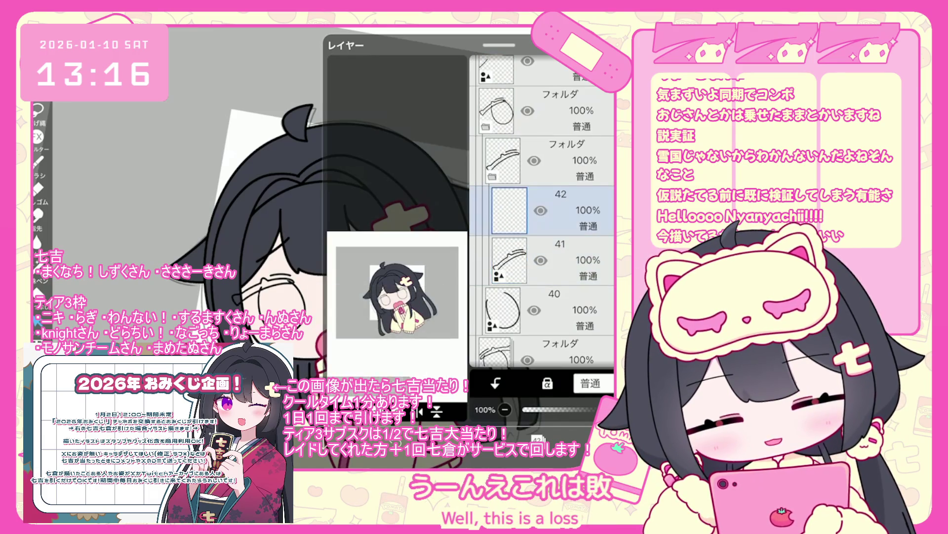
{"action": "scroll", "coordinate": [125, 158], "scroll_direction": "up", "scroll_amount": 3}
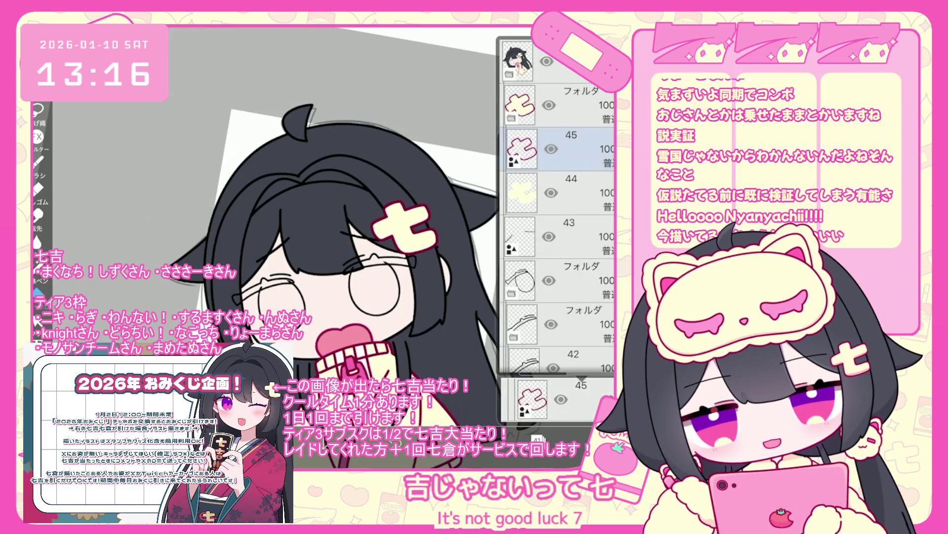
- Select glasses line layer 38, then switch to layer 40 for the magenta arm tint
{"action": "scroll", "coordinate": [336, 247], "scroll_direction": "up", "scroll_amount": 5}
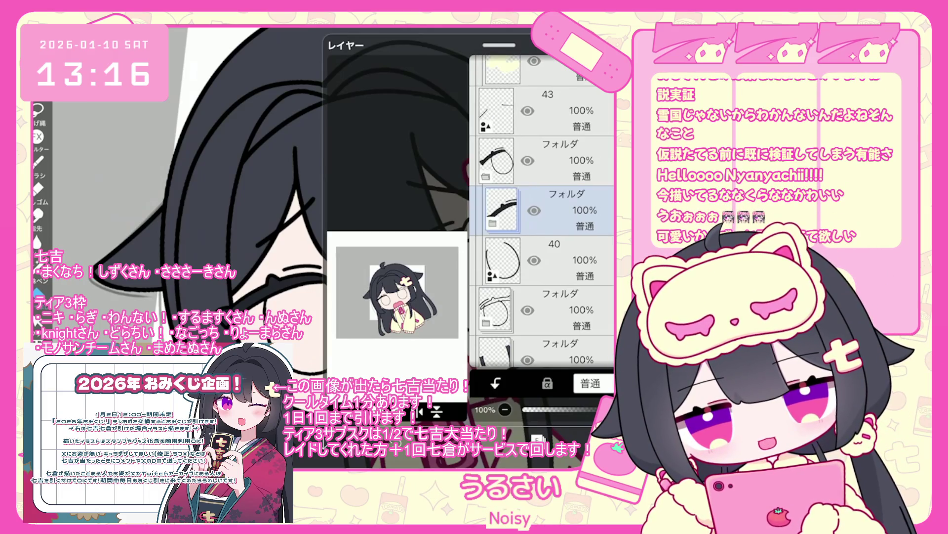
{"action": "left_click", "coordinate": [543, 310]}
{"action": "left_click", "coordinate": [543, 210]}
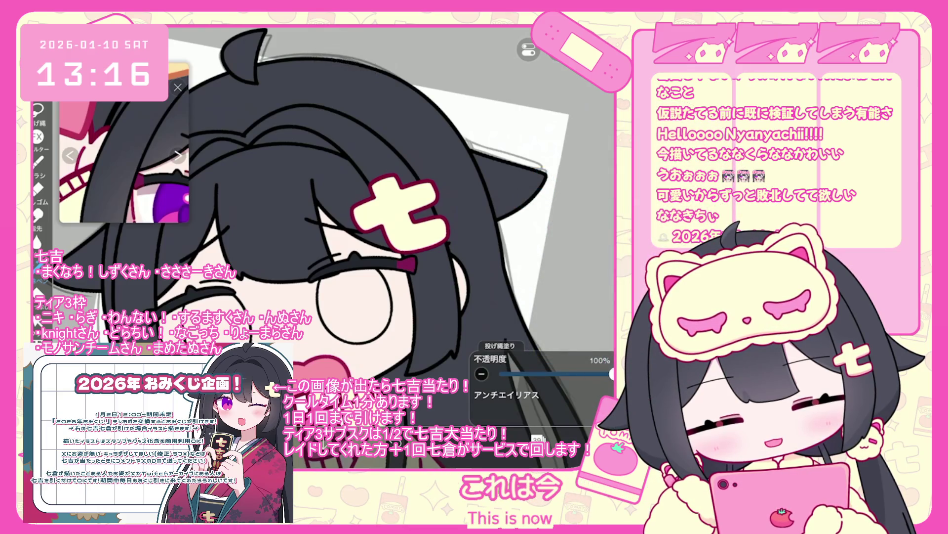
{"action": "left_click", "coordinate": [537, 437]}
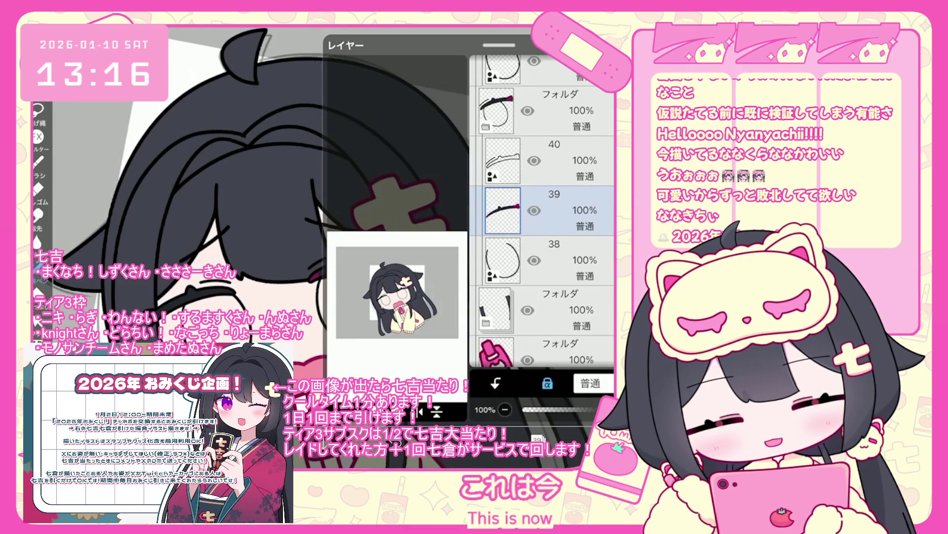
{"action": "left_click", "coordinate": [553, 163]}
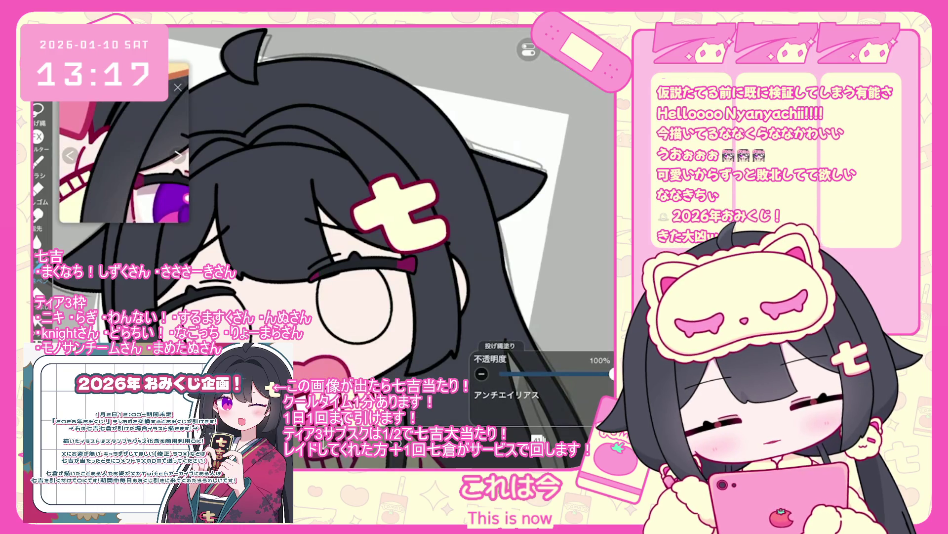
{"action": "scroll", "coordinate": [418, 239], "scroll_direction": "up", "scroll_amount": 3}
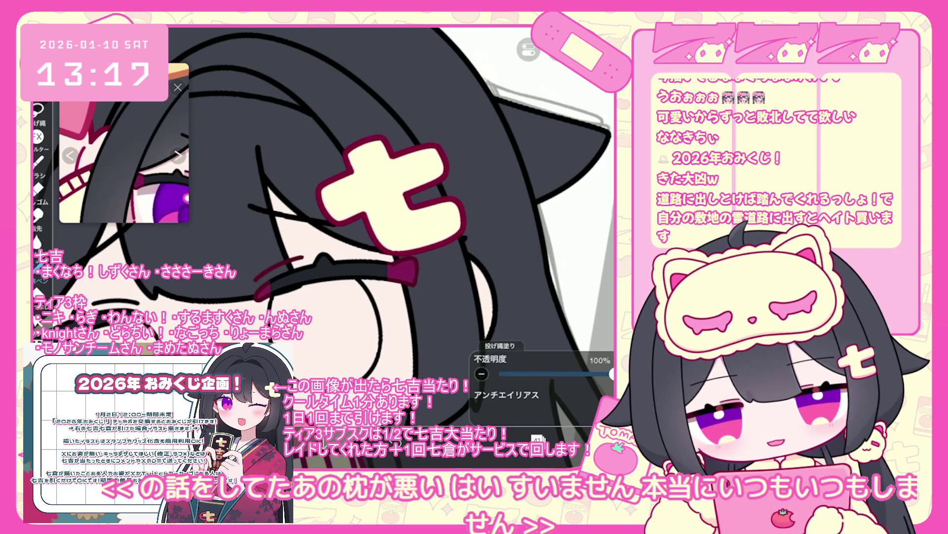
{"action": "scroll", "coordinate": [321, 222], "scroll_direction": "down", "scroll_amount": 2}
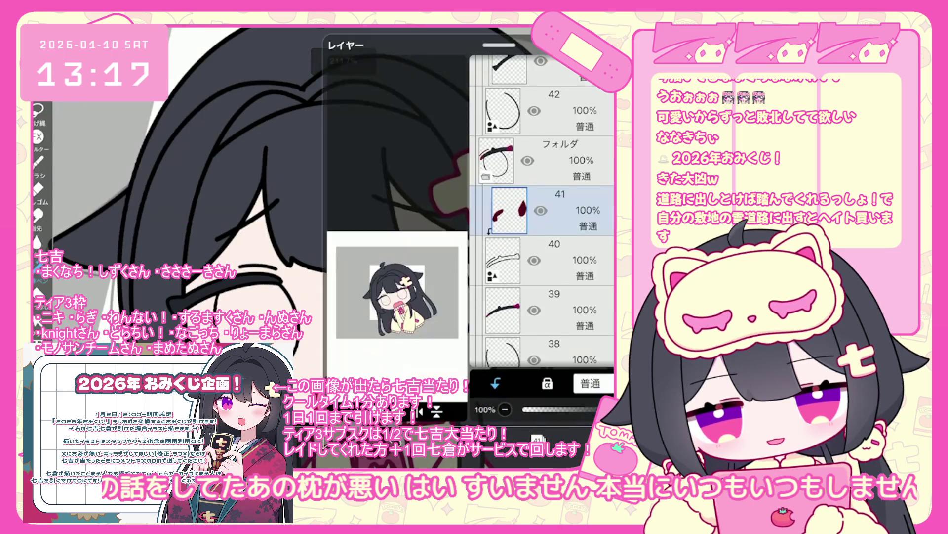
{"action": "left_click", "coordinate": [544, 210]}
{"action": "scroll", "coordinate": [321, 222], "scroll_direction": "up", "scroll_amount": 3}
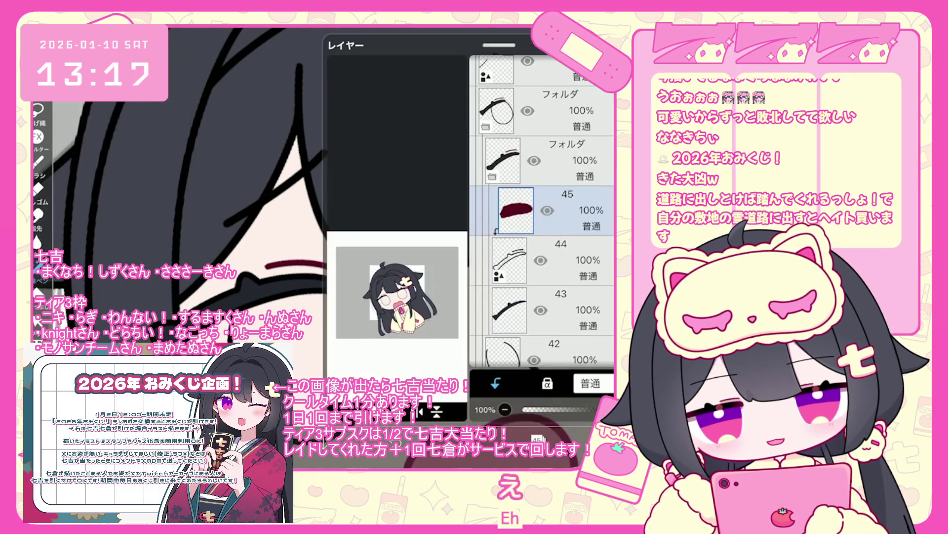
{"action": "left_click", "coordinate": [543, 310]}
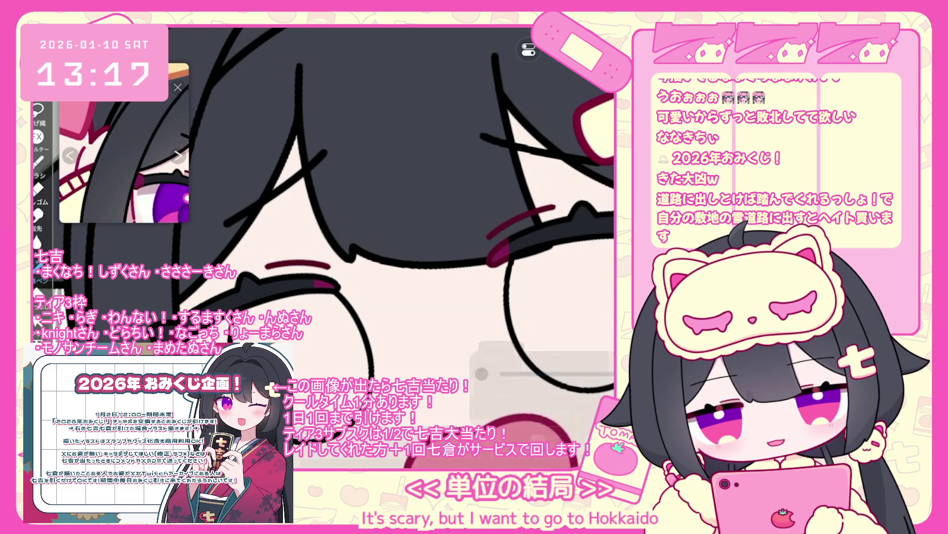
{"action": "scroll", "coordinate": [390, 239], "scroll_direction": "down", "scroll_amount": 3}
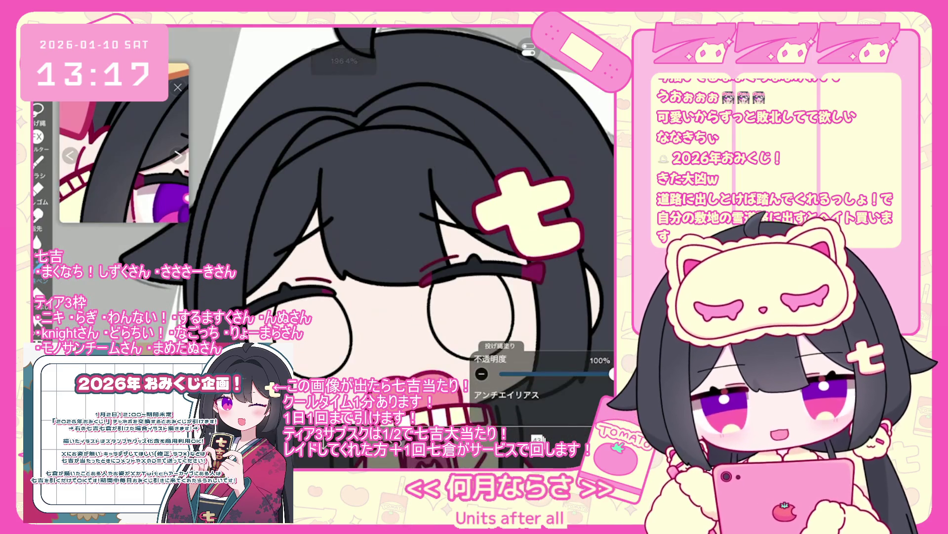
{"action": "scroll", "coordinate": [393, 239], "scroll_direction": "up", "scroll_amount": 3}
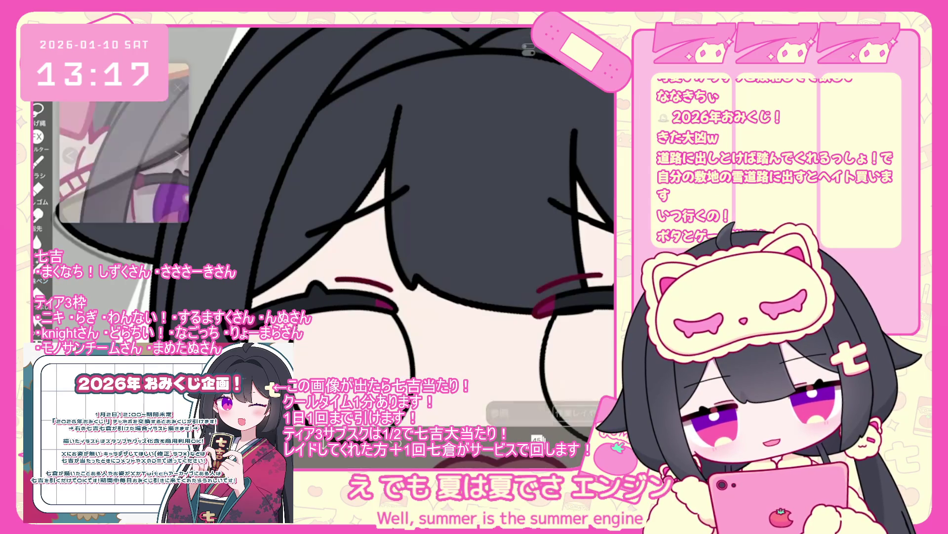
{"action": "left_click", "coordinate": [376, 275]}
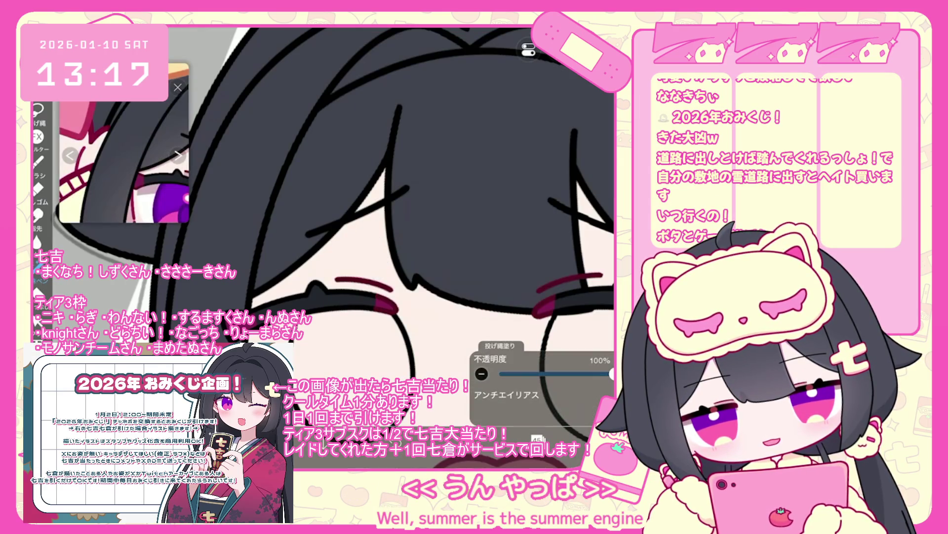
{"action": "scroll", "coordinate": [336, 247], "scroll_direction": "down", "scroll_amount": 3}
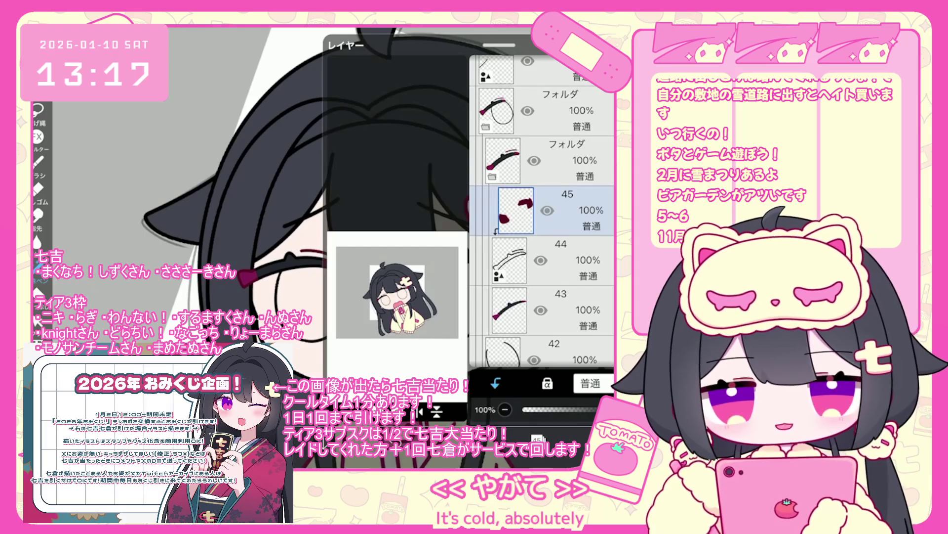
{"action": "scroll", "coordinate": [543, 213], "scroll_direction": "down", "scroll_amount": 3}
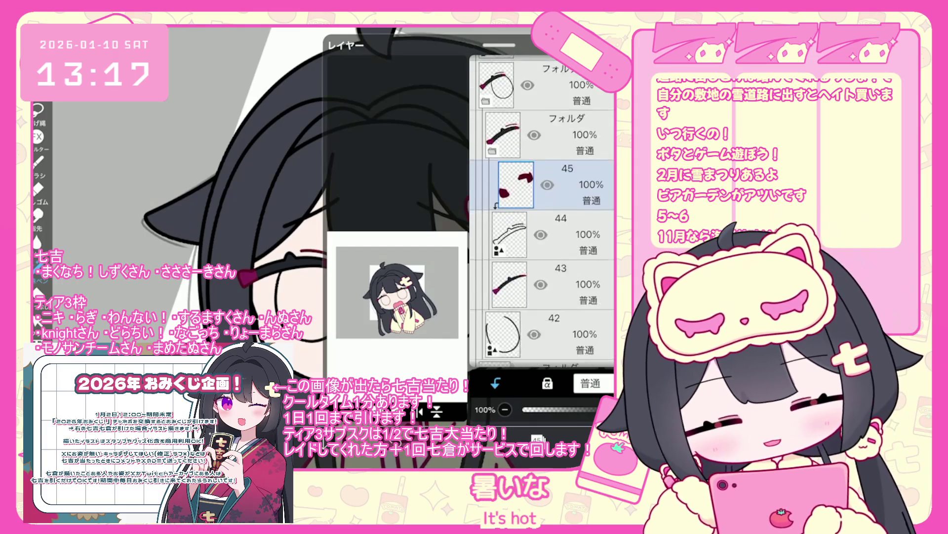
- Select the folder below layer 42 and lasso-fill the left eye's iris magenta
{"action": "left_click", "coordinate": [543, 306]}
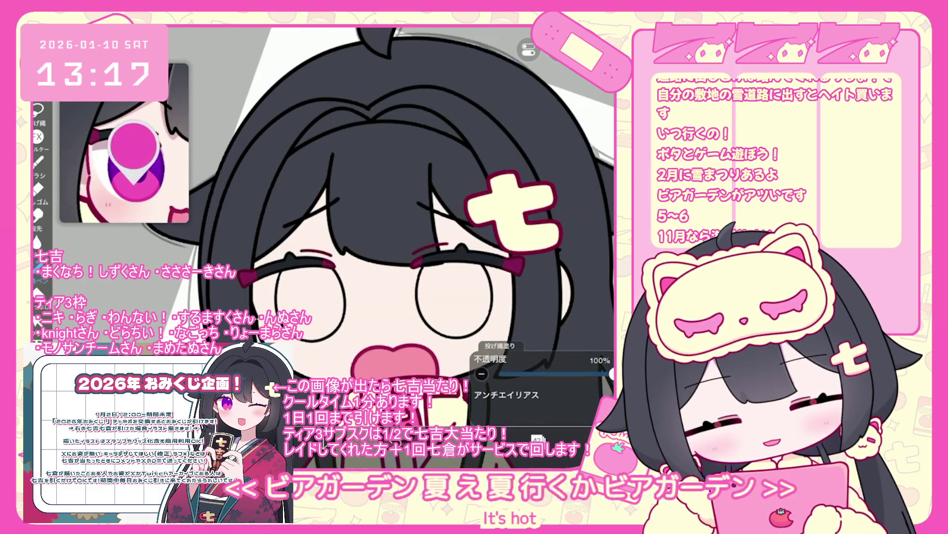
{"action": "scroll", "coordinate": [335, 307], "scroll_direction": "up", "scroll_amount": 3}
{"action": "mouse_move", "coordinate": [252, 259]}
{"action": "left_mouse_down"}
{"action": "mouse_move", "coordinate": [326, 259]}
{"action": "mouse_move", "coordinate": [341, 317]}
{"action": "mouse_move", "coordinate": [249, 277]}
{"action": "left_mouse_up"}
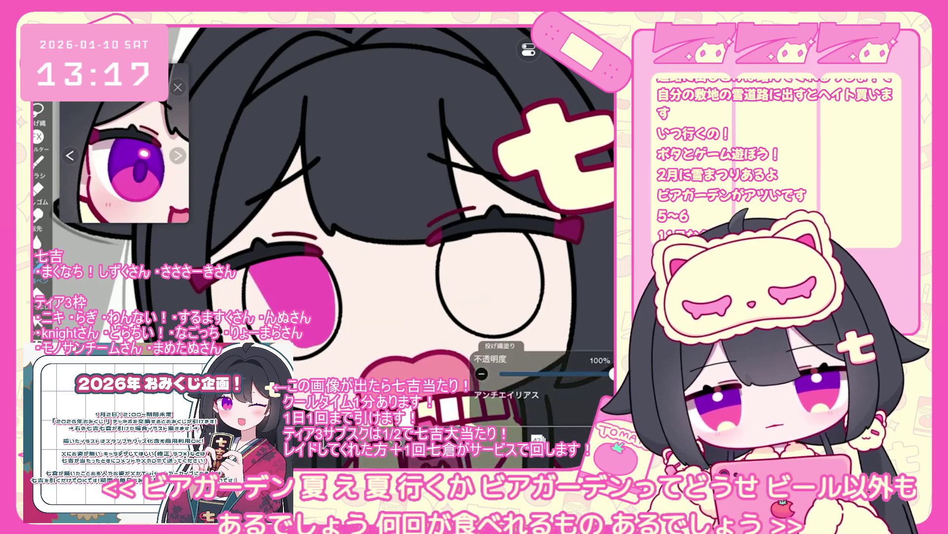
{"action": "scroll", "coordinate": [390, 197], "scroll_direction": "up", "scroll_amount": 2}
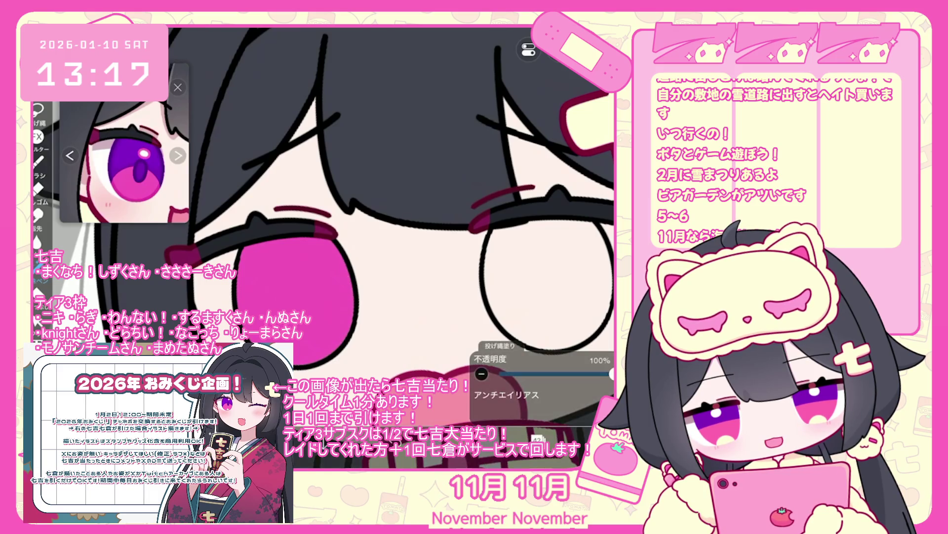
{"action": "scroll", "coordinate": [376, 222], "scroll_direction": "down", "scroll_amount": 1}
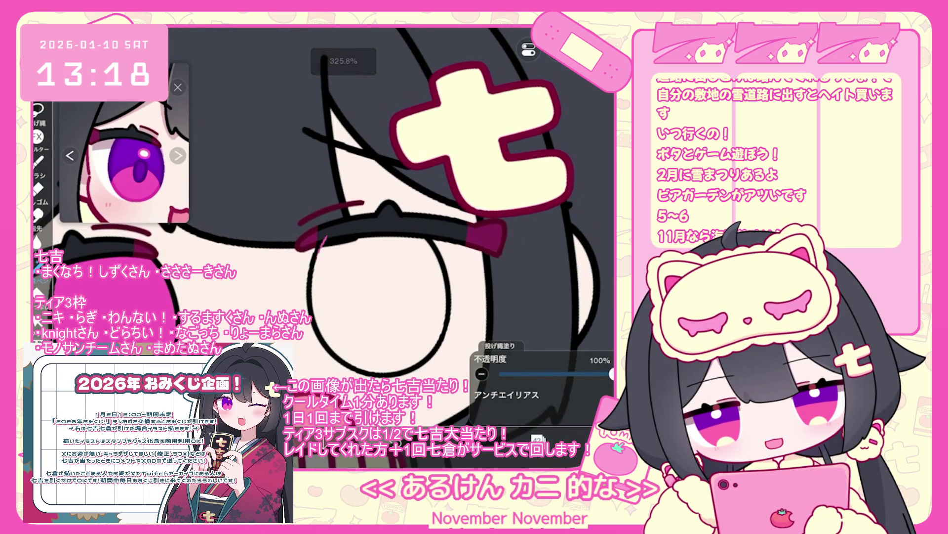
- Undo the stray pink fill and select layer 38 for the second eye
{"action": "left_click_drag", "start_coordinate": [326, 240], "coordinate": [348, 353]}
{"action": "key", "text": "ctrl+z"}
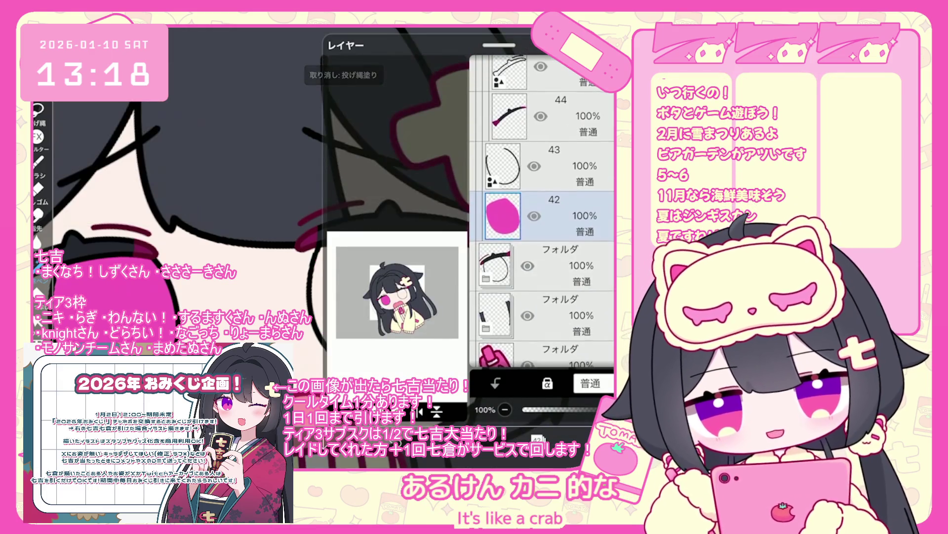
{"action": "scroll", "coordinate": [541, 213], "scroll_direction": "up", "scroll_amount": 5}
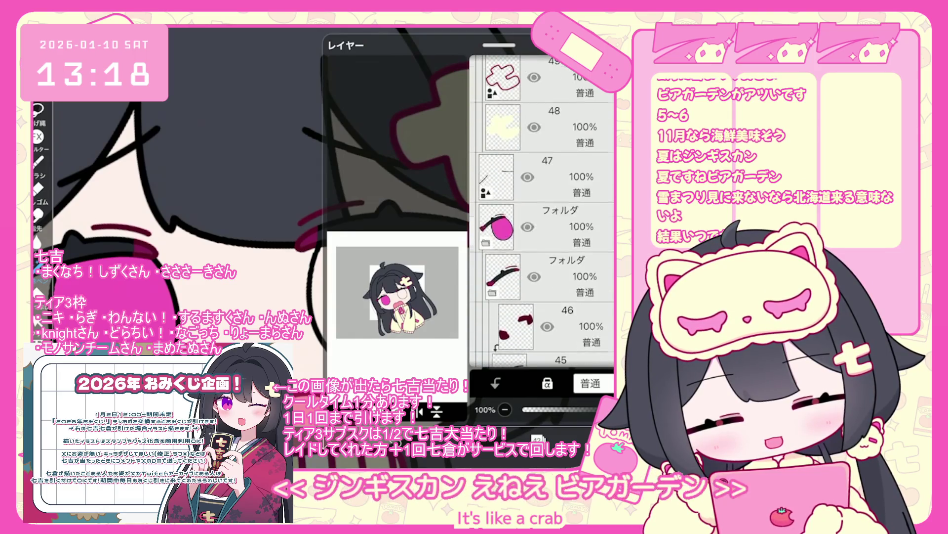
{"action": "left_click", "coordinate": [544, 240]}
{"action": "left_click", "coordinate": [544, 290]}
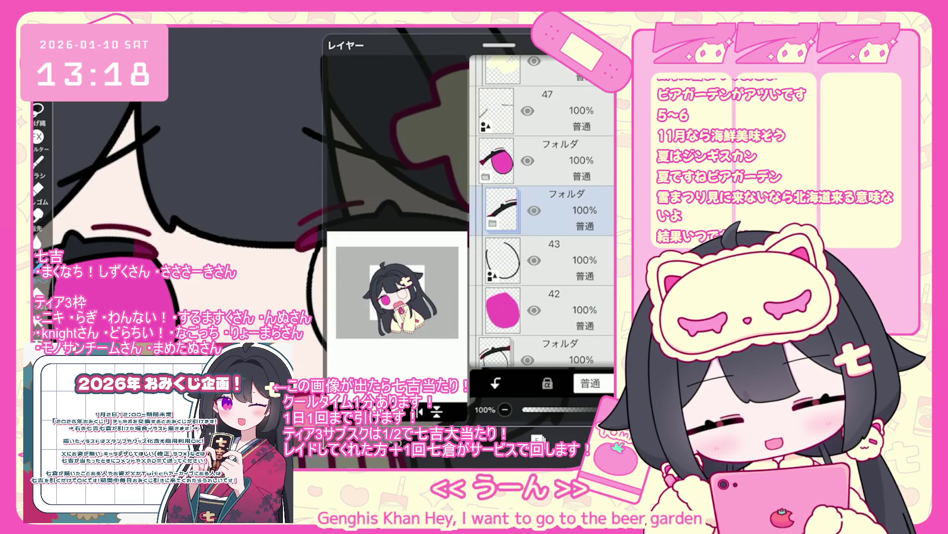
{"action": "scroll", "coordinate": [542, 212], "scroll_direction": "down", "scroll_amount": 5}
{"action": "scroll", "coordinate": [542, 213], "scroll_direction": "down", "scroll_amount": 3}
{"action": "left_click", "coordinate": [544, 289]}
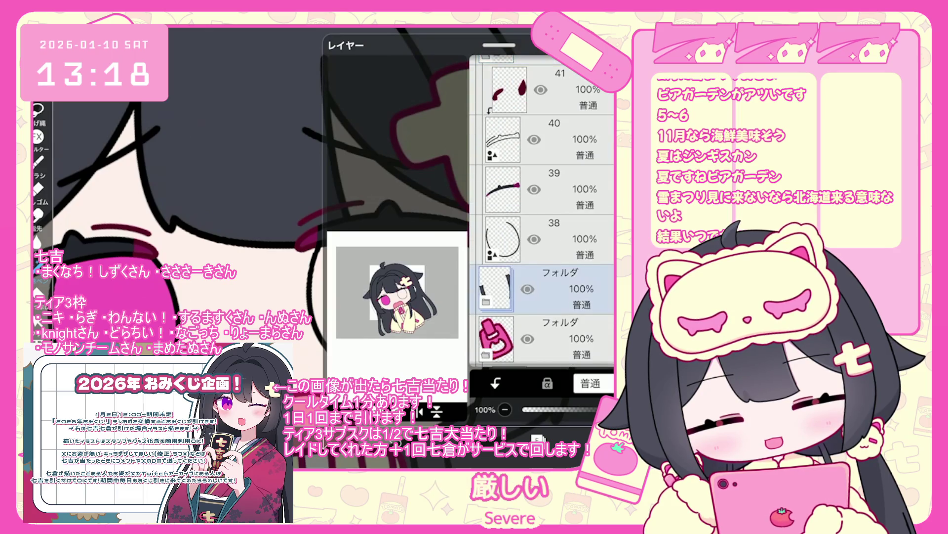
{"action": "left_click", "coordinate": [543, 213]}
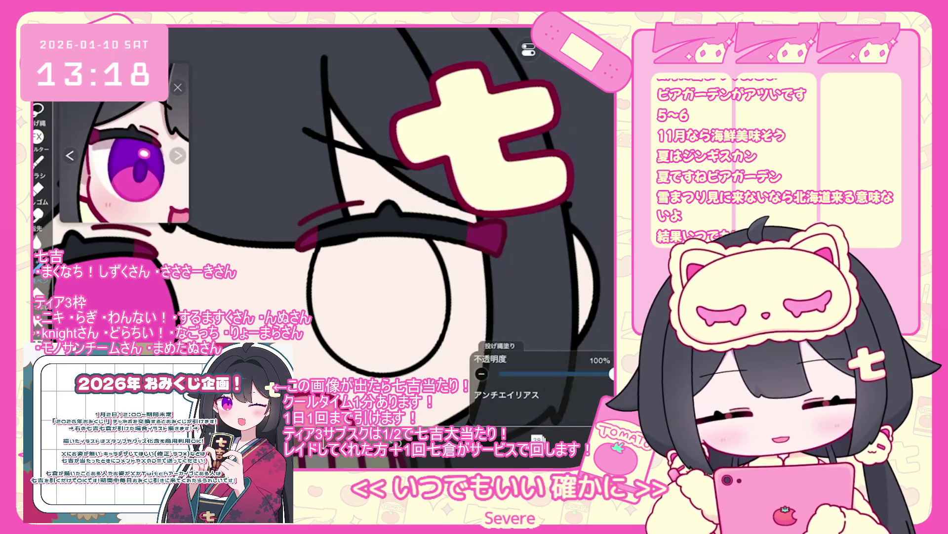
- Lasso-fill the right eye magenta, including the leftover white wedge
{"action": "mouse_move", "coordinate": [327, 247]}
{"action": "left_mouse_down"}
{"action": "mouse_move", "coordinate": [341, 366]}
{"action": "mouse_move", "coordinate": [386, 380]}
{"action": "mouse_move", "coordinate": [439, 341]}
{"action": "left_mouse_up"}
{"action": "left_click_drag", "start_coordinate": [447, 296], "coordinate": [341, 240]}
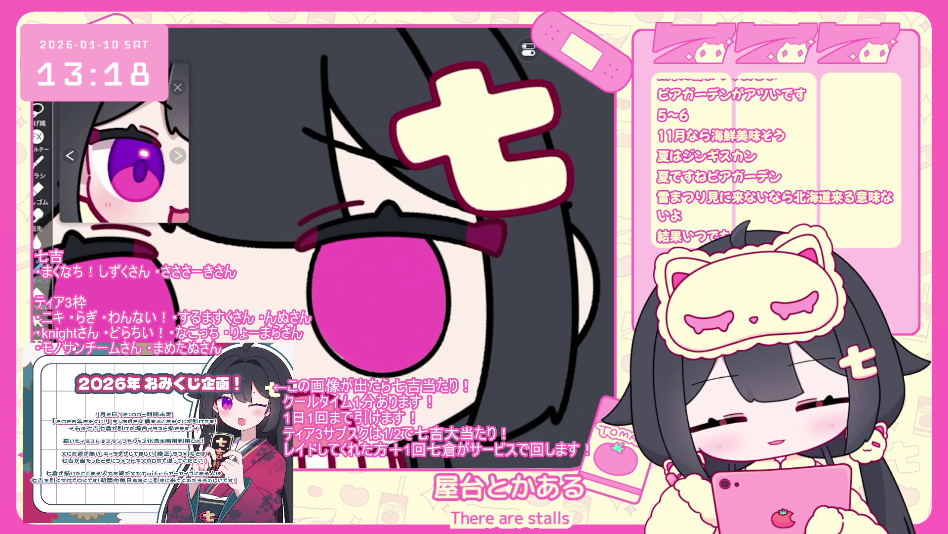
{"action": "scroll", "coordinate": [333, 233], "scroll_direction": "down", "scroll_amount": 5}
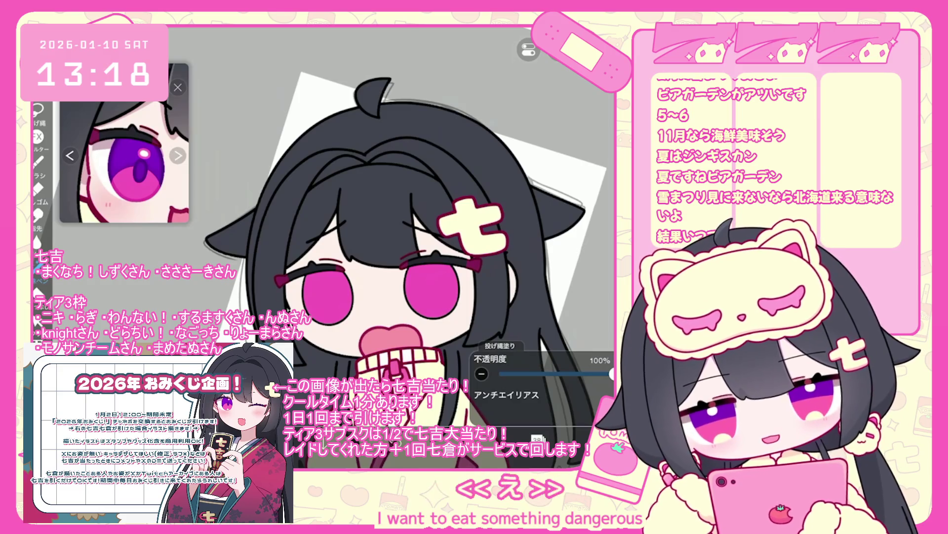
{"action": "left_click", "coordinate": [538, 438]}
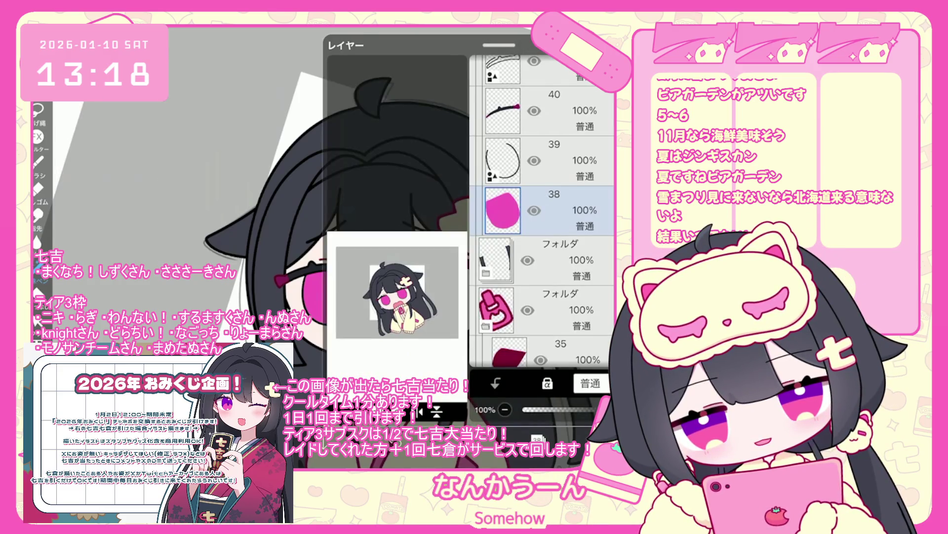
- Toggle undo and redo to compare the right eye with and without its purple fill
{"action": "left_click", "coordinate": [538, 438]}
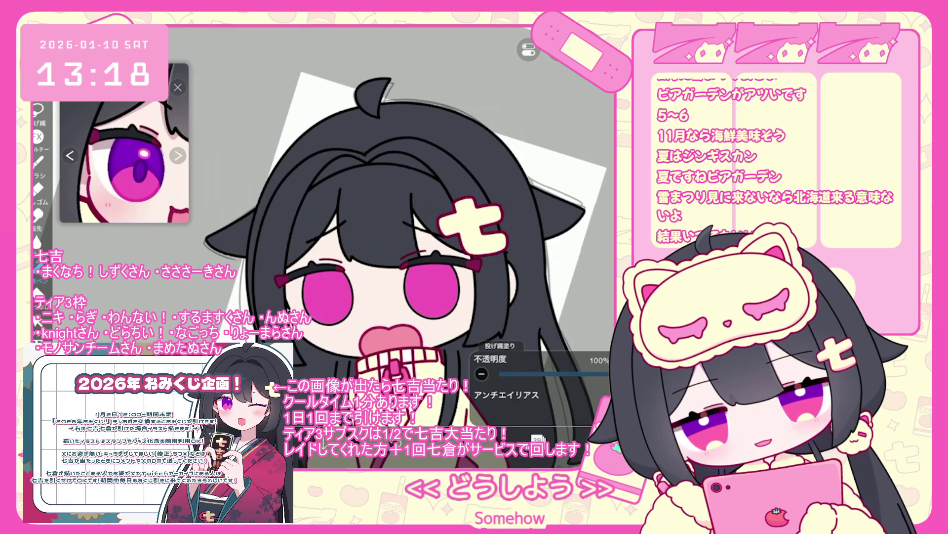
{"action": "scroll", "coordinate": [341, 232], "scroll_direction": "up", "scroll_amount": 3}
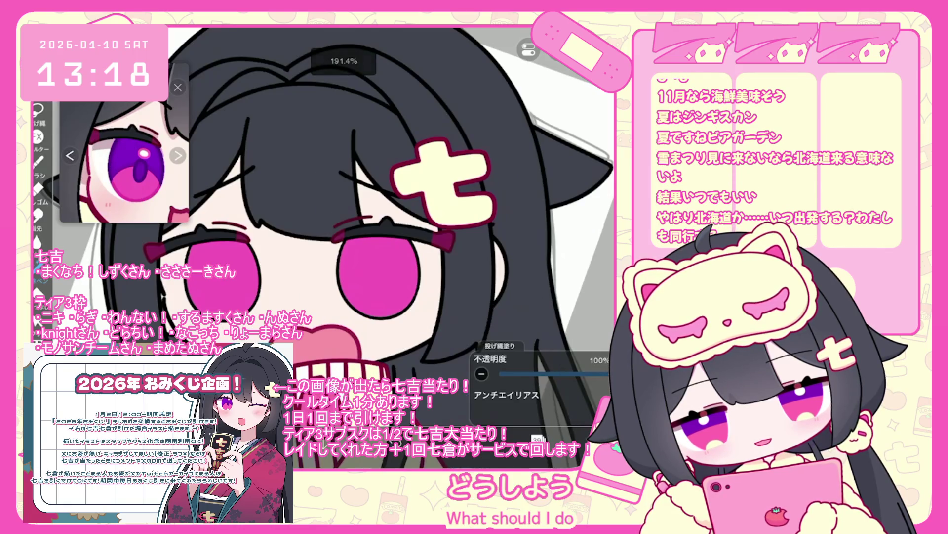
{"action": "key", "text": "ctrl+z"}
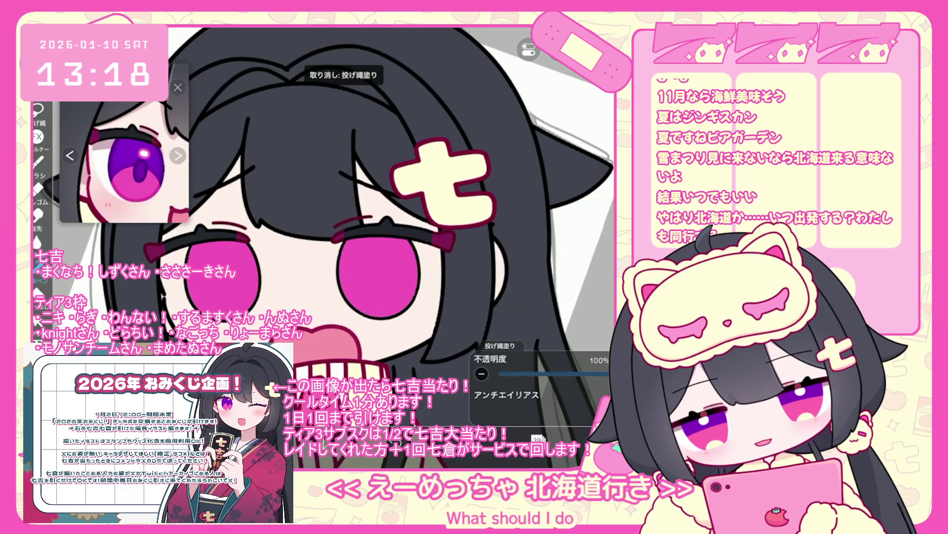
{"action": "key", "text": "ctrl+y"}
{"action": "scroll", "coordinate": [341, 232], "scroll_direction": "up", "scroll_amount": 1}
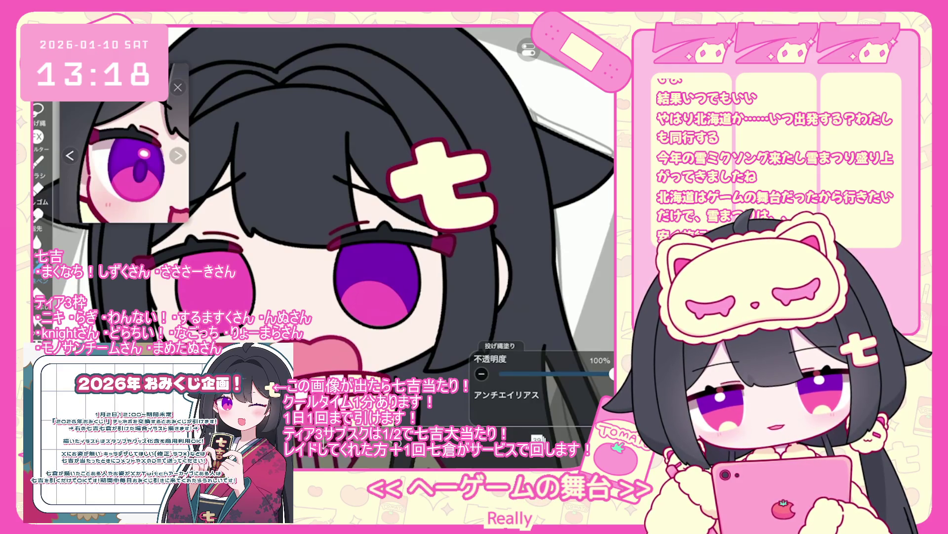
{"action": "key", "text": "ctrl+z"}
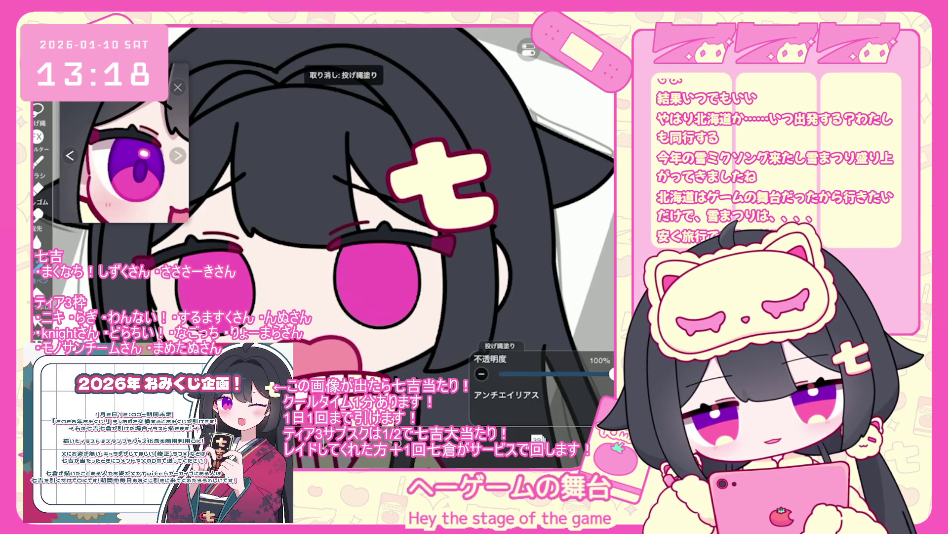
{"action": "key", "text": "ctrl+shift+z"}
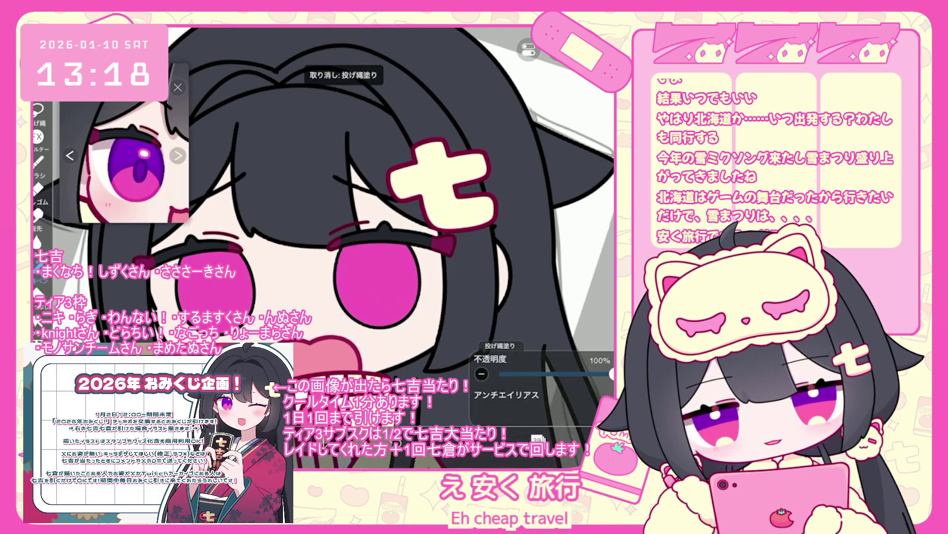
{"action": "key", "text": "ctrl+shift+z"}
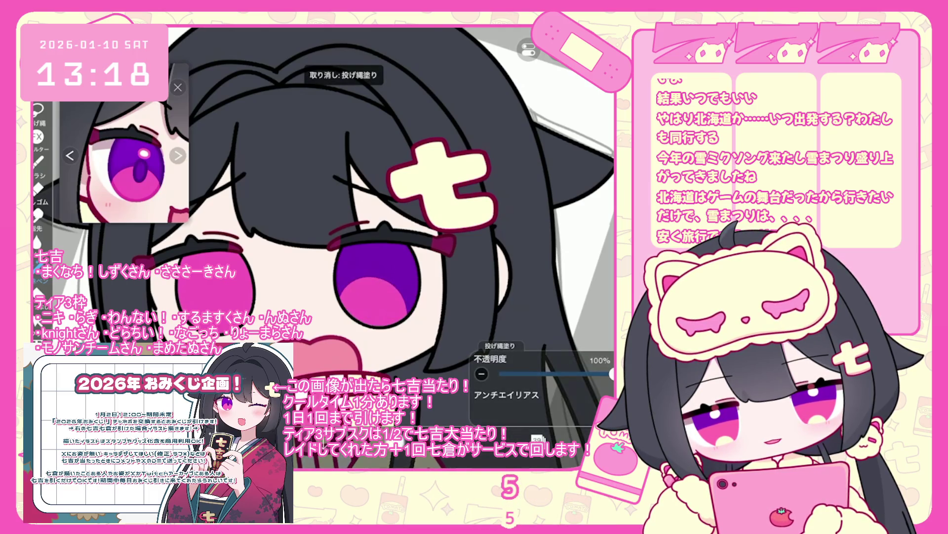
{"action": "key", "text": "ctrl+shift+z"}
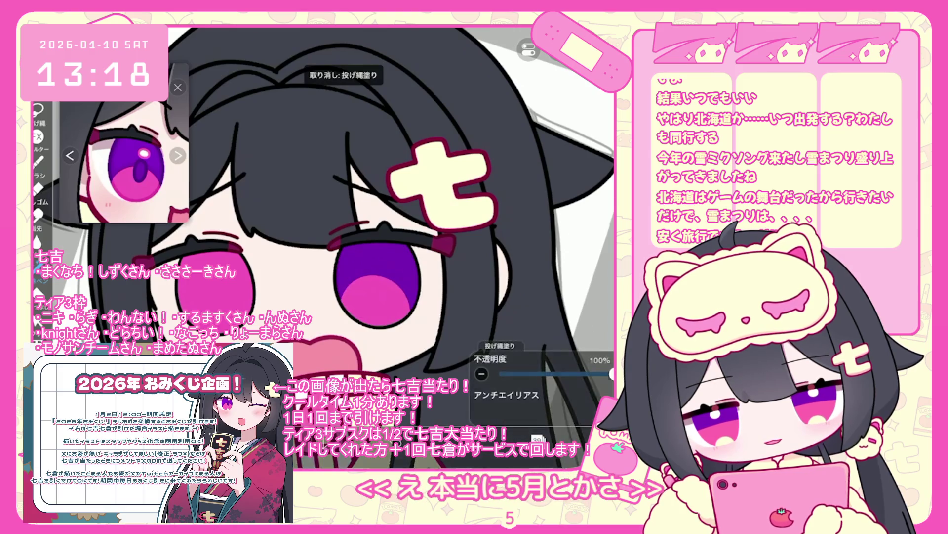
{"action": "scroll", "coordinate": [341, 232], "scroll_direction": "down", "scroll_amount": 3}
{"action": "scroll", "coordinate": [341, 233], "scroll_direction": "up", "scroll_amount": 3}
- Keep the purple fill after more comparison, then lasso-fill a purple band across the iris
{"action": "key", "text": "ctrl+z"}
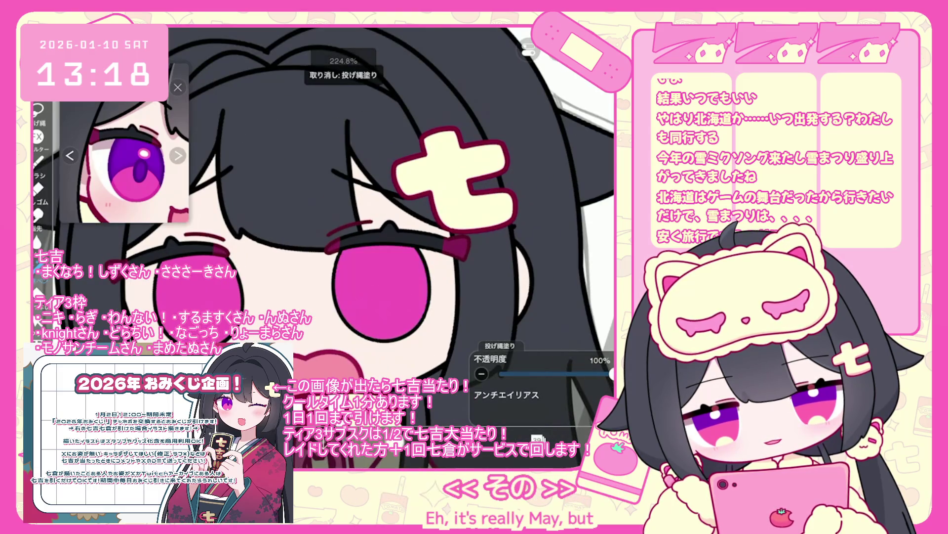
{"action": "key", "text": "ctrl+shift+z"}
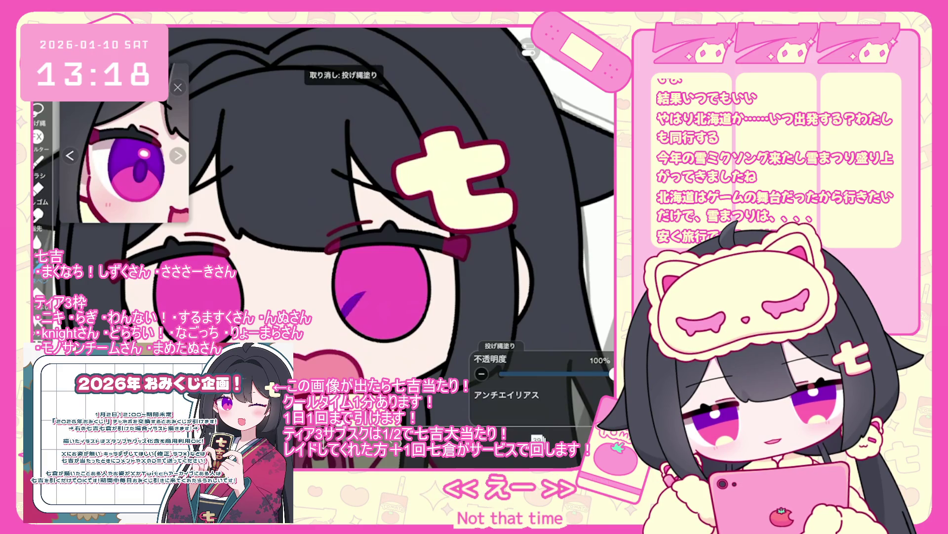
{"action": "key", "text": "ctrl+shift+z"}
{"action": "key", "text": "ctrl+z"}
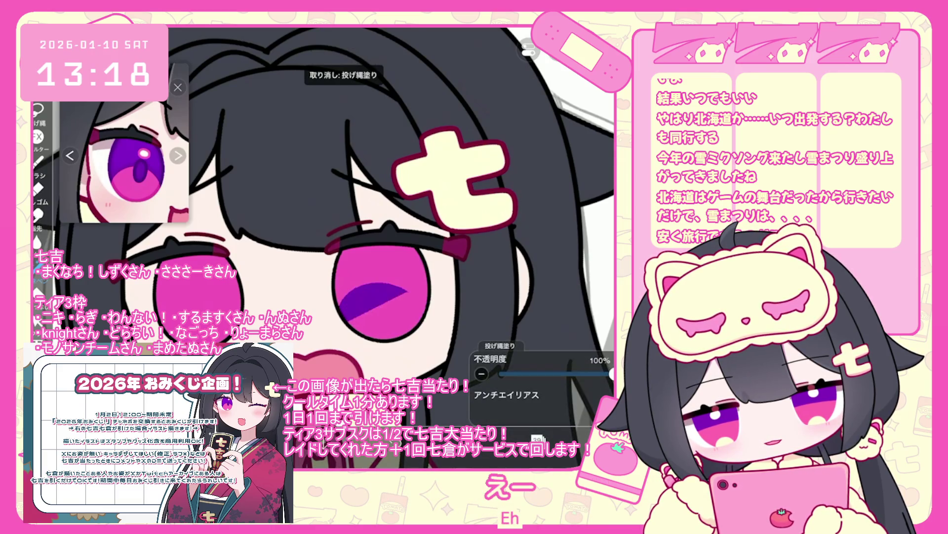
{"action": "key", "text": "ctrl+shift+z"}
{"action": "scroll", "coordinate": [341, 233], "scroll_direction": "down", "scroll_amount": 3}
{"action": "scroll", "coordinate": [341, 232], "scroll_direction": "up", "scroll_amount": 3}
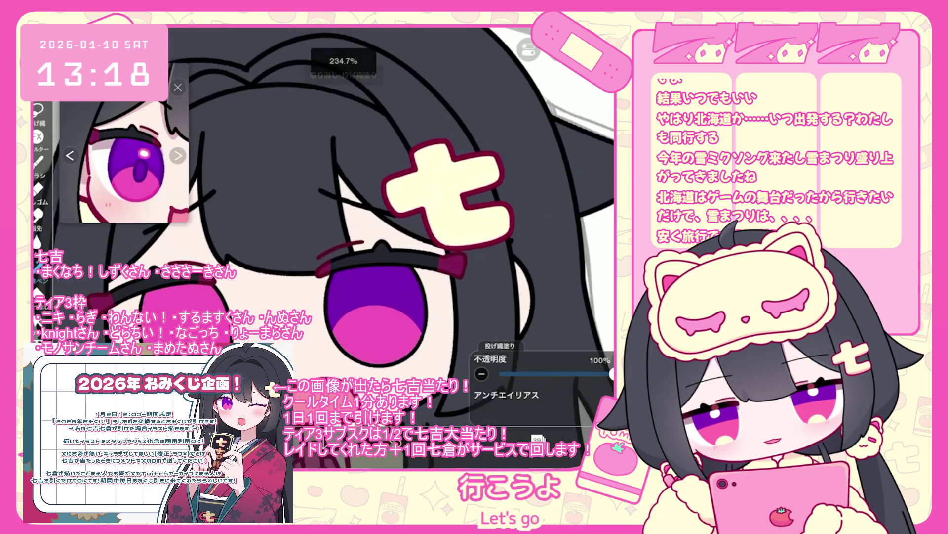
{"action": "key", "text": "ctrl+z"}
{"action": "key", "text": "ctrl+shift+z"}
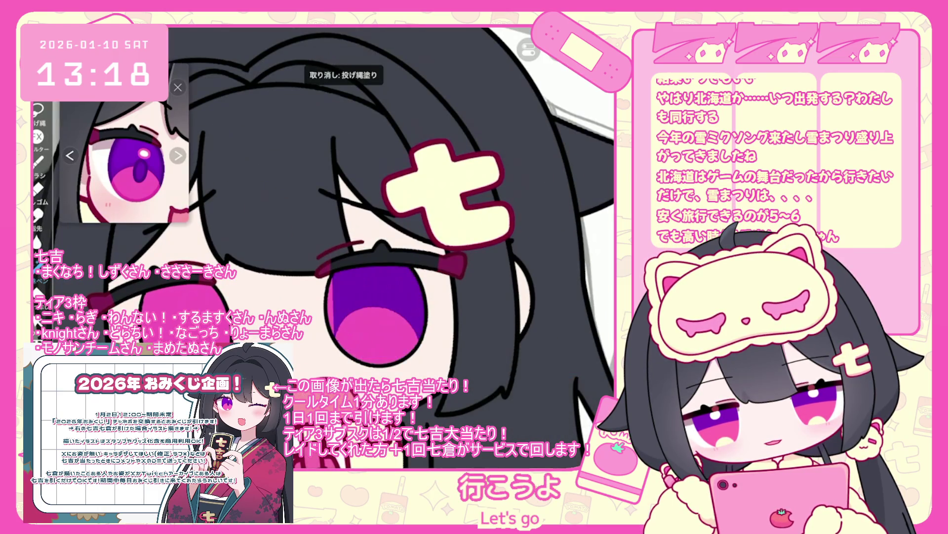
{"action": "mouse_move", "coordinate": [363, 277]}
{"action": "left_mouse_down"}
{"action": "mouse_move", "coordinate": [341, 346]}
{"action": "mouse_move", "coordinate": [329, 346]}
{"action": "left_mouse_up"}
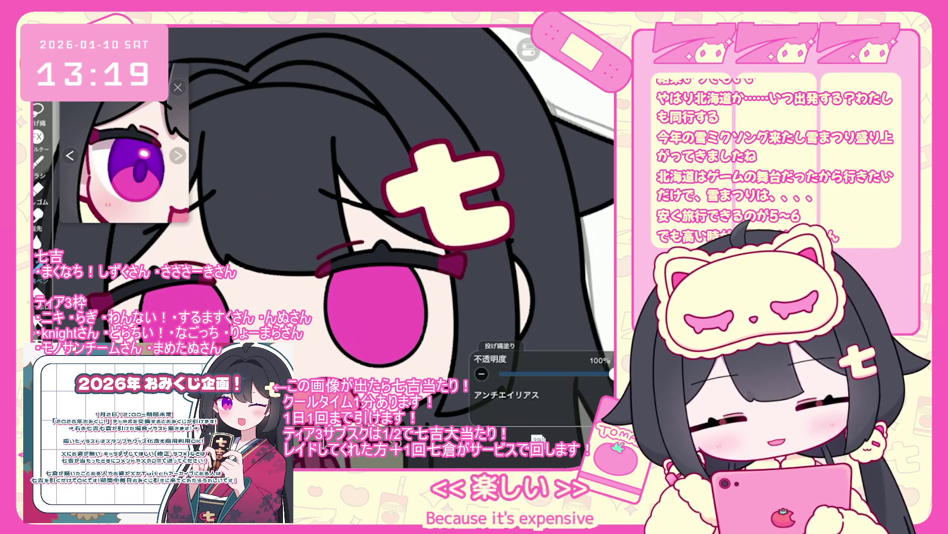
- Try lasso-filling purple shading in the lower eye, undoing each attempt
{"action": "mouse_move", "coordinate": [345, 316]}
{"action": "left_mouse_down"}
{"action": "mouse_move", "coordinate": [375, 349]}
{"action": "mouse_move", "coordinate": [419, 277]}
{"action": "left_mouse_up"}
{"action": "key", "text": "ctrl+z"}
{"action": "mouse_move", "coordinate": [346, 306]}
{"action": "left_mouse_down"}
{"action": "mouse_move", "coordinate": [375, 351]}
{"action": "mouse_move", "coordinate": [420, 276]}
{"action": "mouse_move", "coordinate": [345, 306]}
{"action": "mouse_move", "coordinate": [356, 356]}
{"action": "mouse_move", "coordinate": [420, 322]}
{"action": "mouse_move", "coordinate": [346, 306]}
{"action": "left_mouse_up"}
{"action": "key", "text": "ctrl+z"}
{"action": "scroll", "coordinate": [346, 222], "scroll_direction": "up", "scroll_amount": 2}
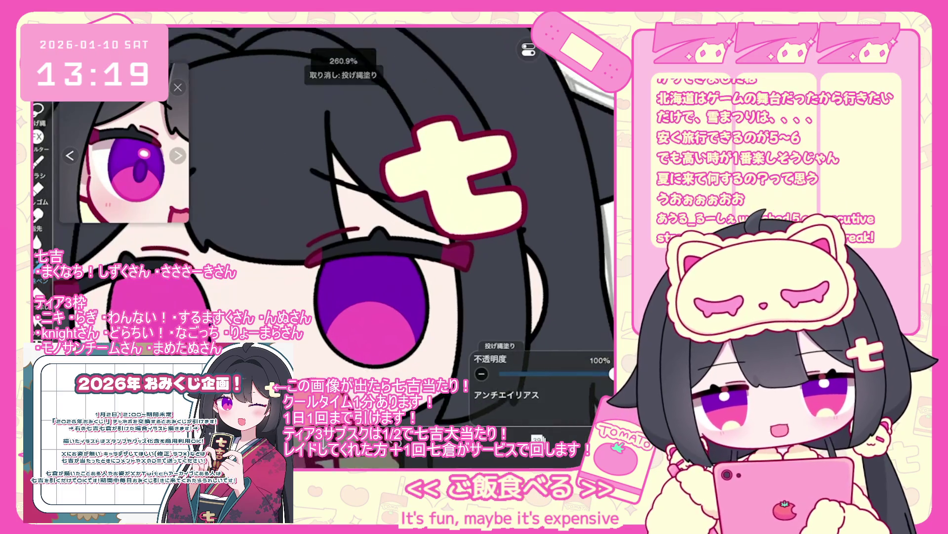
{"action": "scroll", "coordinate": [361, 198], "scroll_direction": "up", "scroll_amount": 1}
{"action": "scroll", "coordinate": [323, 207], "scroll_direction": "down", "scroll_amount": 5}
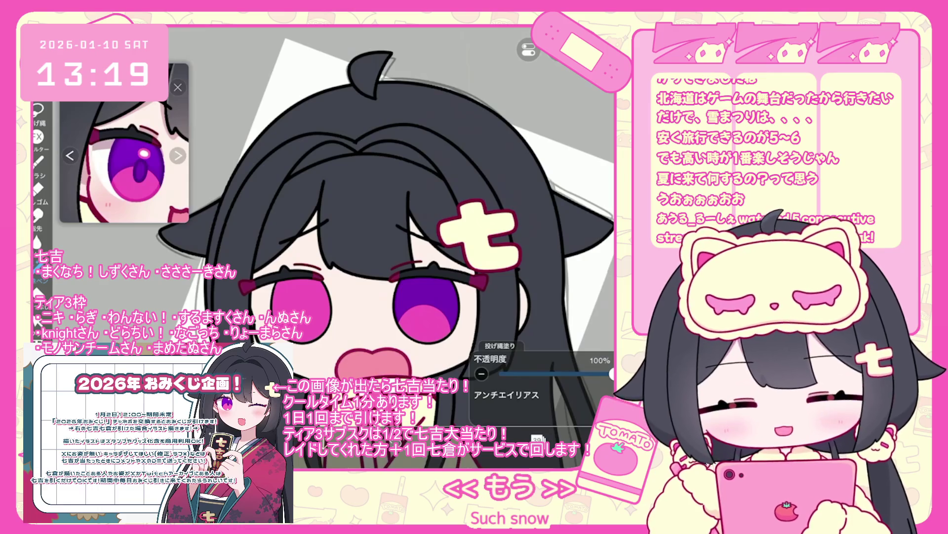
{"action": "scroll", "coordinate": [346, 223], "scroll_direction": "up", "scroll_amount": 3}
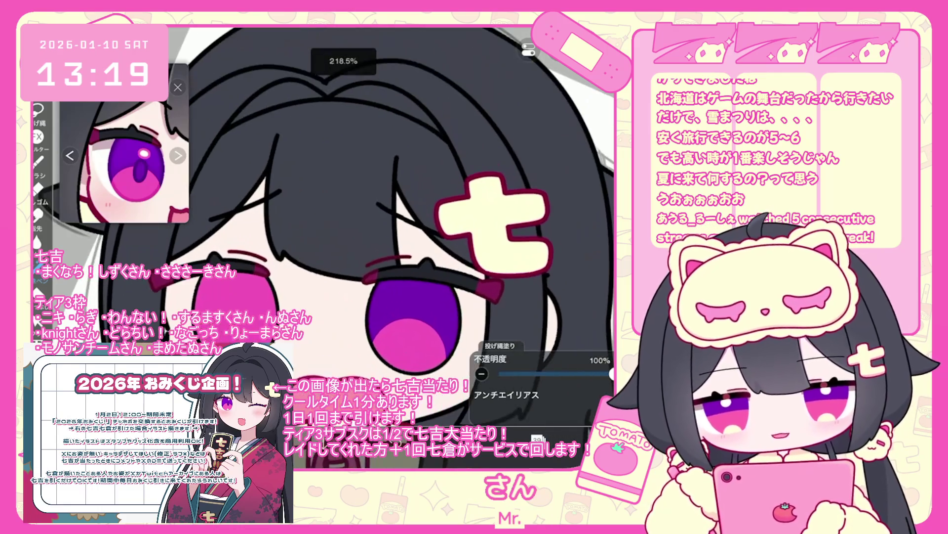
{"action": "key", "text": "ctrl+z"}
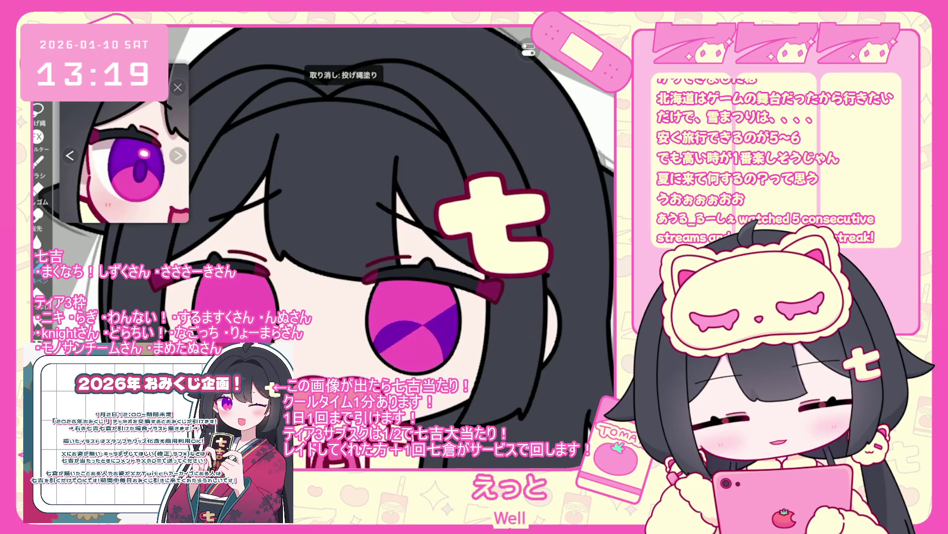
- Try lower and higher purple curves in the iris, ending with a larger, higher one
{"action": "left_click_drag", "start_coordinate": [371, 346], "coordinate": [455, 316]}
{"action": "key", "text": "ctrl+z"}
{"action": "left_click_drag", "start_coordinate": [373, 345], "coordinate": [445, 341]}
{"action": "key", "text": "ctrl+z"}
{"action": "key", "text": "ctrl+z"}
{"action": "mouse_move", "coordinate": [376, 346]}
{"action": "left_mouse_down"}
{"action": "mouse_move", "coordinate": [440, 321]}
{"action": "mouse_move", "coordinate": [454, 287]}
{"action": "left_mouse_up"}
{"action": "scroll", "coordinate": [346, 247], "scroll_direction": "up", "scroll_amount": 2}
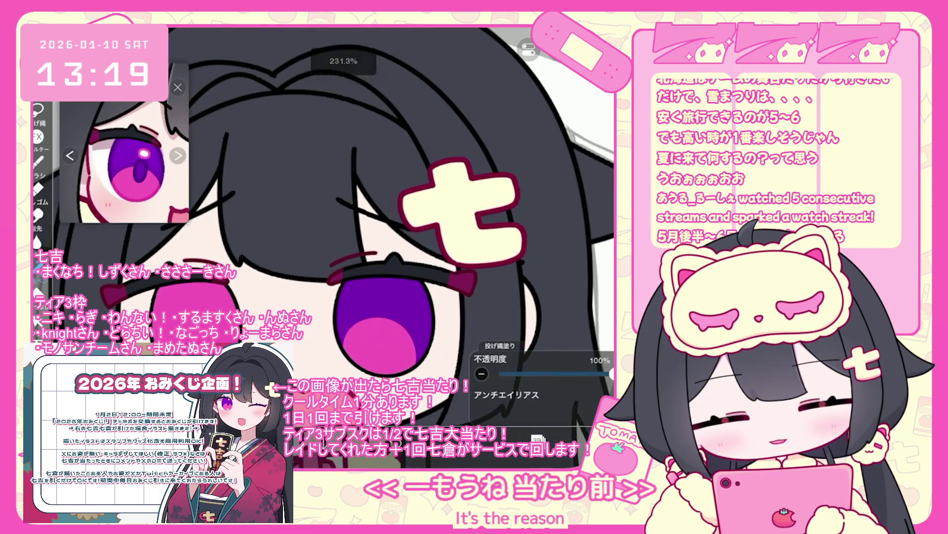
- Compare the big eye with and without that fill, then fill a larger purple area
{"action": "key", "text": "ctrl+z"}
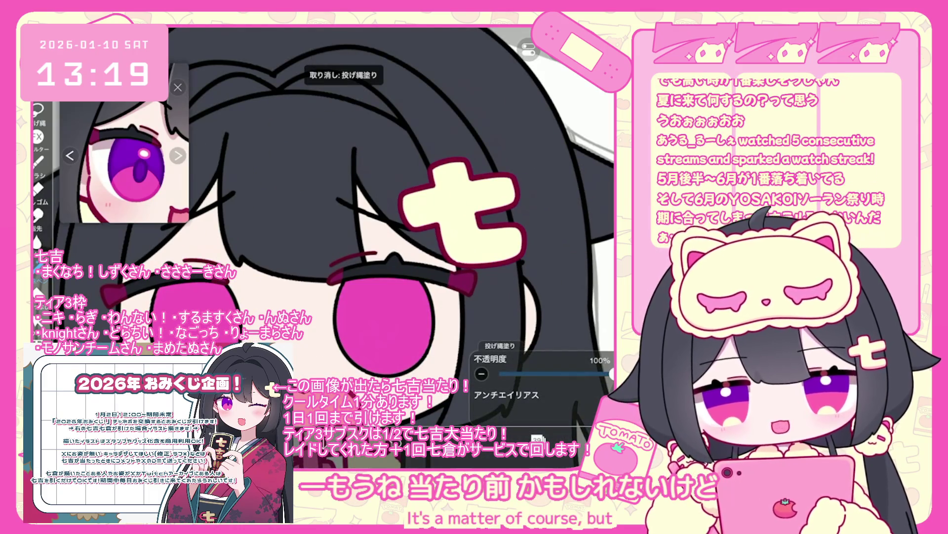
{"action": "key", "text": "ctrl+shift+z"}
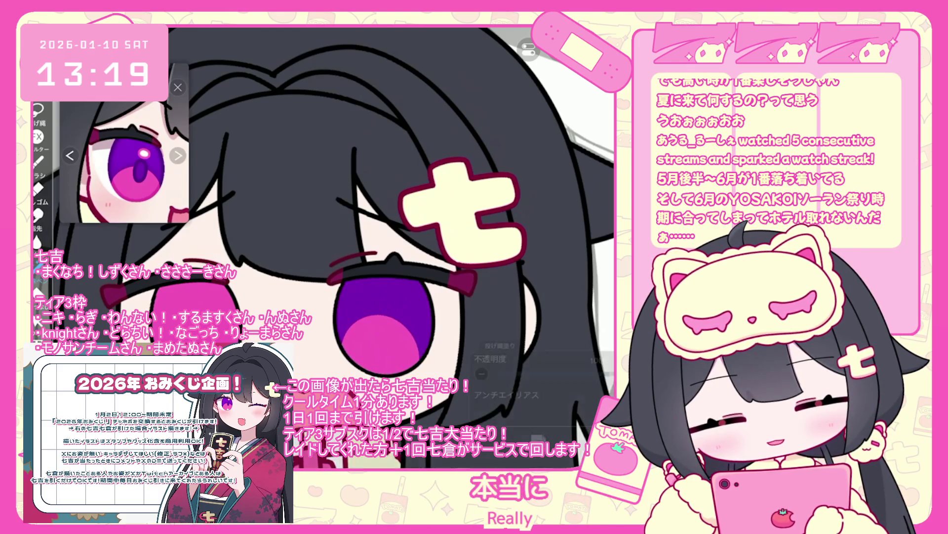
{"action": "key", "text": "ctrl+z"}
{"action": "key", "text": "ctrl+shift+z"}
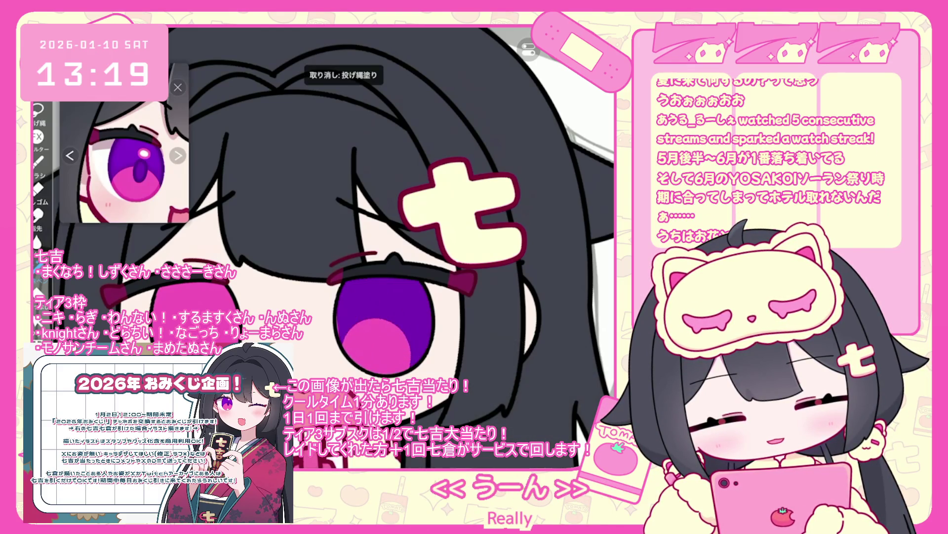
{"action": "key", "text": "ctrl+z"}
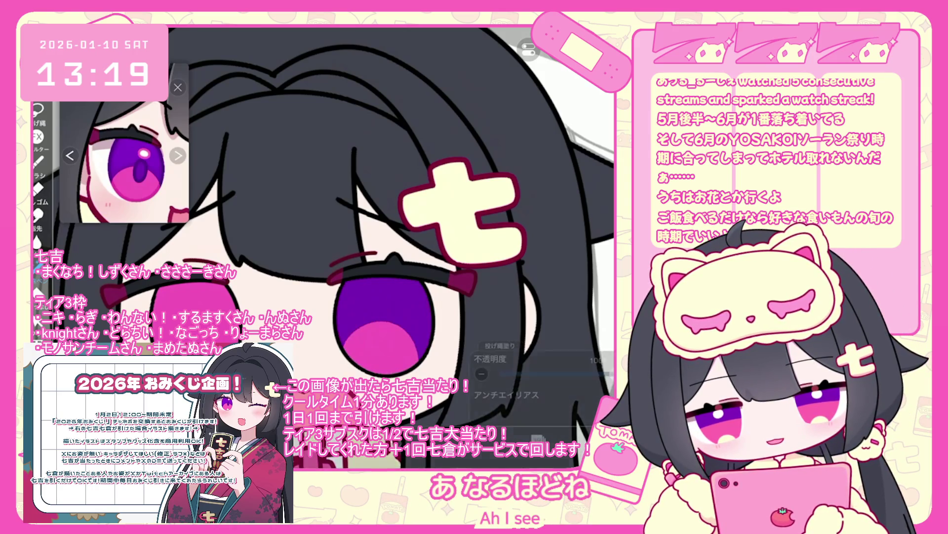
{"action": "key", "text": "ctrl+z"}
{"action": "left_click_drag", "start_coordinate": [369, 321], "coordinate": [346, 355]}
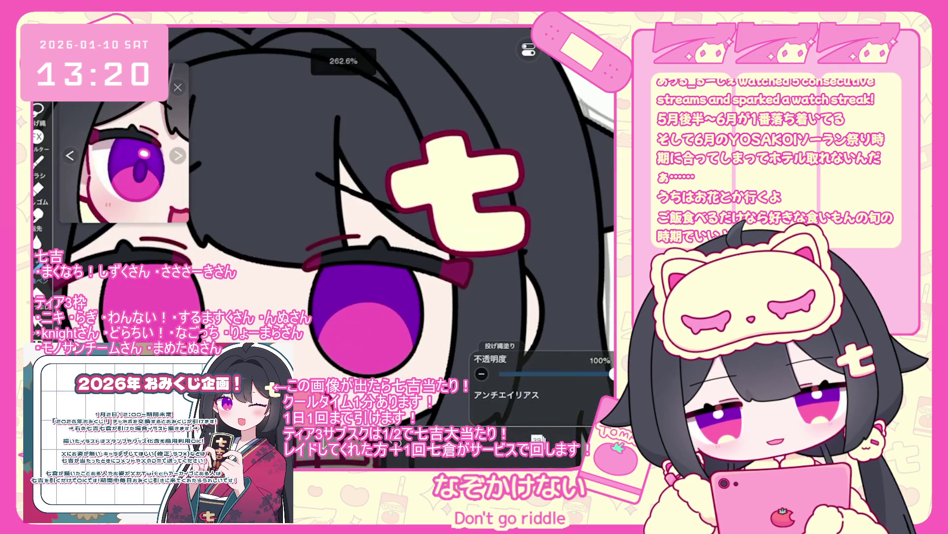
- Try pink crescent shading inside the purple iris, undoing the attempts
{"action": "key", "text": "ctrl+z"}
{"action": "left_click_drag", "start_coordinate": [321, 346], "coordinate": [395, 316]}
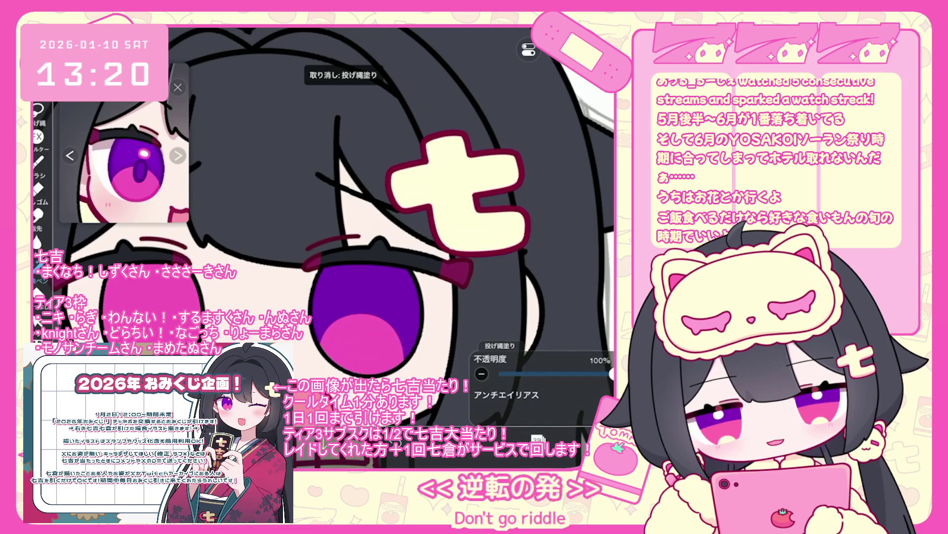
{"action": "scroll", "coordinate": [321, 247], "scroll_direction": "down", "scroll_amount": 3}
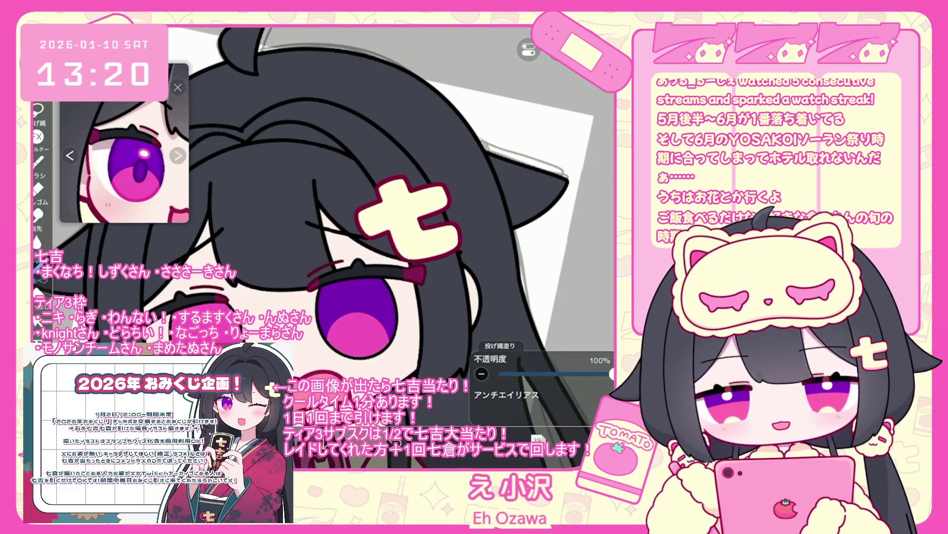
{"action": "scroll", "coordinate": [396, 223], "scroll_direction": "up", "scroll_amount": 3}
{"action": "key", "text": "ctrl+z"}
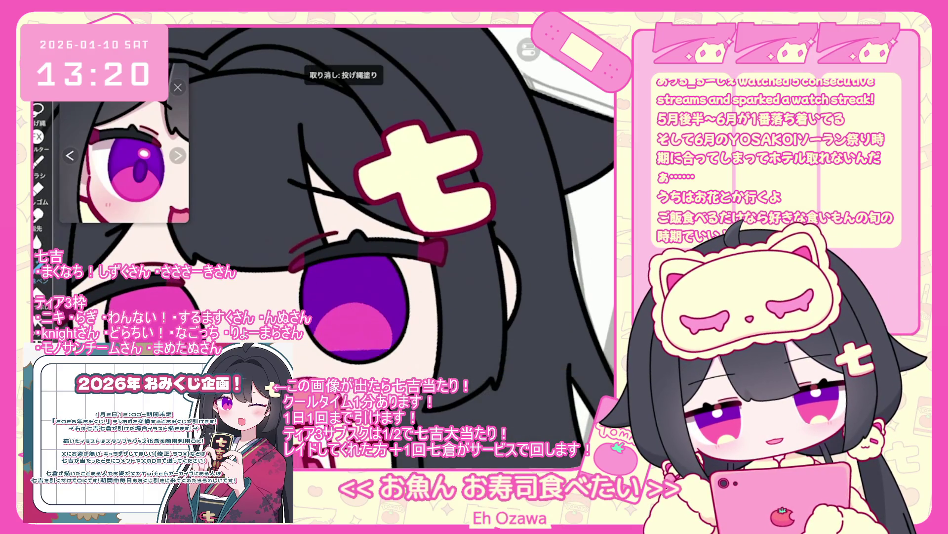
{"action": "left_click_drag", "start_coordinate": [321, 297], "coordinate": [390, 346]}
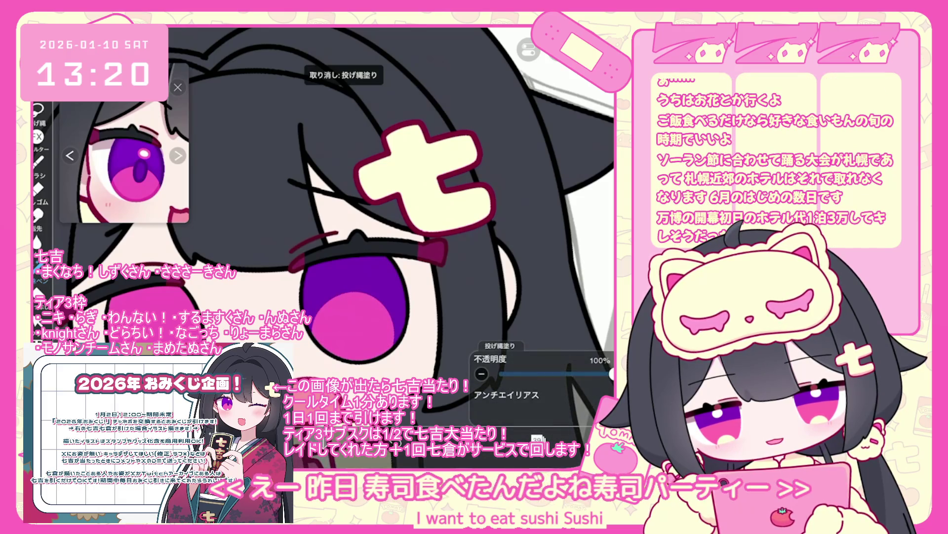
{"action": "key", "text": "ctrl+z"}
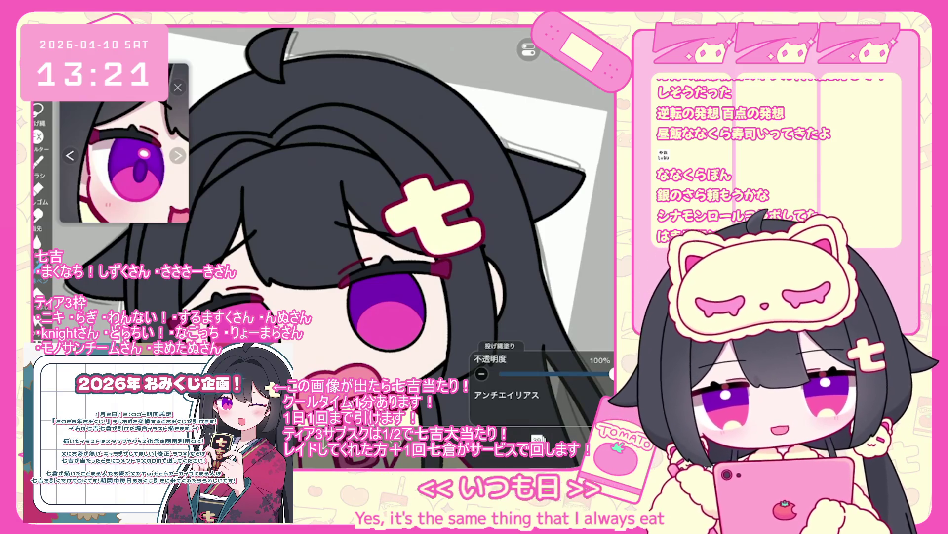
- Turn on Alpha Lock for the iris fill layer and reopen the layer list
{"action": "left_click", "coordinate": [538, 438]}
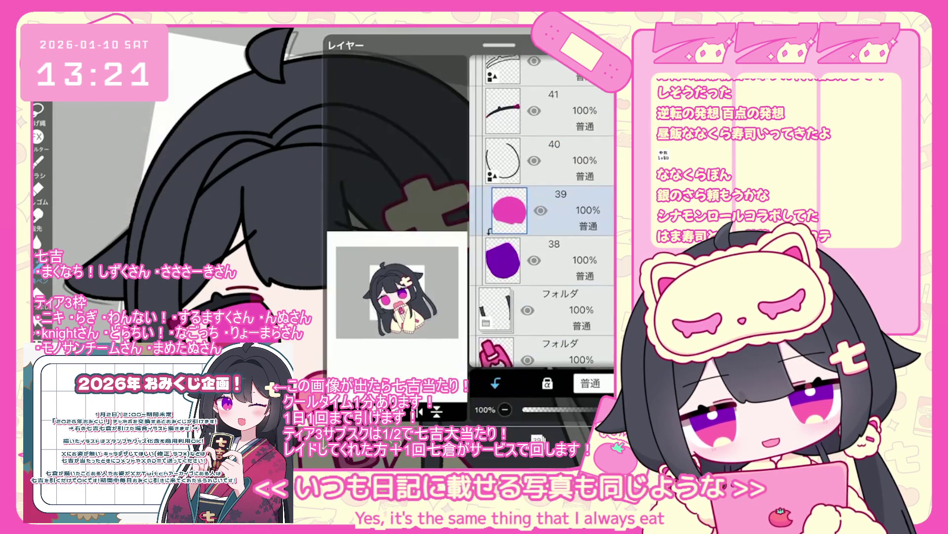
{"action": "scroll", "coordinate": [543, 207], "scroll_direction": "up", "scroll_amount": 5}
{"action": "left_click", "coordinate": [553, 166]}
{"action": "left_click", "coordinate": [547, 383]}
{"action": "left_click", "coordinate": [537, 439]}
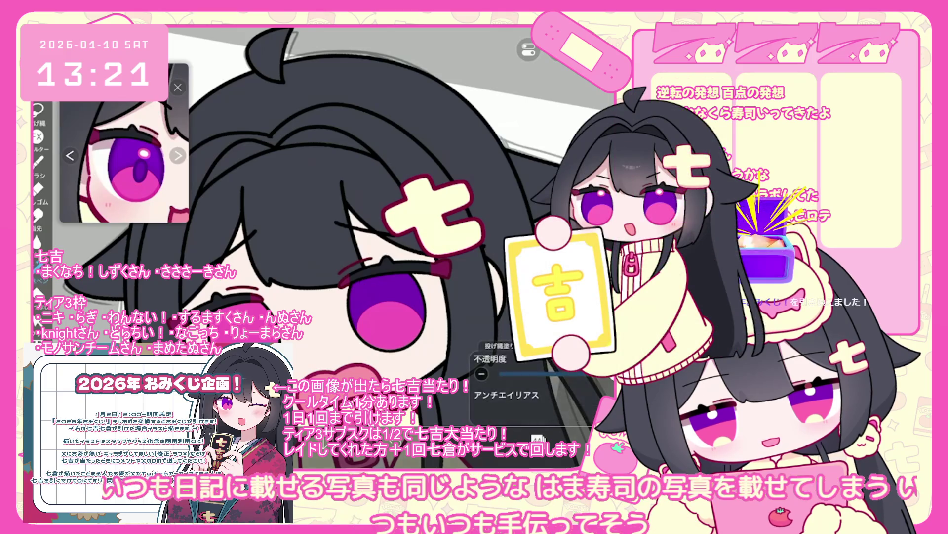
{"action": "left_click", "coordinate": [538, 438]}
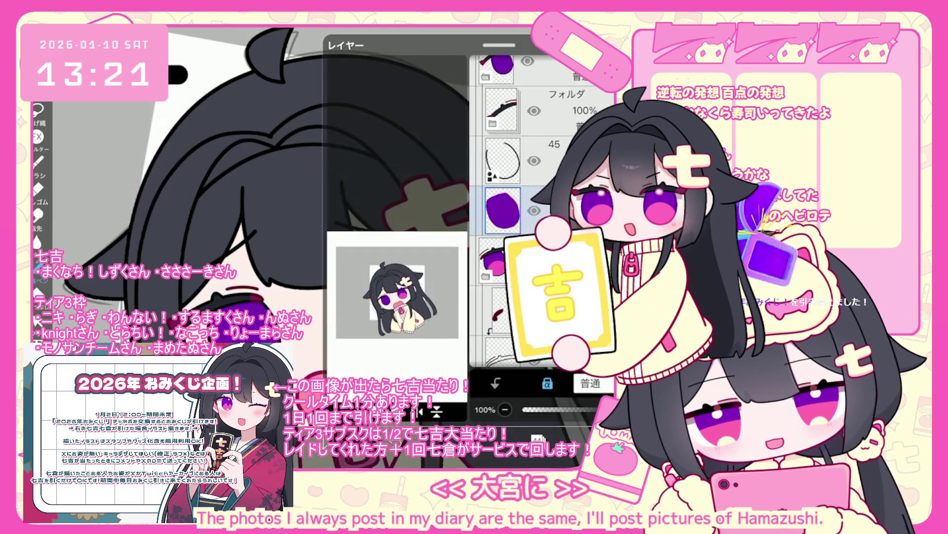
- Close the layer list and undo the last two lasso fills, including the one near the eye
{"action": "left_click", "coordinate": [537, 438]}
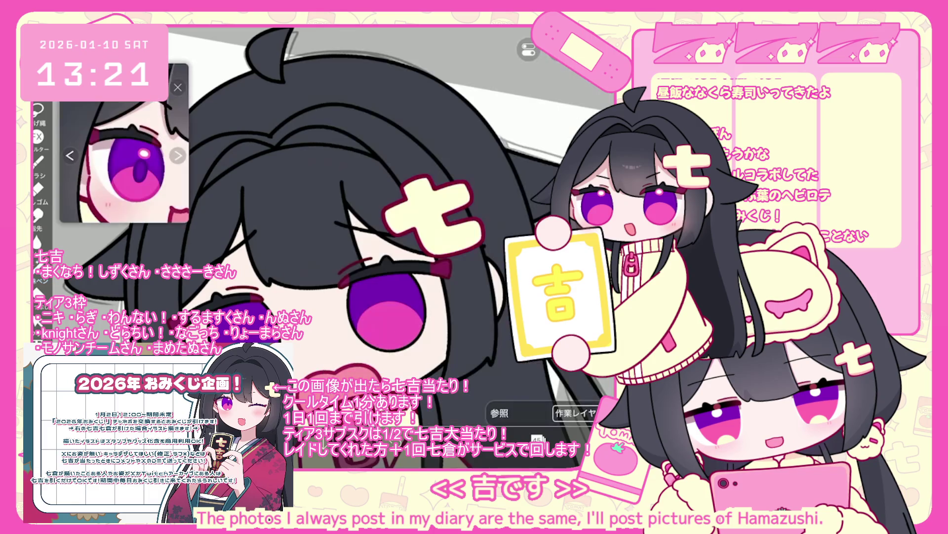
{"action": "scroll", "coordinate": [390, 232], "scroll_direction": "up", "scroll_amount": 3}
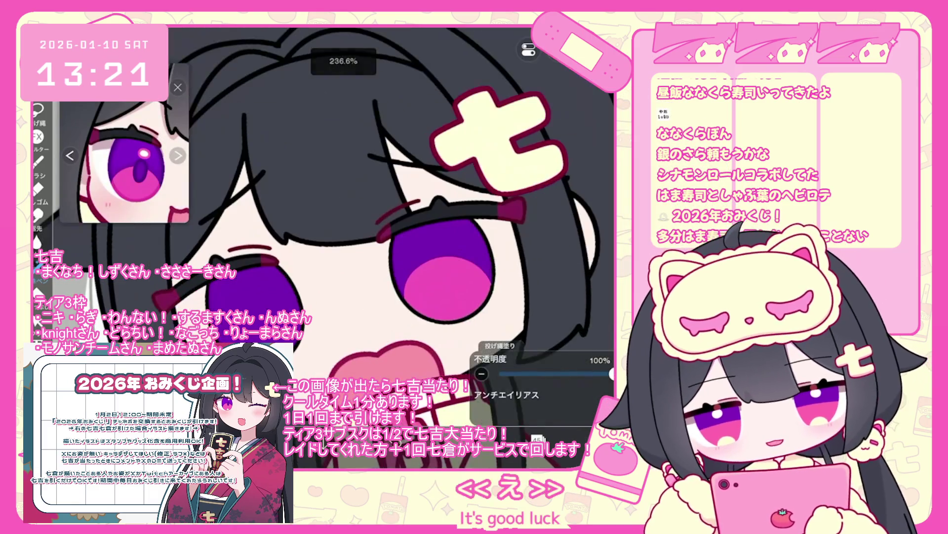
{"action": "key", "text": "ctrl+z"}
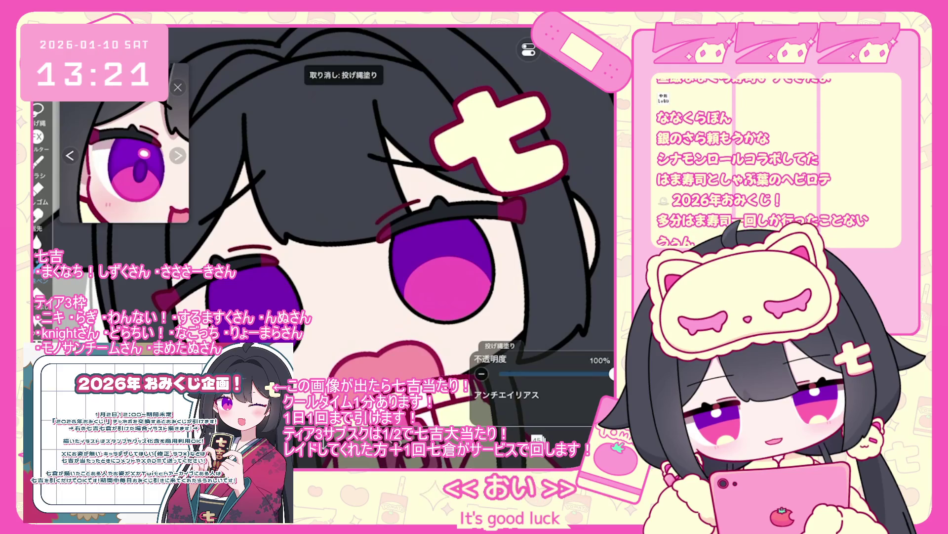
{"action": "scroll", "coordinate": [321, 237], "scroll_direction": "up", "scroll_amount": 3}
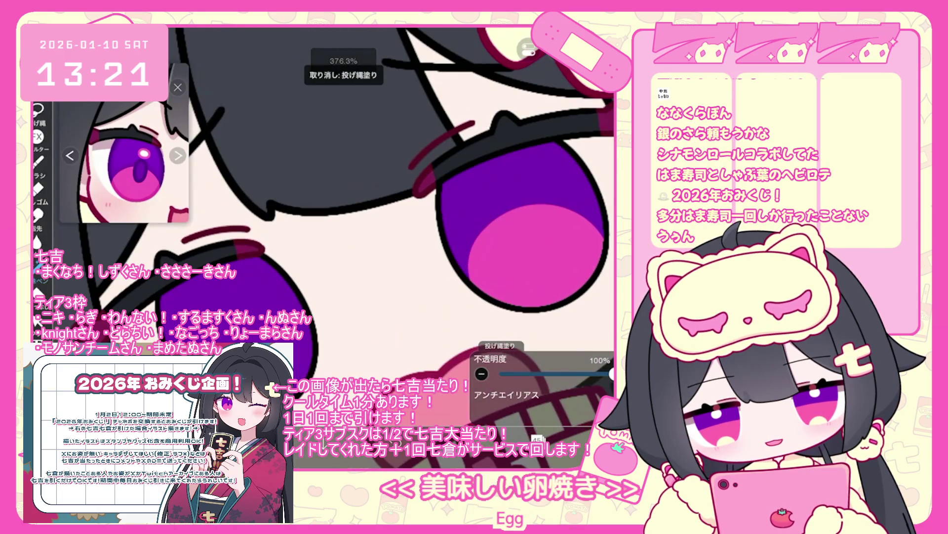
{"action": "scroll", "coordinate": [345, 237], "scroll_direction": "down", "scroll_amount": 1}
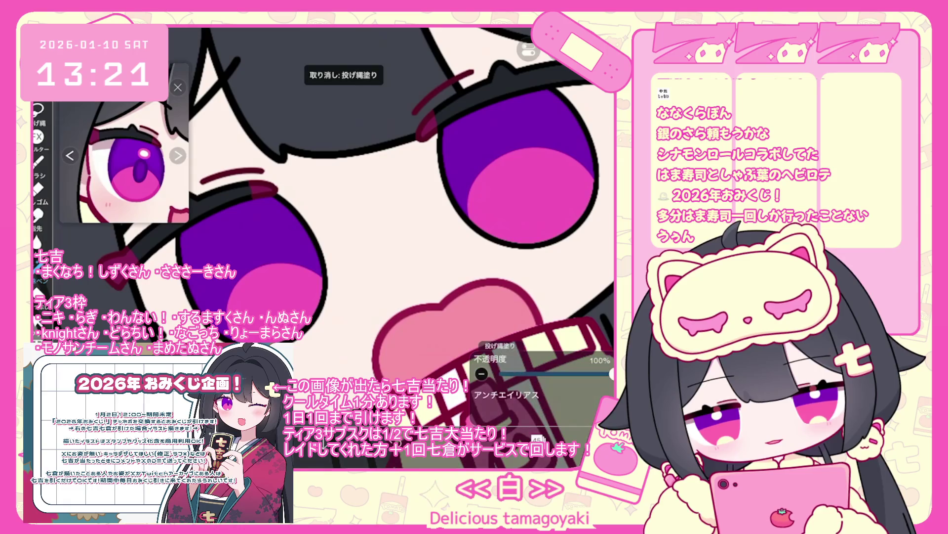
{"action": "scroll", "coordinate": [345, 237], "scroll_direction": "down", "scroll_amount": 1}
{"action": "key", "text": "ctrl+z"}
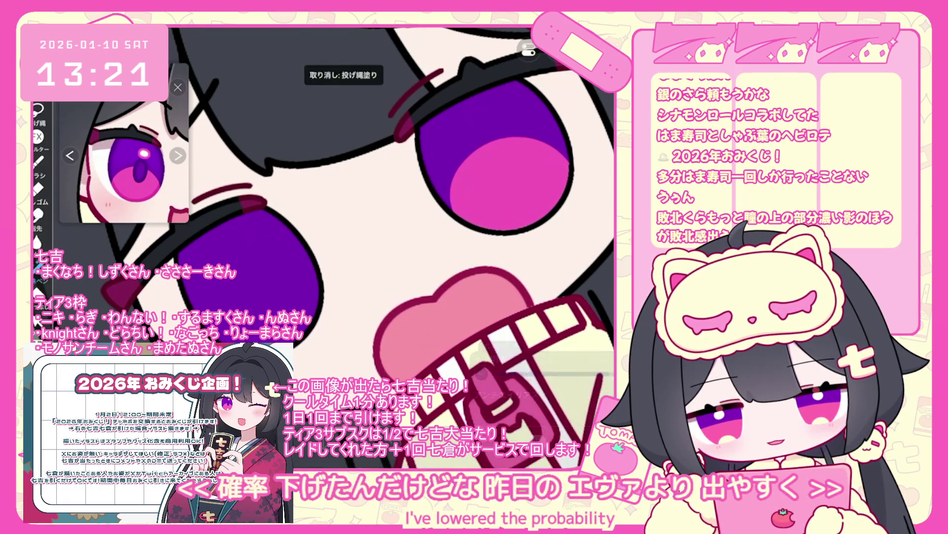
{"action": "scroll", "coordinate": [323, 228], "scroll_direction": "down", "scroll_amount": 2}
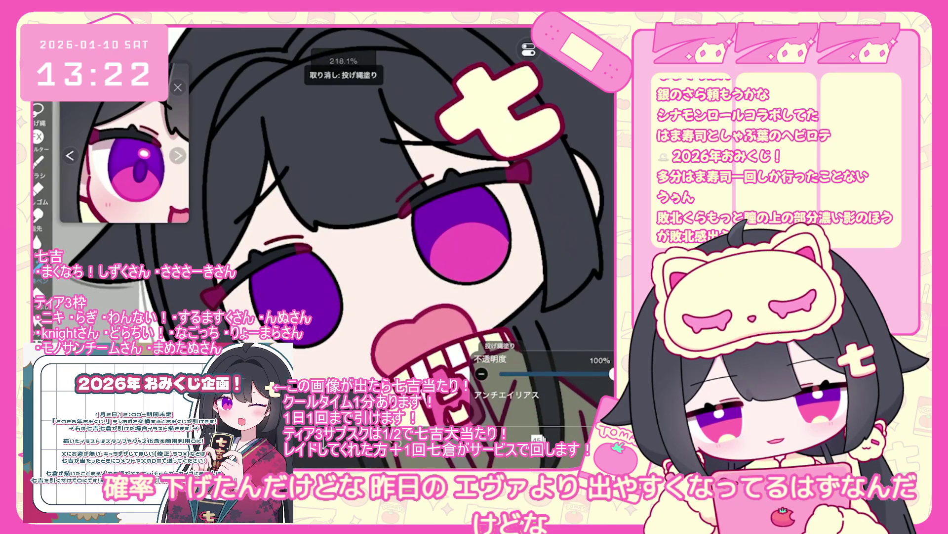
{"action": "scroll", "coordinate": [395, 238], "scroll_direction": "up", "scroll_amount": 2}
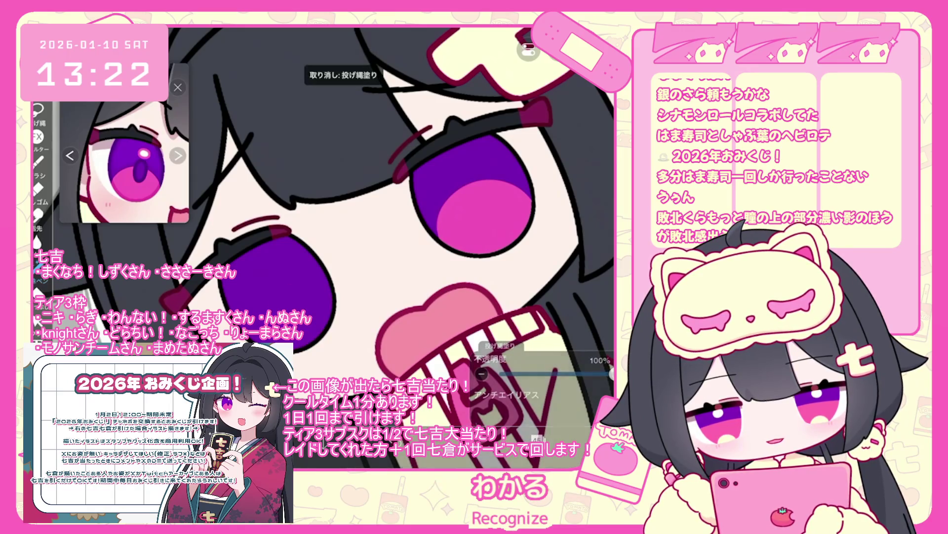
{"action": "scroll", "coordinate": [331, 237], "scroll_direction": "down", "scroll_amount": 3}
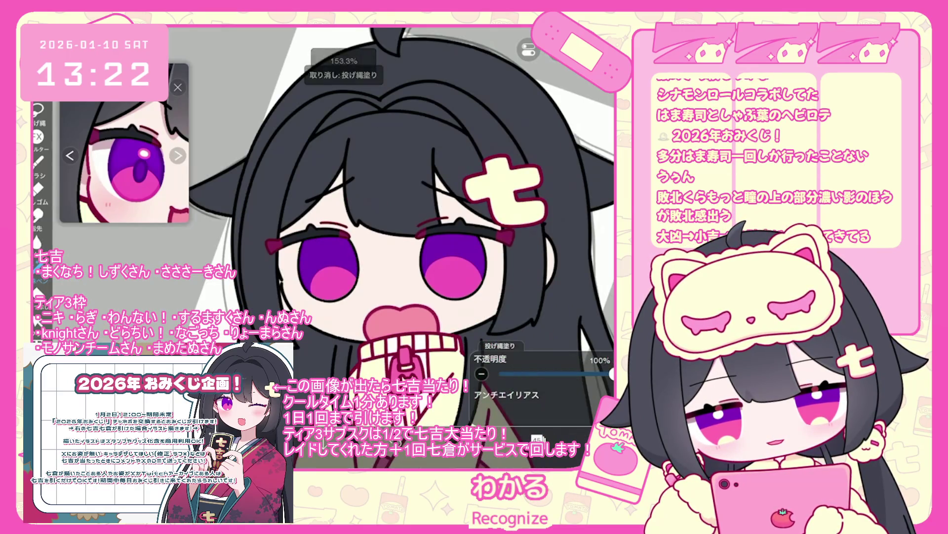
{"action": "scroll", "coordinate": [336, 233], "scroll_direction": "up", "scroll_amount": 4}
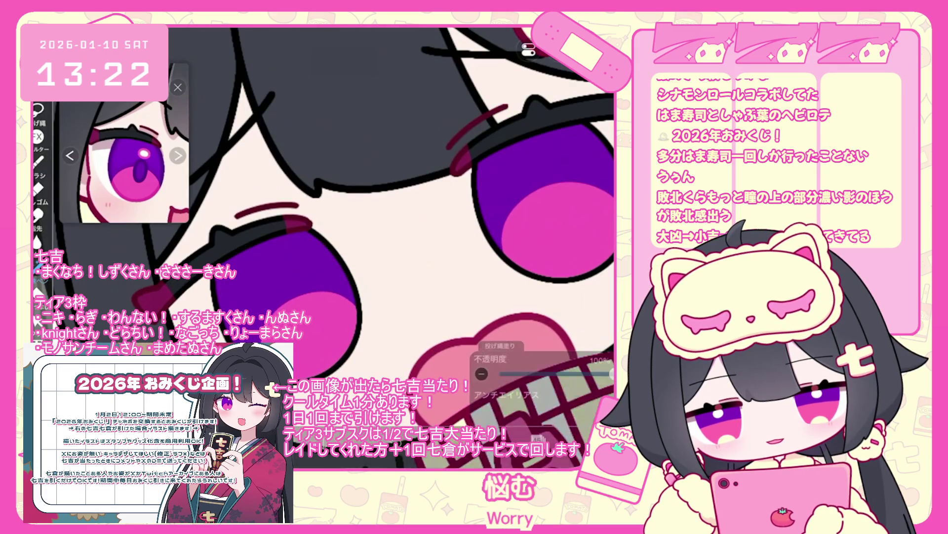
{"action": "scroll", "coordinate": [336, 232], "scroll_direction": "down", "scroll_amount": 2}
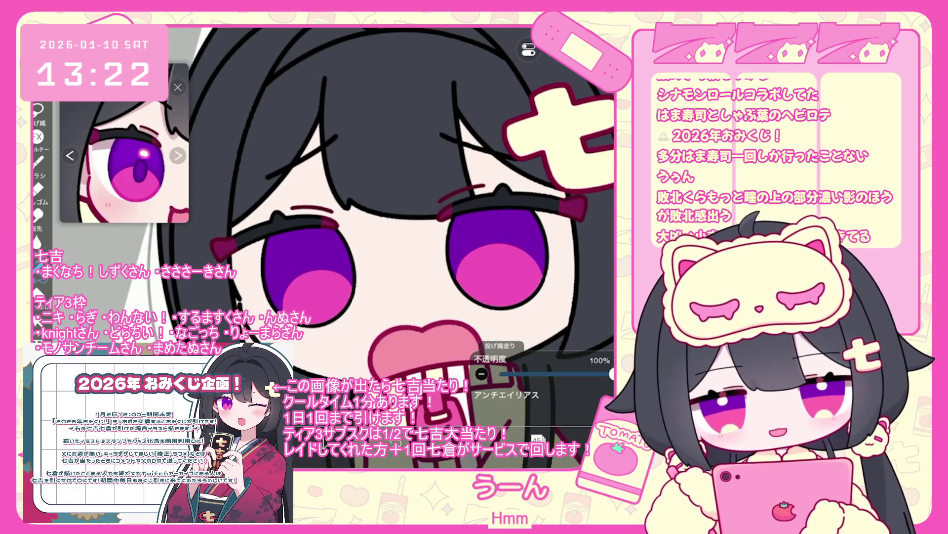
{"action": "scroll", "coordinate": [336, 232], "scroll_direction": "down", "scroll_amount": 3}
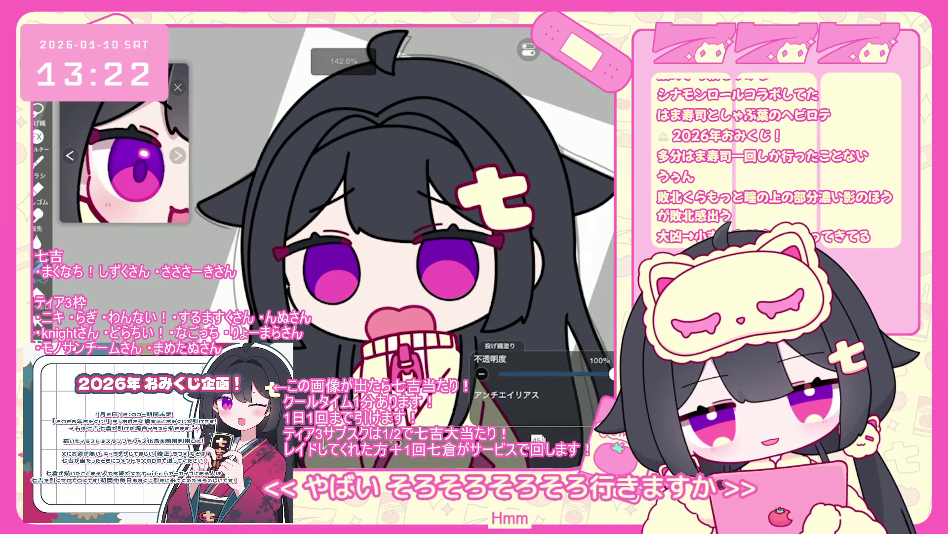
{"action": "scroll", "coordinate": [336, 233], "scroll_direction": "up", "scroll_amount": 5}
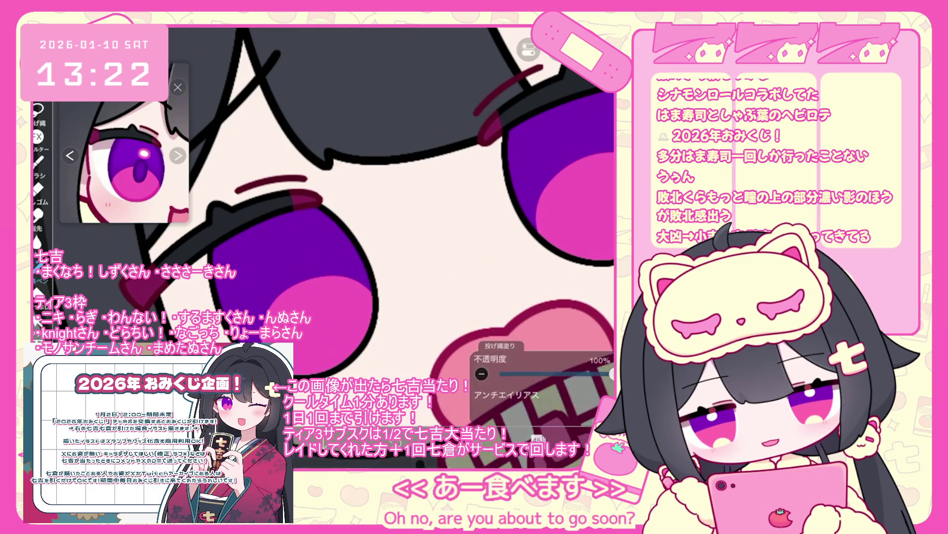
- Compare the mouth with and without its pink lasso fill, keeping the fill
{"action": "key", "text": "ctrl+z"}
{"action": "key", "text": "ctrl+shift+z"}
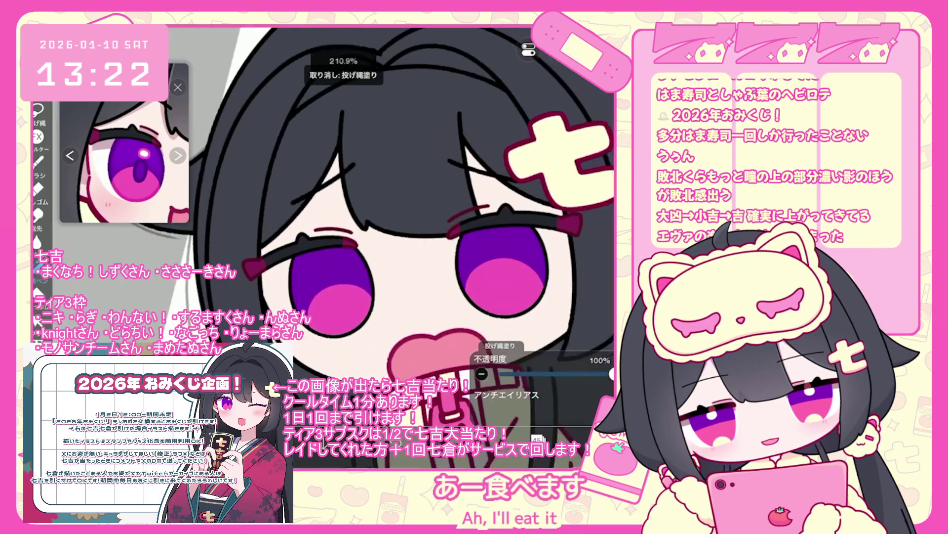
{"action": "scroll", "coordinate": [336, 232], "scroll_direction": "down", "scroll_amount": 2}
{"action": "scroll", "coordinate": [336, 232], "scroll_direction": "up", "scroll_amount": 2}
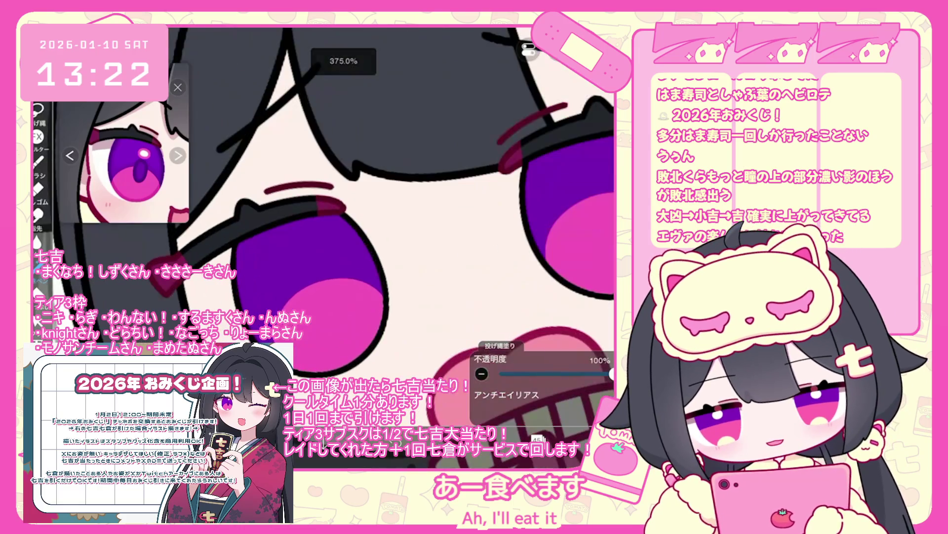
{"action": "key", "text": "ctrl+z"}
{"action": "key", "text": "ctrl+shift+z"}
{"action": "key", "text": "ctrl+z"}
{"action": "key", "text": "ctrl+shift+z"}
{"action": "key", "text": "ctrl+z"}
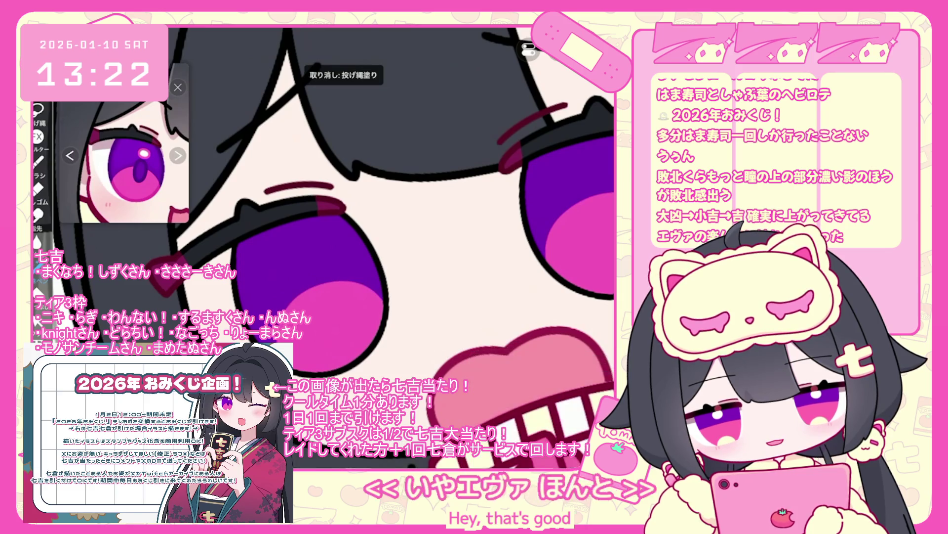
{"action": "key", "text": "ctrl+shift+z"}
{"action": "key", "text": "ctrl+z"}
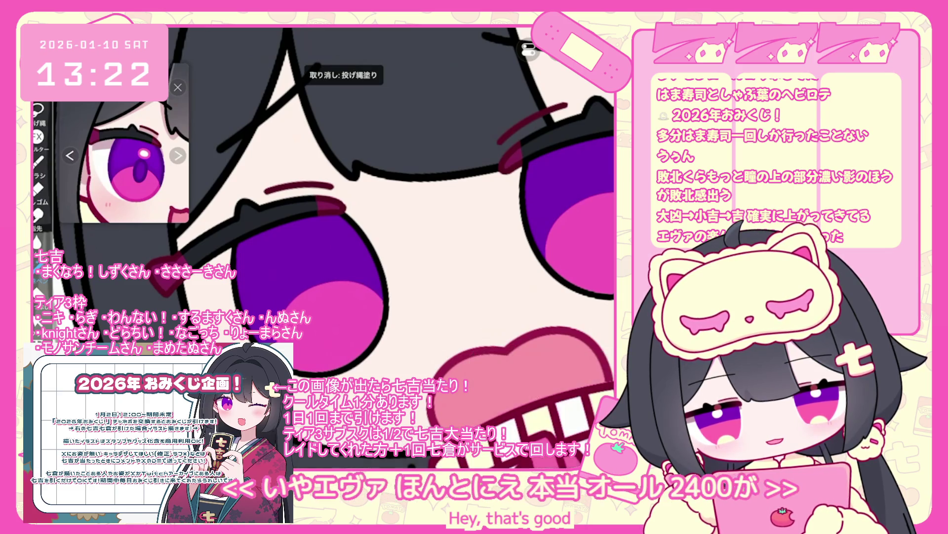
{"action": "key", "text": "ctrl+shift+z"}
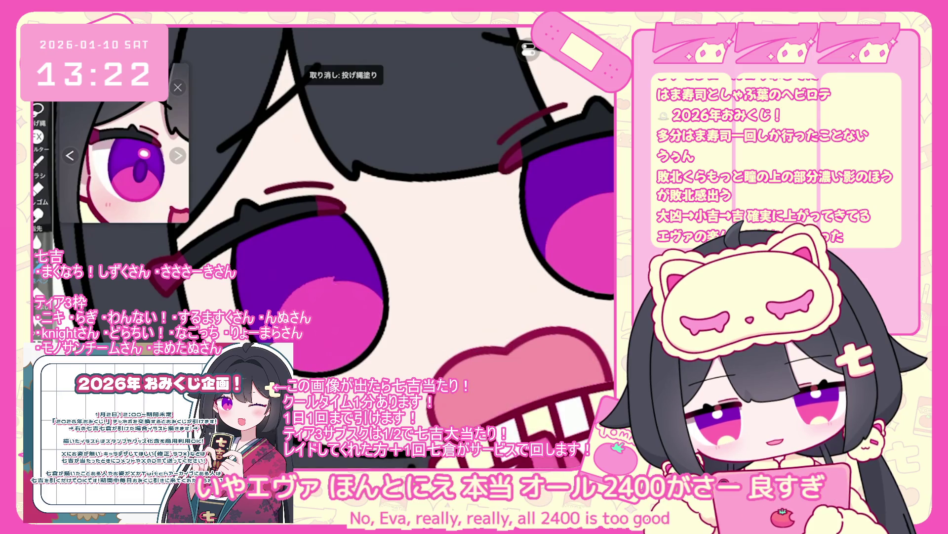
{"action": "scroll", "coordinate": [380, 247], "scroll_direction": "down", "scroll_amount": 3}
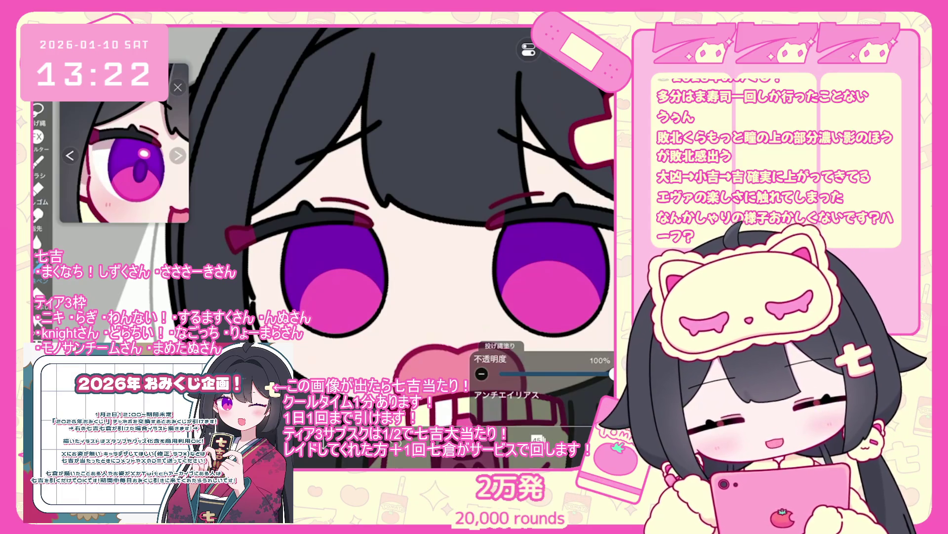
{"action": "scroll", "coordinate": [407, 237], "scroll_direction": "down", "scroll_amount": 2}
{"action": "scroll", "coordinate": [542, 222], "scroll_direction": "down", "scroll_amount": 5}
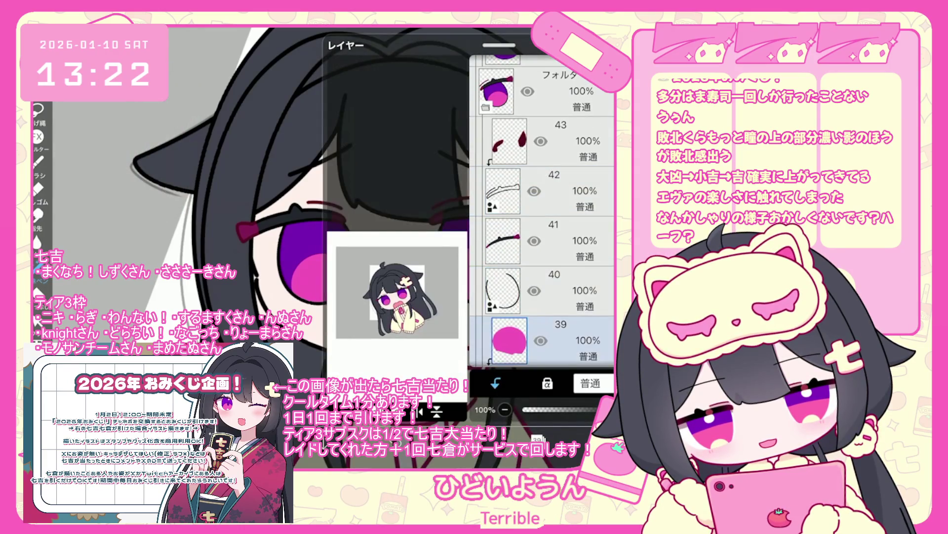
- Remove the old pink iris fills and lasso-fill a new pink shape in the lower iris
{"action": "scroll", "coordinate": [323, 232], "scroll_direction": "up", "scroll_amount": 3}
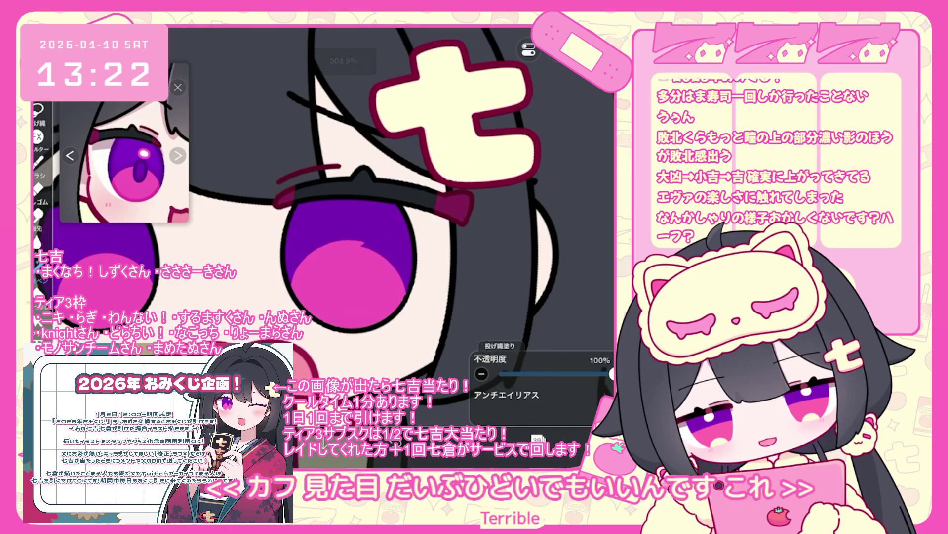
{"action": "key", "text": "ctrl+z"}
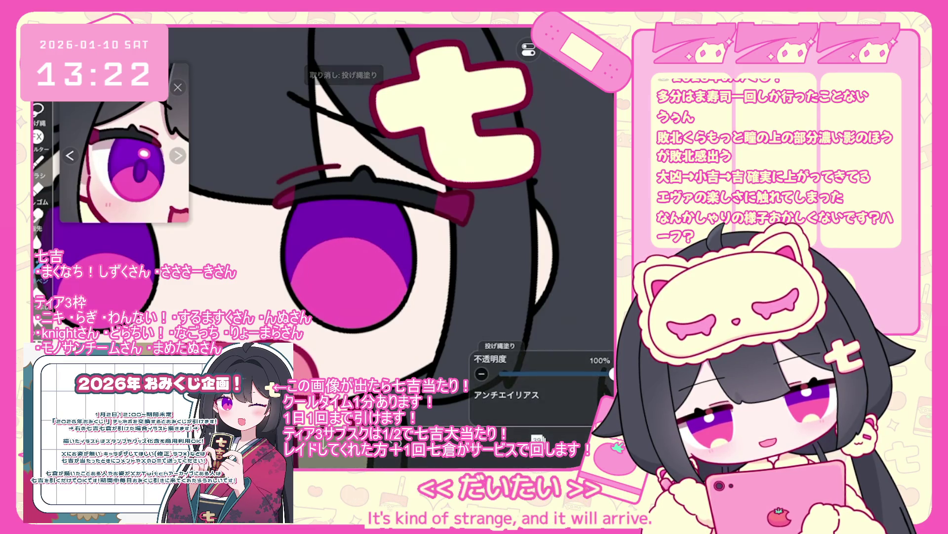
{"action": "key", "text": "ctrl+z"}
{"action": "left_click_drag", "start_coordinate": [336, 244], "coordinate": [299, 291]}
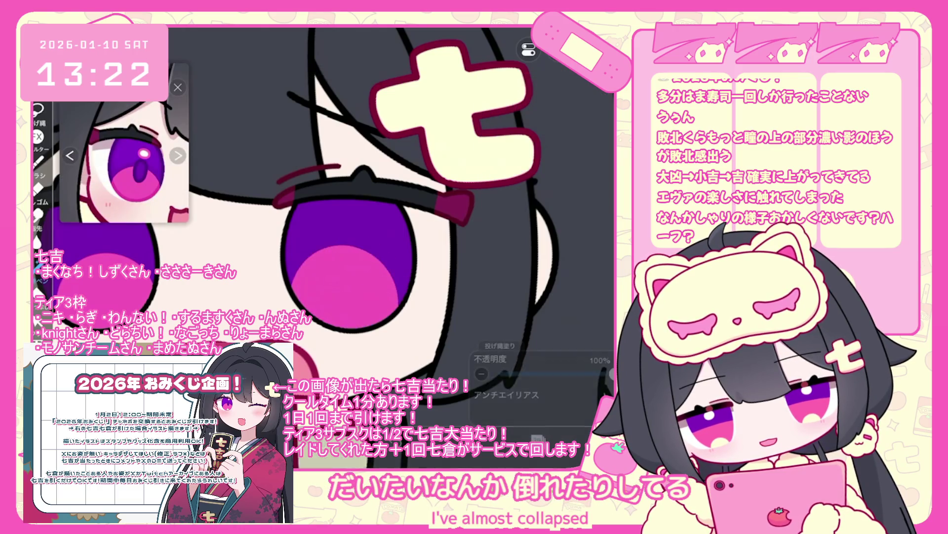
{"action": "key", "text": "ctrl+z"}
{"action": "left_click_drag", "start_coordinate": [410, 257], "coordinate": [296, 259]}
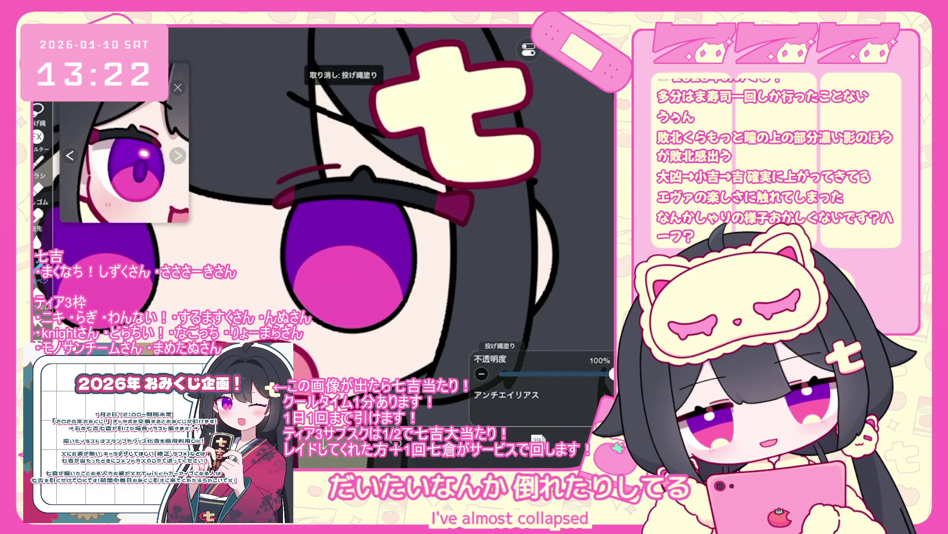
{"action": "key", "text": "ctrl+z"}
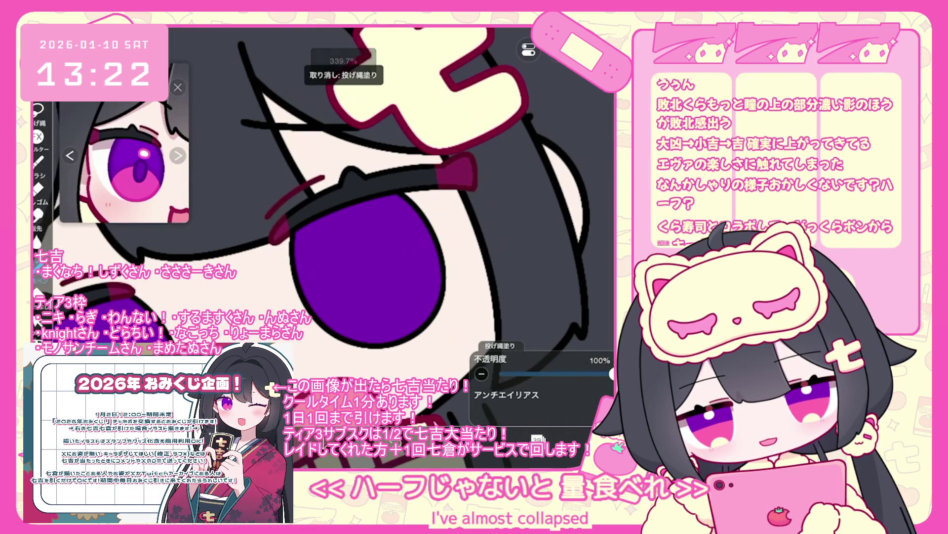
{"action": "left_click_drag", "start_coordinate": [437, 267], "coordinate": [321, 276]}
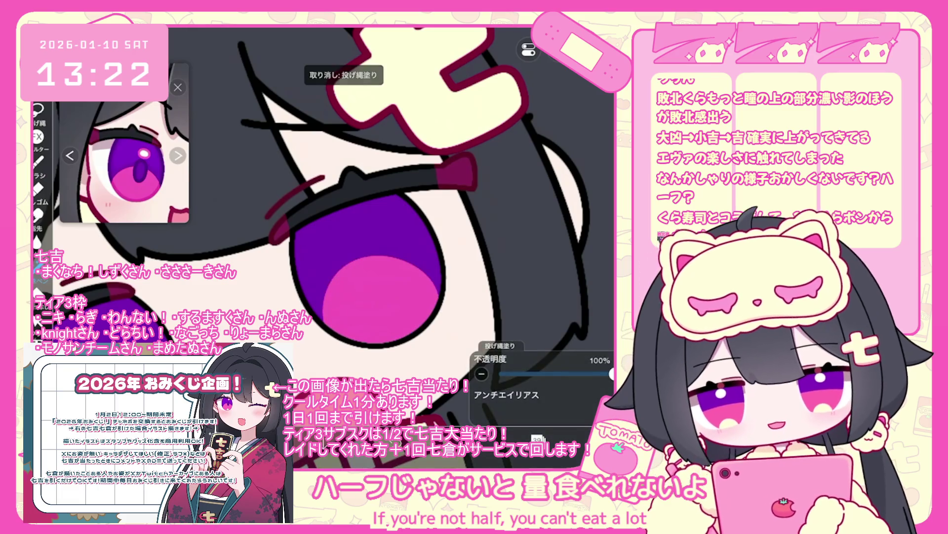
- Clear the iris and pupil fills, then lasso-fill a pink sliver and a large pink half-disc
{"action": "scroll", "coordinate": [323, 228], "scroll_direction": "down", "scroll_amount": 3}
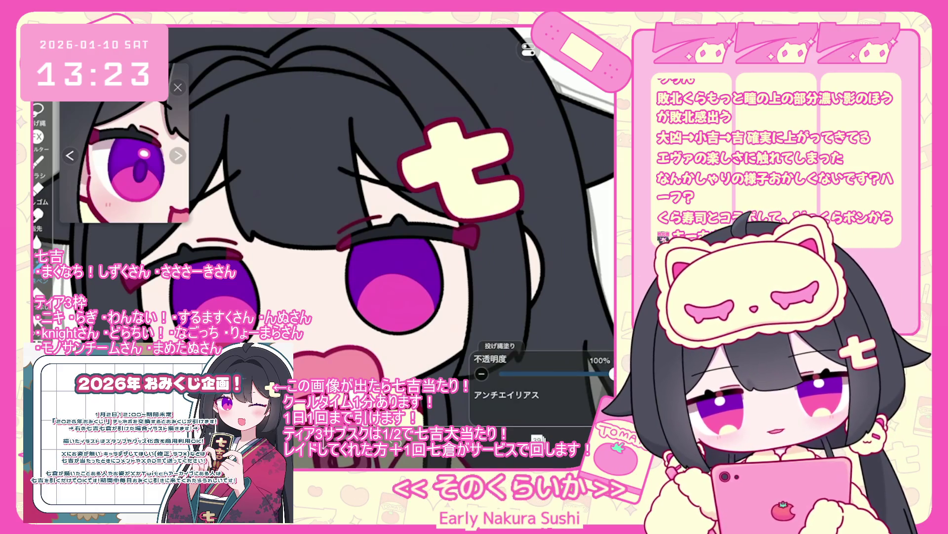
{"action": "scroll", "coordinate": [321, 222], "scroll_direction": "down", "scroll_amount": 5}
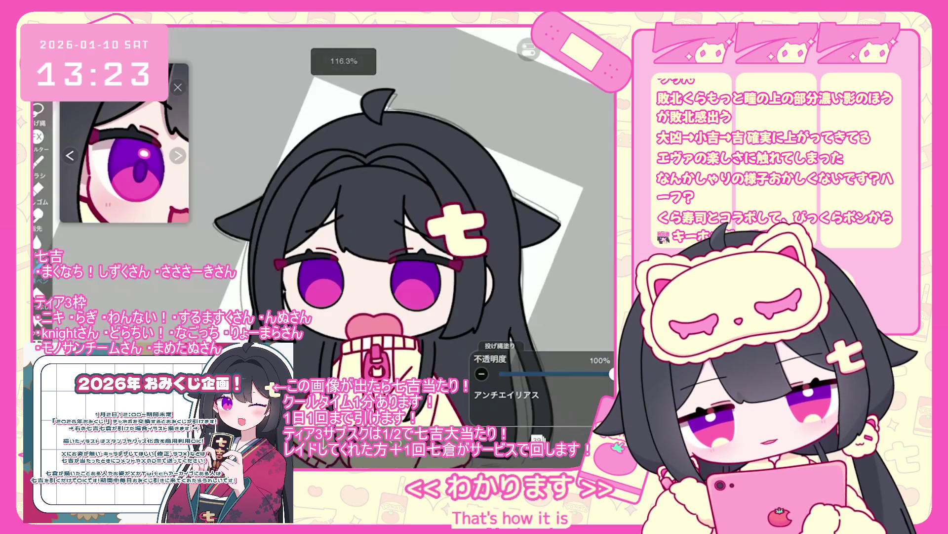
{"action": "scroll", "coordinate": [346, 223], "scroll_direction": "up", "scroll_amount": 8}
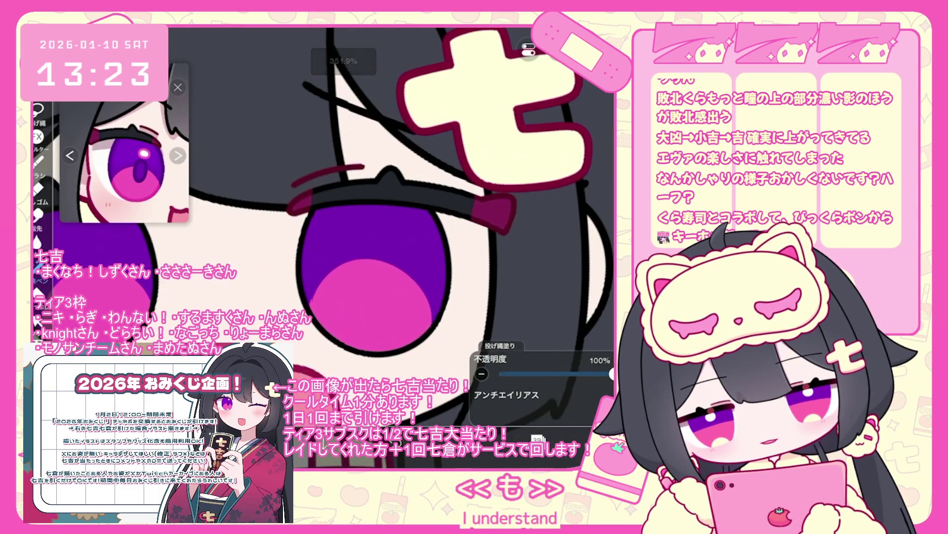
{"action": "key", "text": "ctrl+z"}
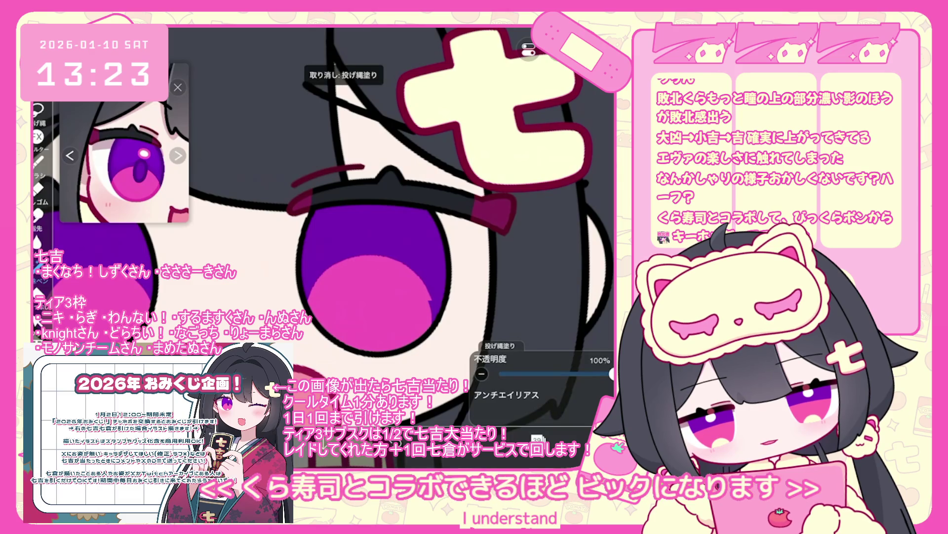
{"action": "scroll", "coordinate": [395, 223], "scroll_direction": "up", "scroll_amount": 2}
{"action": "key", "text": "ctrl+z"}
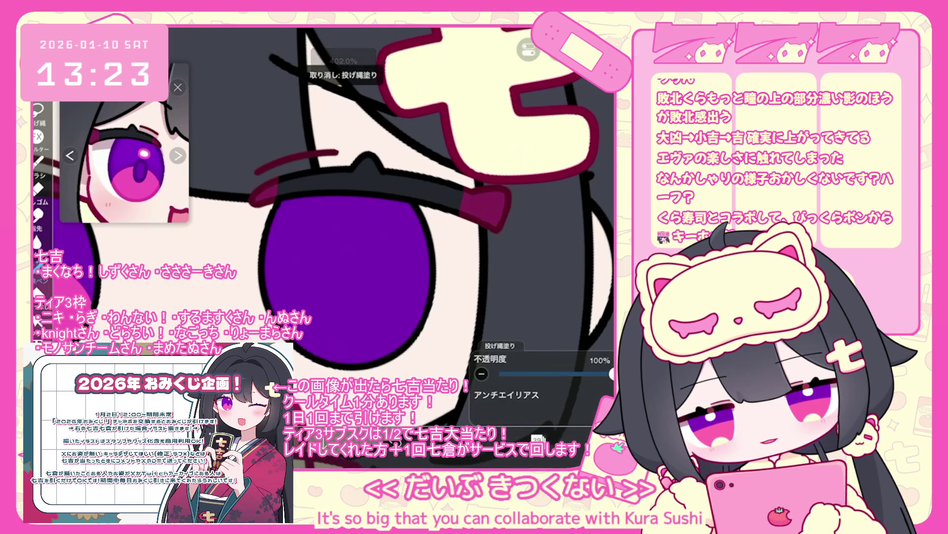
{"action": "mouse_move", "coordinate": [326, 267]}
{"action": "left_mouse_down"}
{"action": "mouse_move", "coordinate": [279, 311]}
{"action": "mouse_move", "coordinate": [296, 277]}
{"action": "left_mouse_up"}
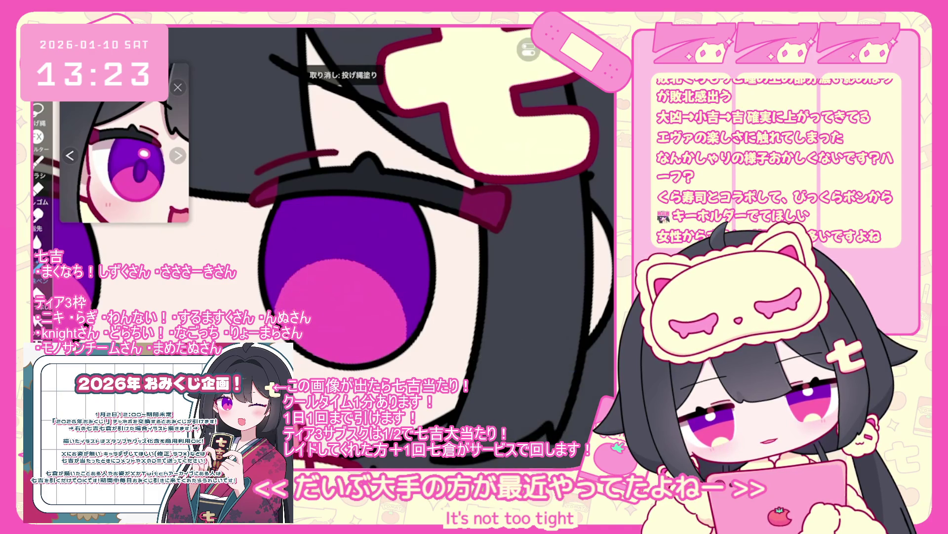
{"action": "left_click_drag", "start_coordinate": [279, 321], "coordinate": [403, 319]}
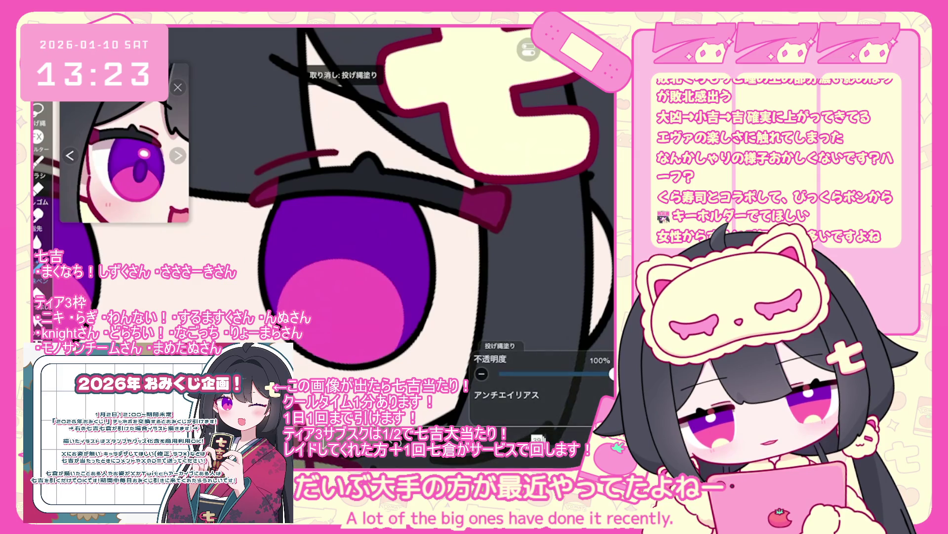
- Undo the last iris lasso fill, then open and close the layer list
{"action": "scroll", "coordinate": [346, 222], "scroll_direction": "down", "scroll_amount": 3}
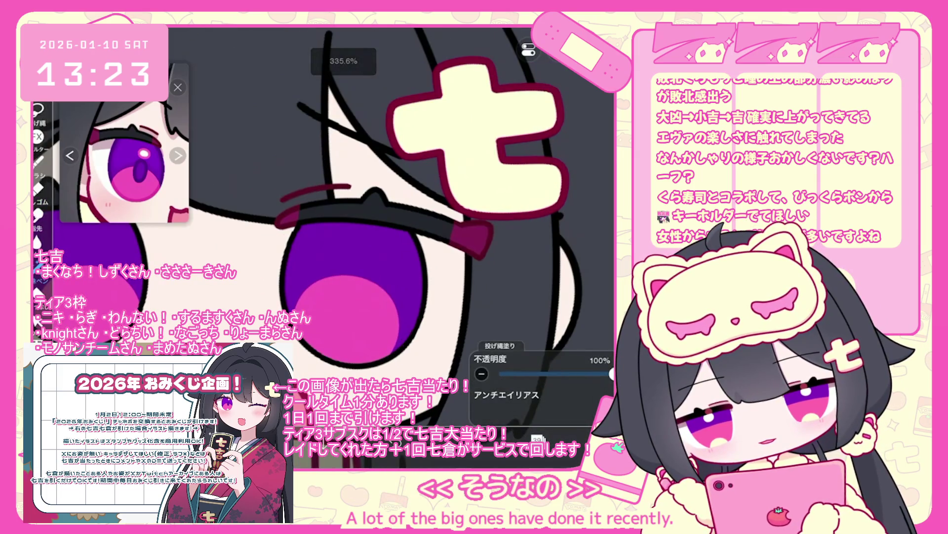
{"action": "scroll", "coordinate": [324, 247], "scroll_direction": "down", "scroll_amount": 5}
{"action": "scroll", "coordinate": [413, 314], "scroll_direction": "up", "scroll_amount": 5}
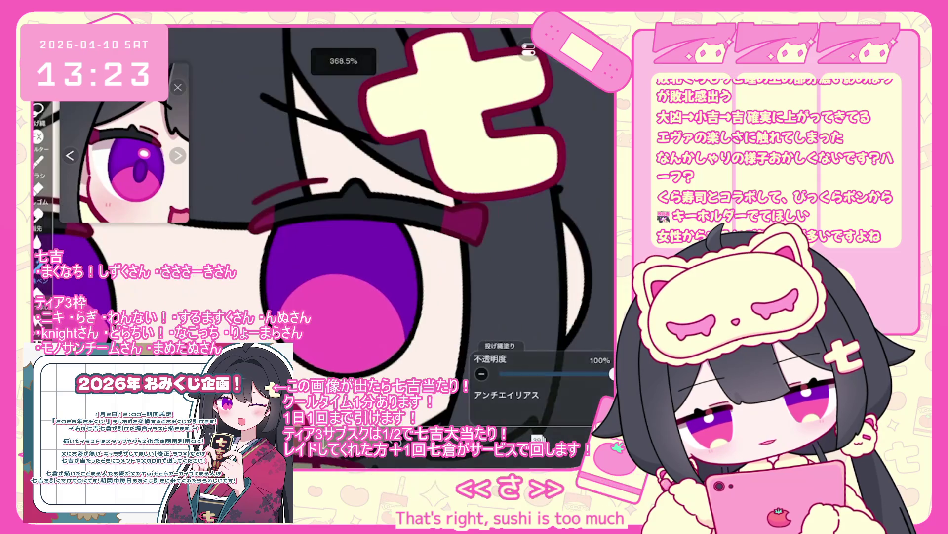
{"action": "key", "text": "ctrl+z"}
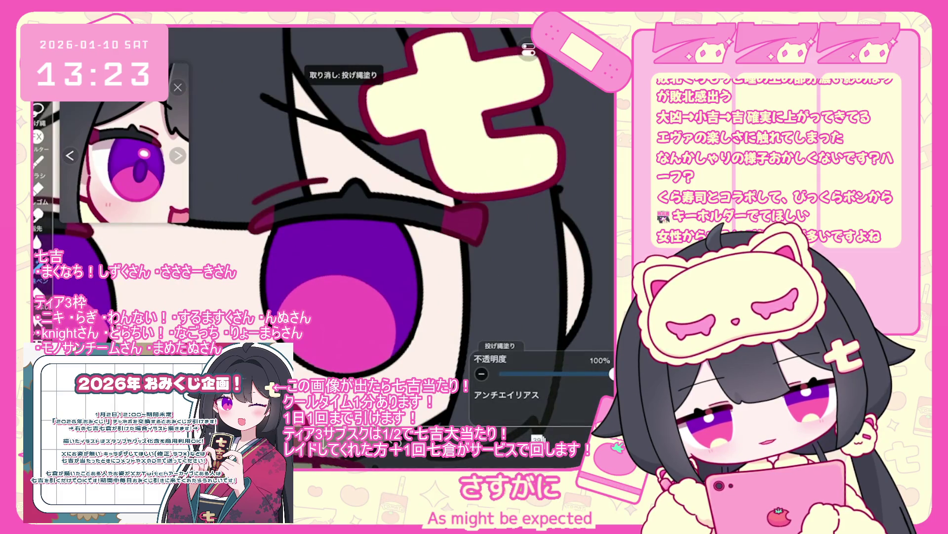
{"action": "scroll", "coordinate": [324, 247], "scroll_direction": "down", "scroll_amount": 5}
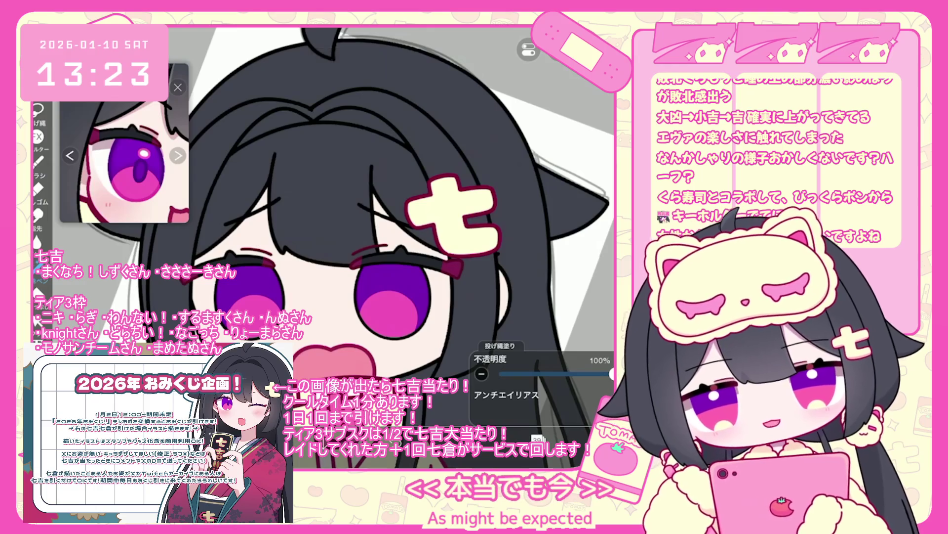
{"action": "key", "text": "l"}
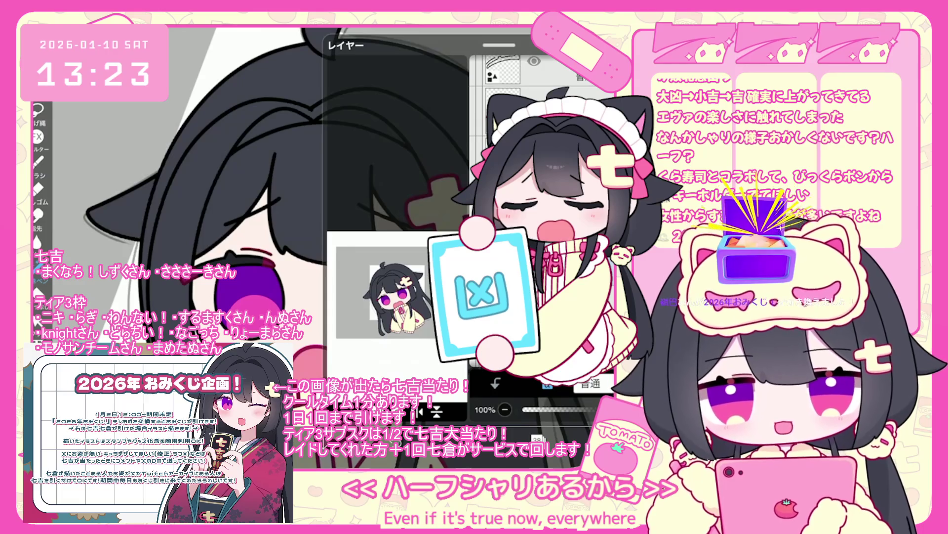
{"action": "key", "text": "l"}
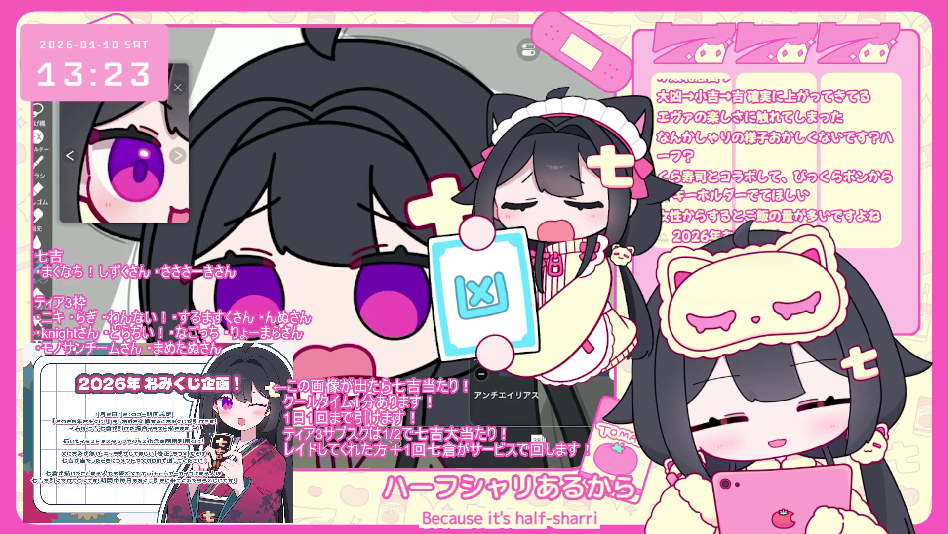